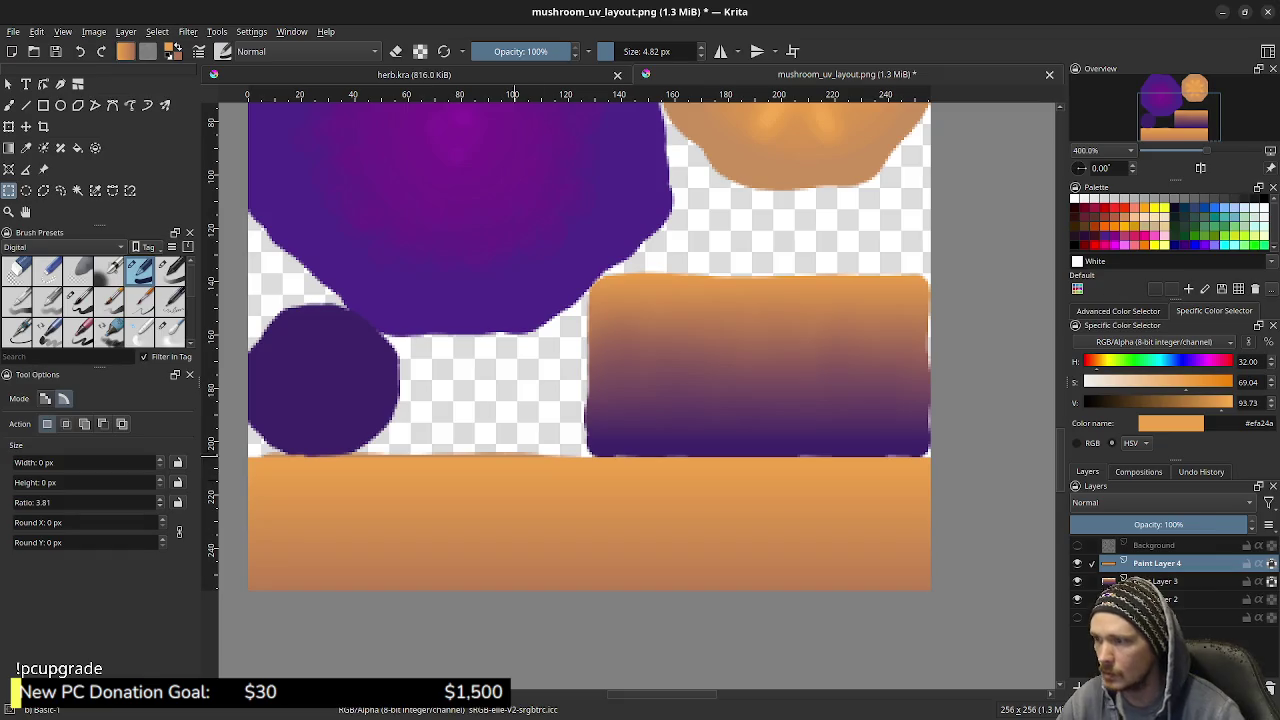
Switch to a freehand eraser, hide Paint Layers 3 and 4, and make Paint Layer 2 active
key("e")
key("b")
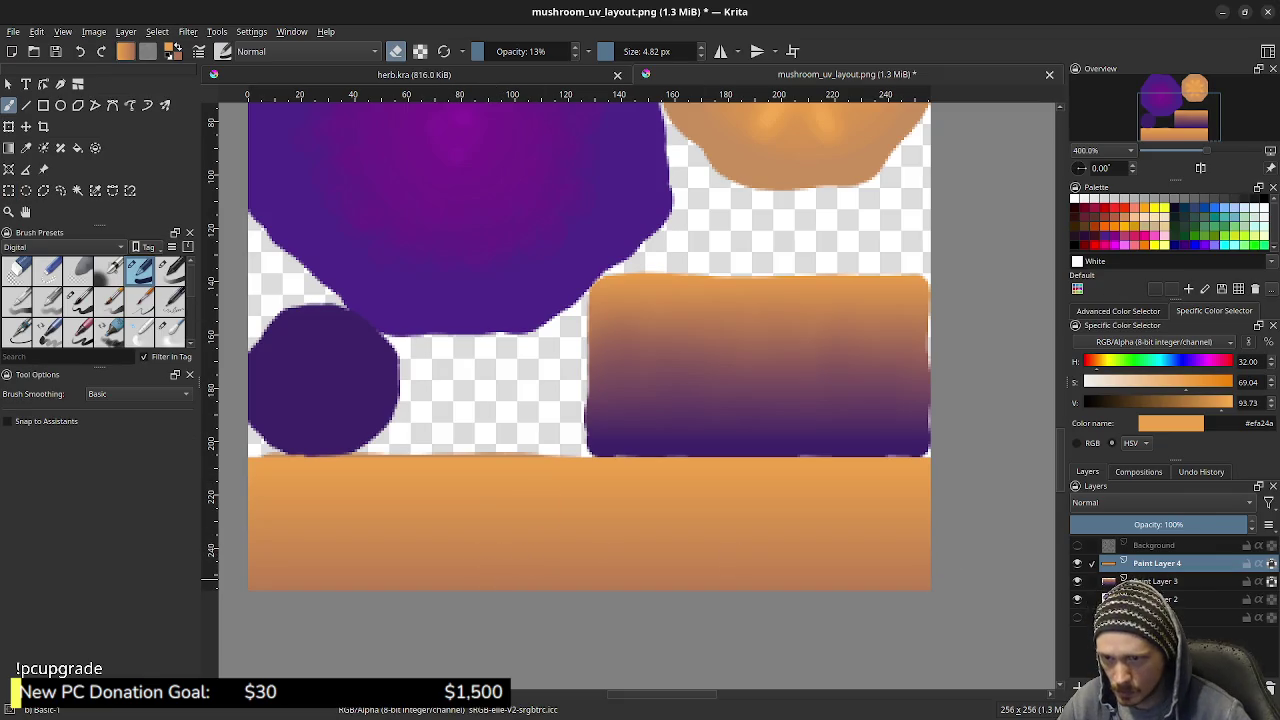
left_click(1077, 599)
left_click(1271, 581)
left_click(1271, 581)
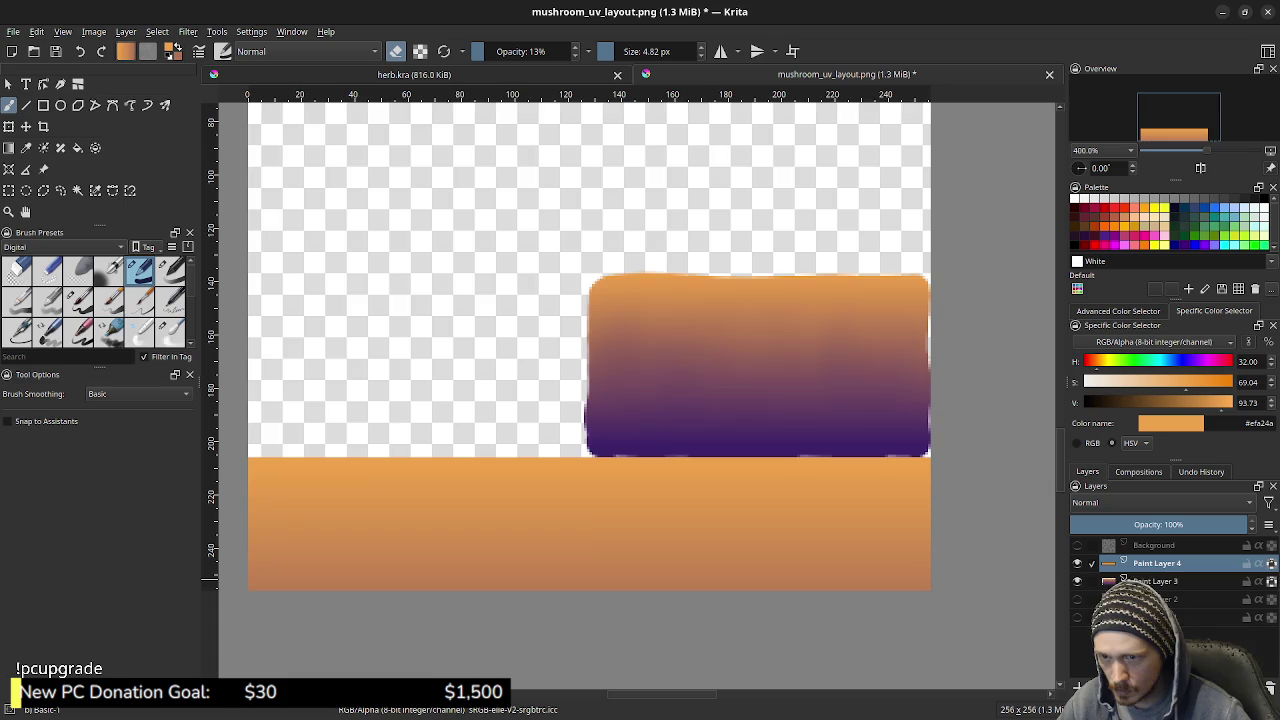
left_click(1077, 599)
left_click(1160, 599)
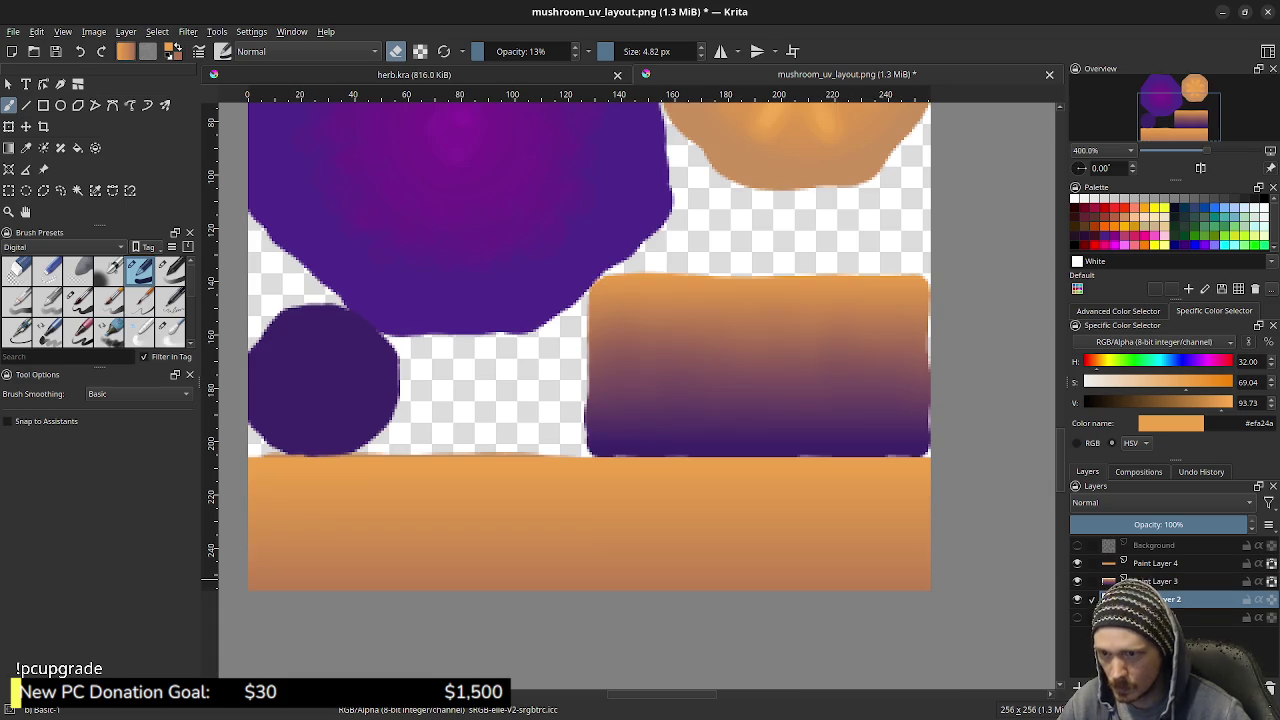
left_click(1077, 563)
left_click(1077, 581)
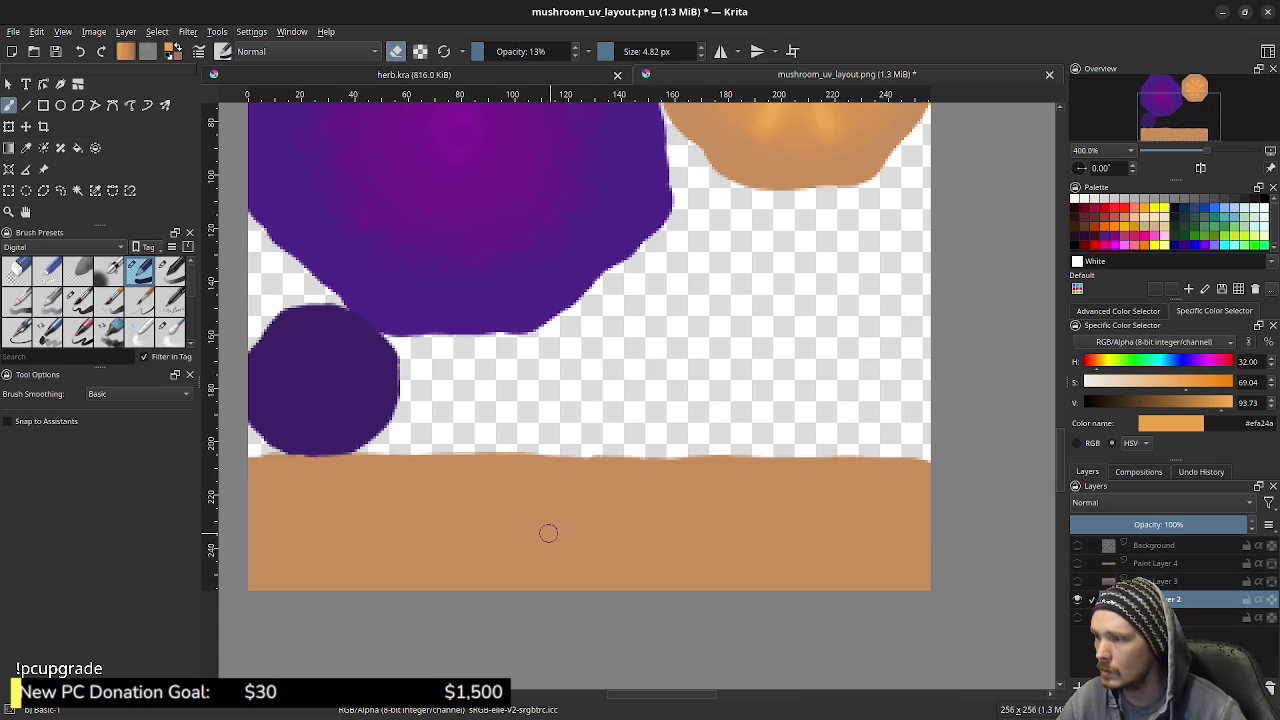
Set the eraser to full opacity and erase the tan band at the bottom of Paint Layer 2
left_click_drag(550, 533, 520, 545)
key("ctrl+z")
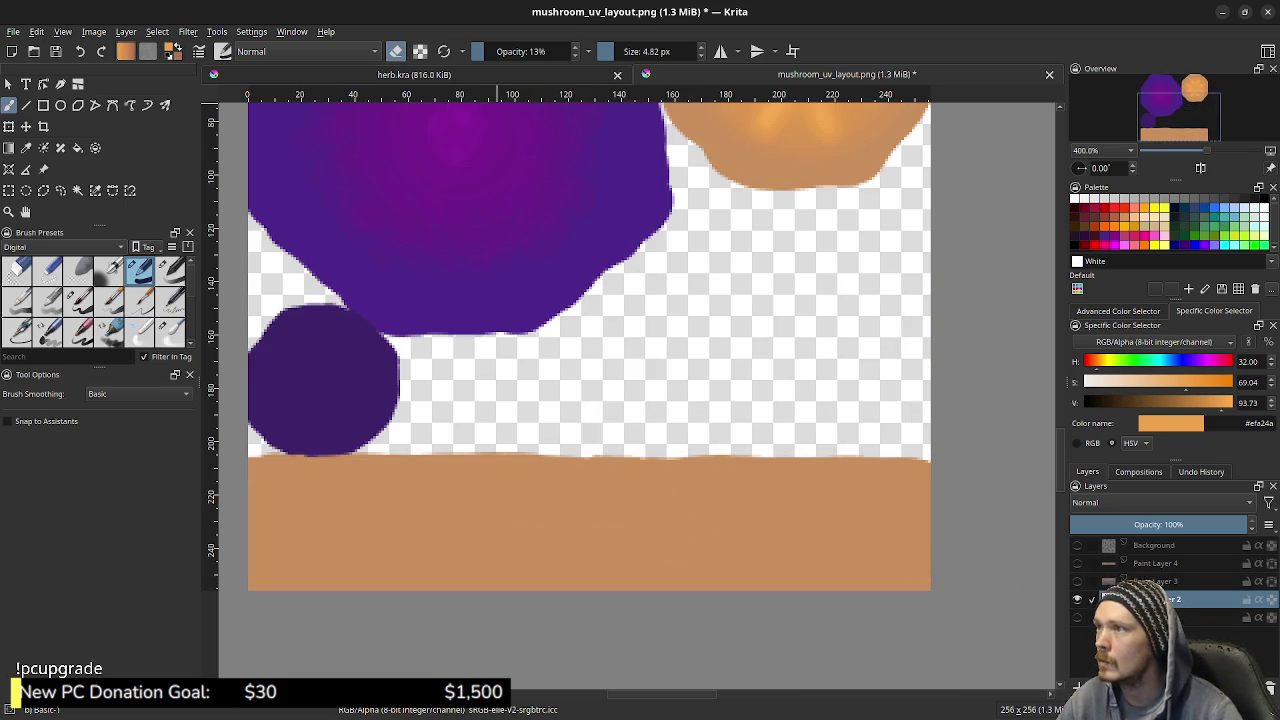
left_click_drag(466, 545, 766, 551)
key("ctrl+z")
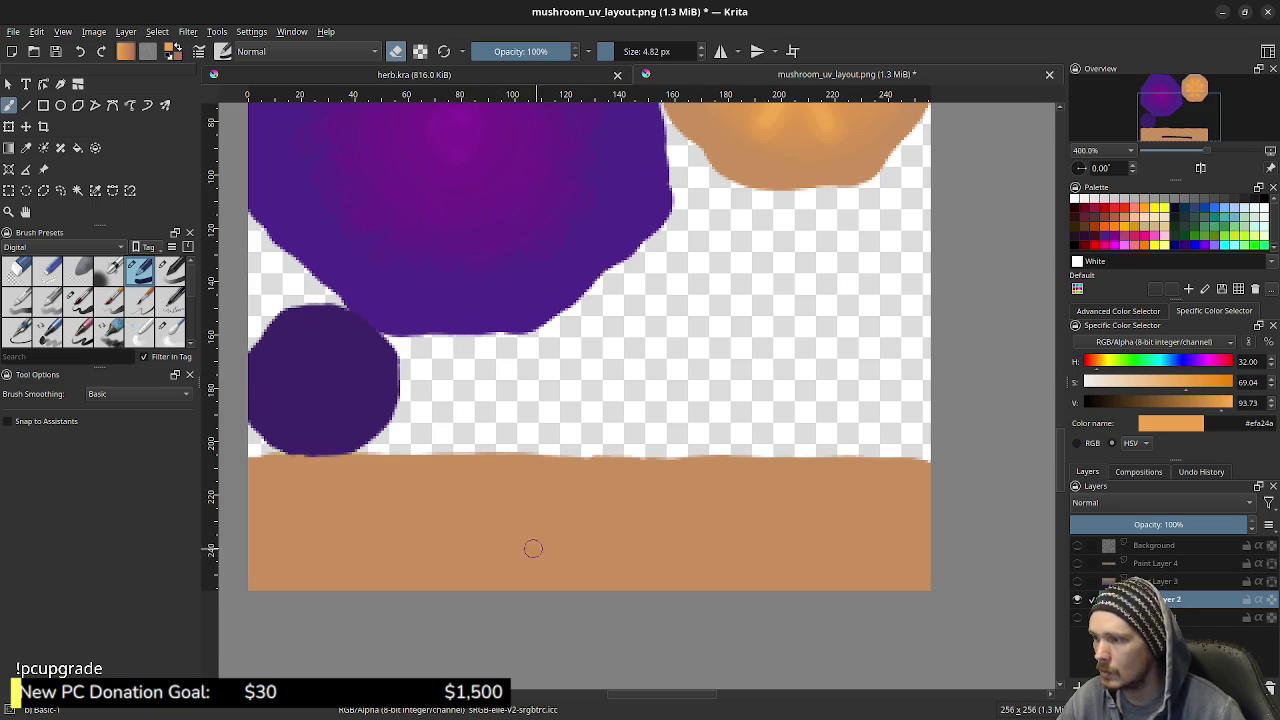
mouse_move(232, 503)
left_mouse_down()
mouse_move(866, 506)
mouse_move(960, 529)
mouse_move(868, 566)
mouse_move(688, 548)
mouse_move(691, 449)
mouse_move(480, 600)
mouse_move(447, 553)
mouse_move(457, 480)
mouse_move(429, 466)
mouse_move(357, 507)
mouse_move(277, 506)
mouse_move(291, 551)
mouse_move(320, 553)
mouse_move(280, 500)
mouse_move(363, 506)
left_mouse_up()
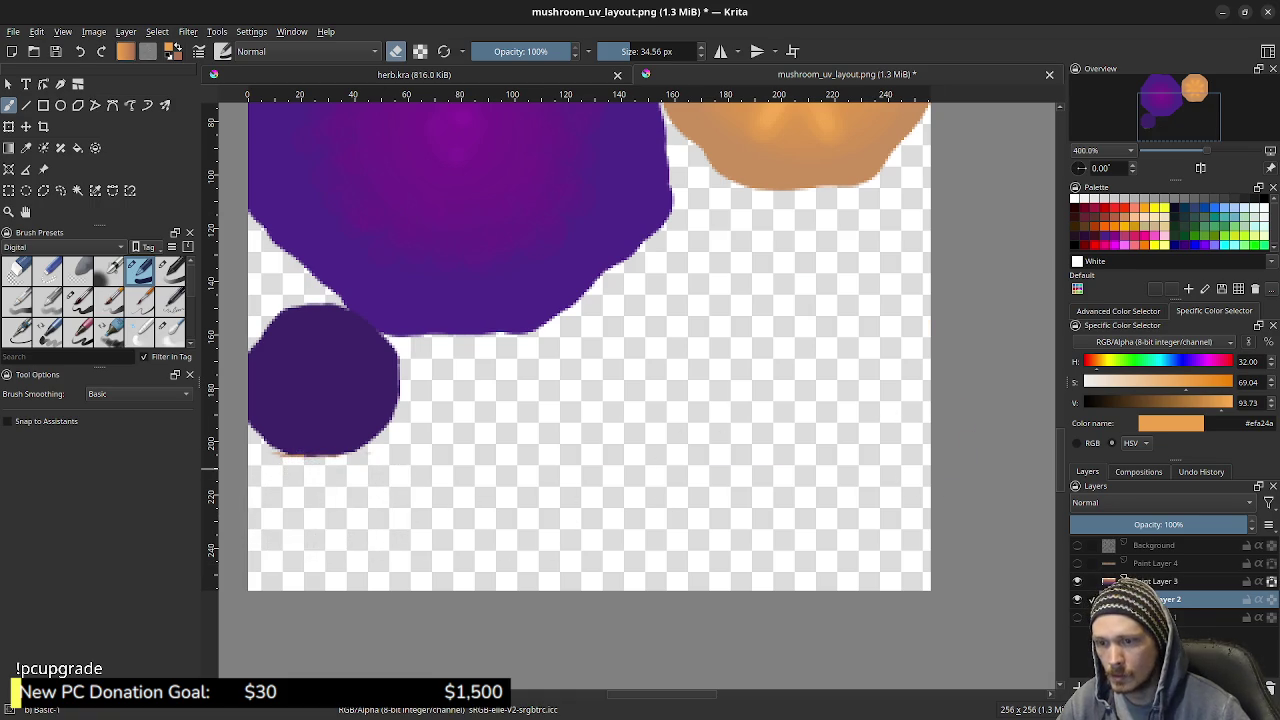
Show Paint Layers 3 and 4 again and make Paint Layer 4 the active layer
left_click(1077, 581)
left_click(1077, 563)
left_click(1157, 563)
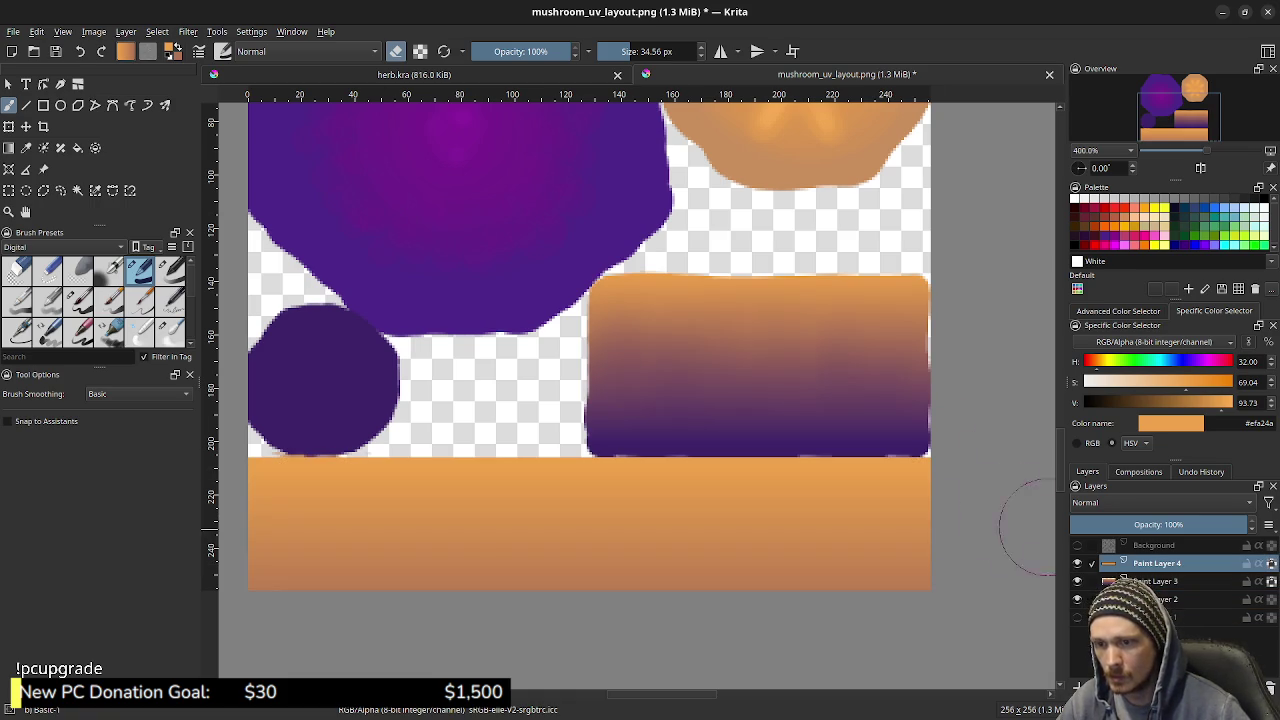
left_click(553, 570)
key("ctrl+z")
Shrink the eraser to about 5 px and place a horizontal guide at roughly 249 px
left_click_drag(678, 503, 684, 505)
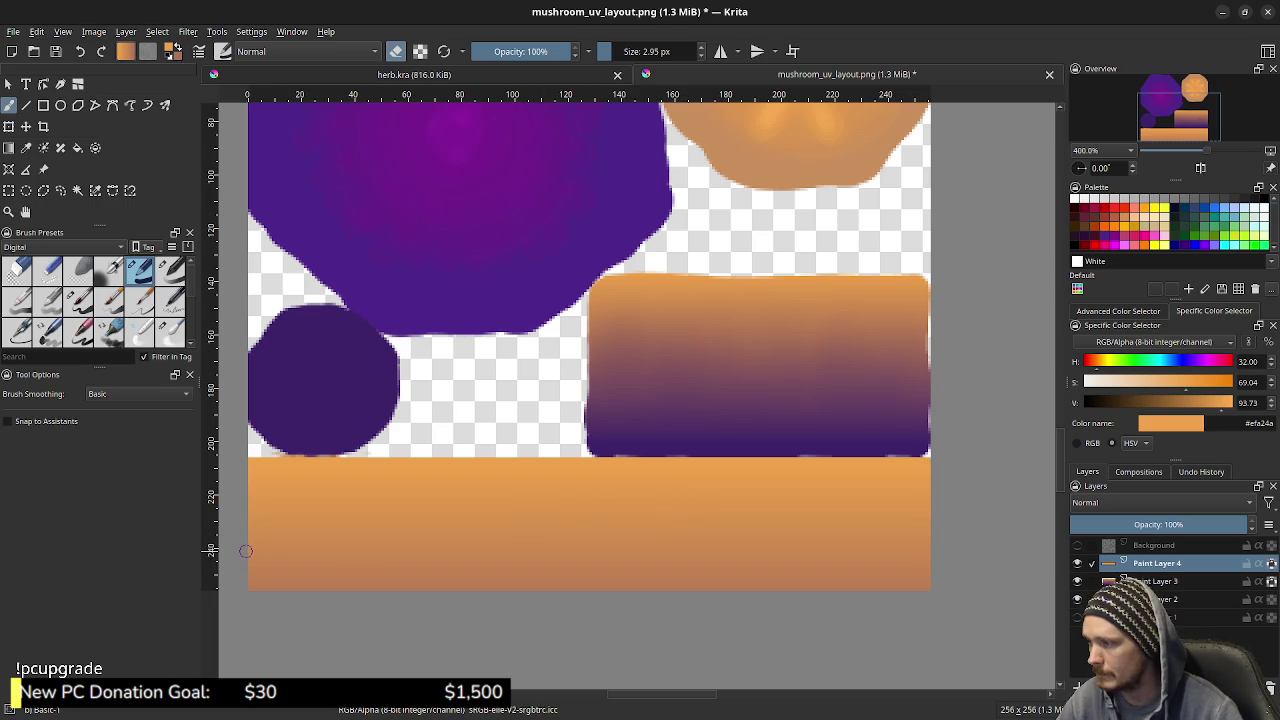
left_click_drag(243, 549, 930, 556)
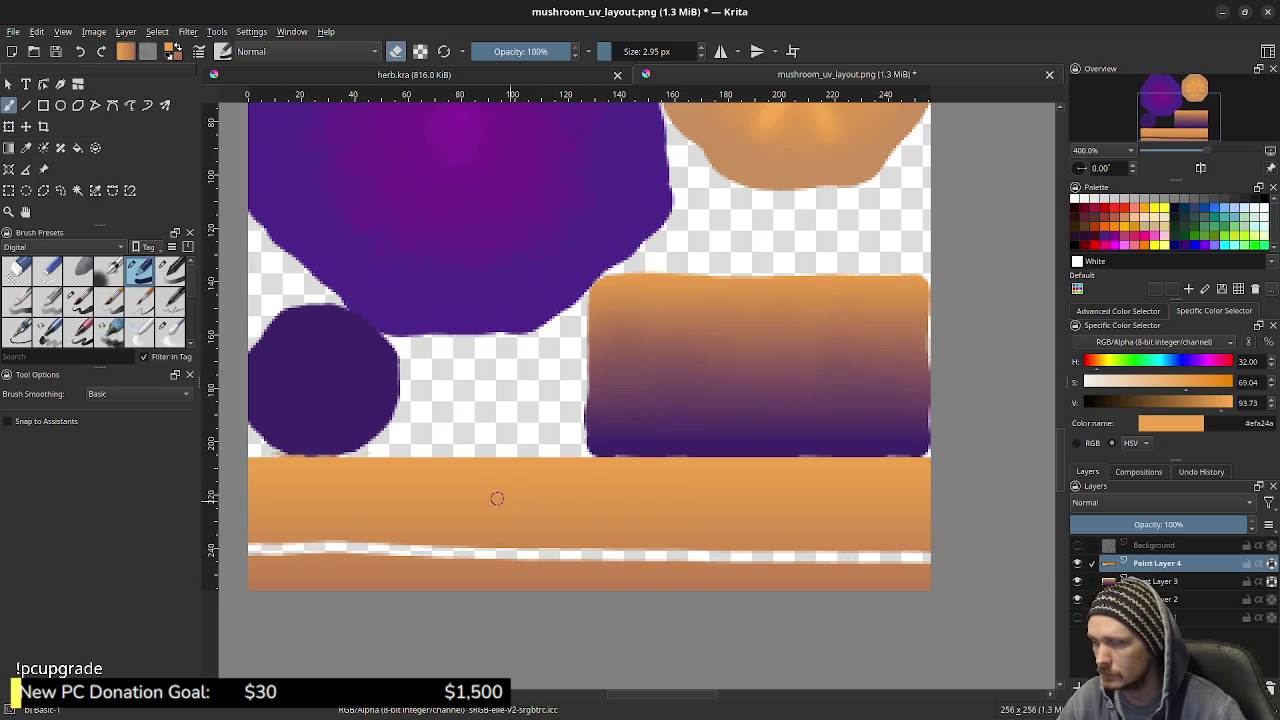
key("ctrl+z")
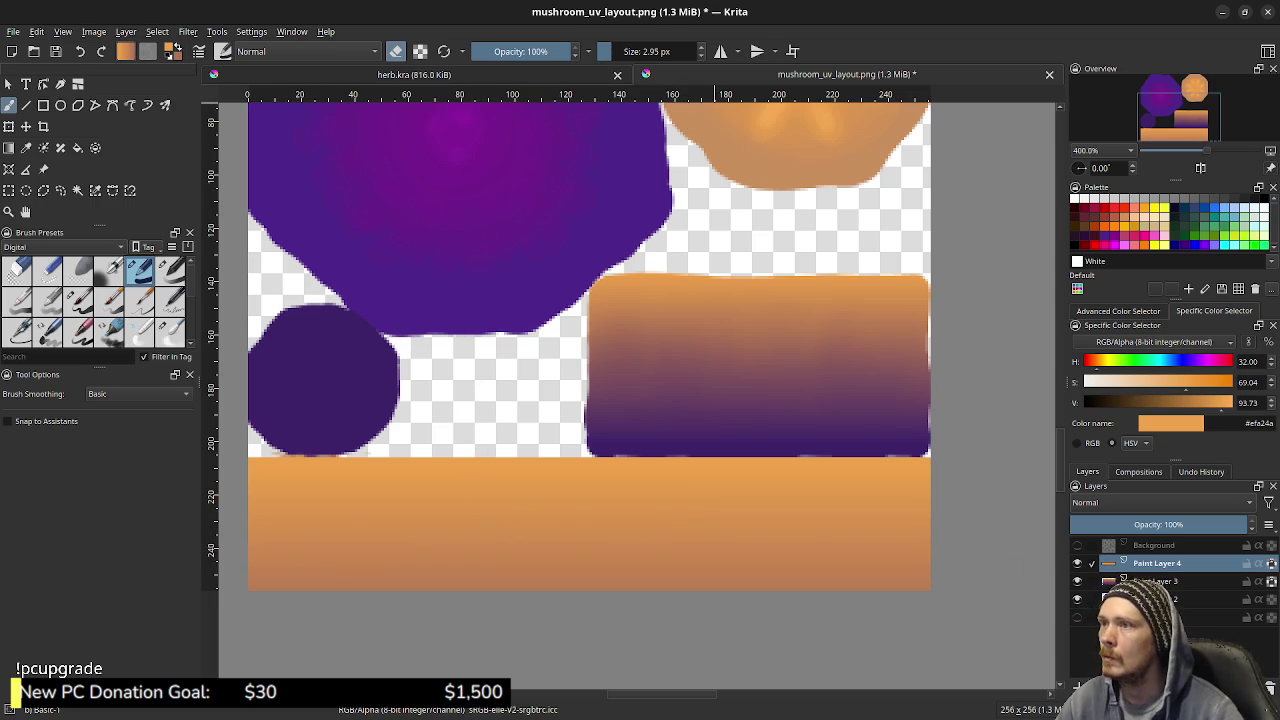
left_click_drag(620, 95, 620, 487)
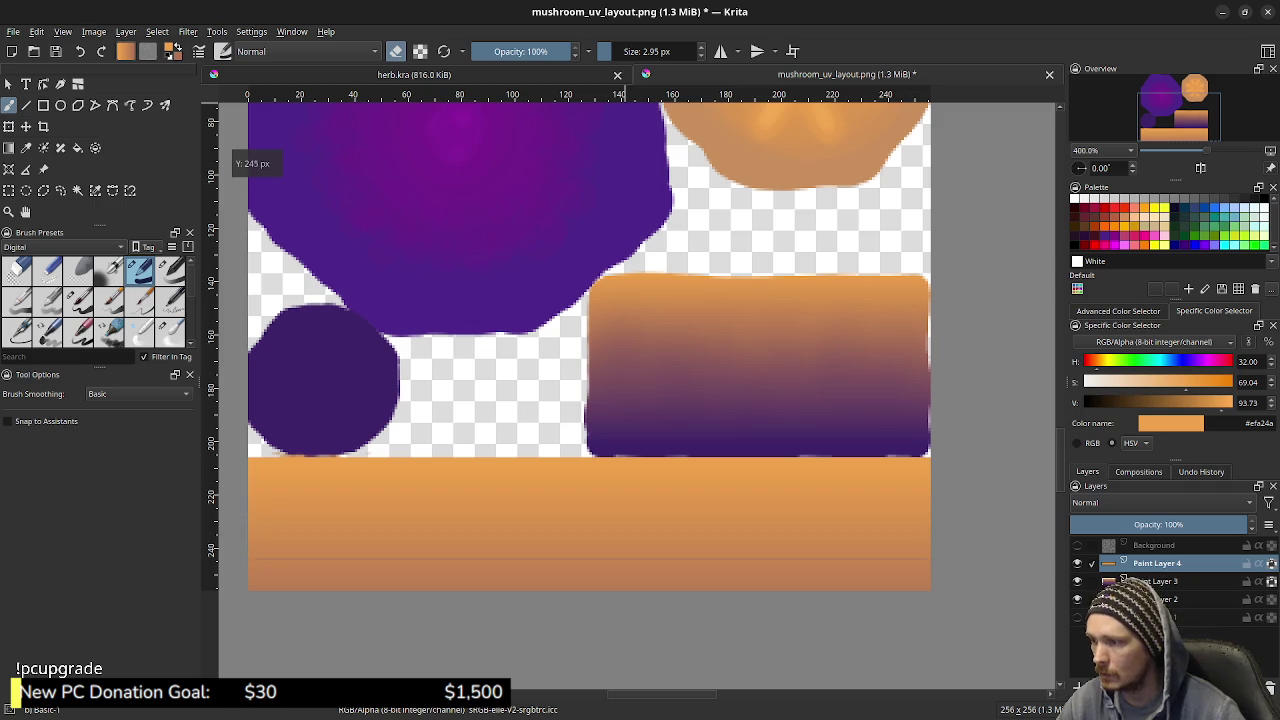
left_click_drag(620, 568, 620, 569)
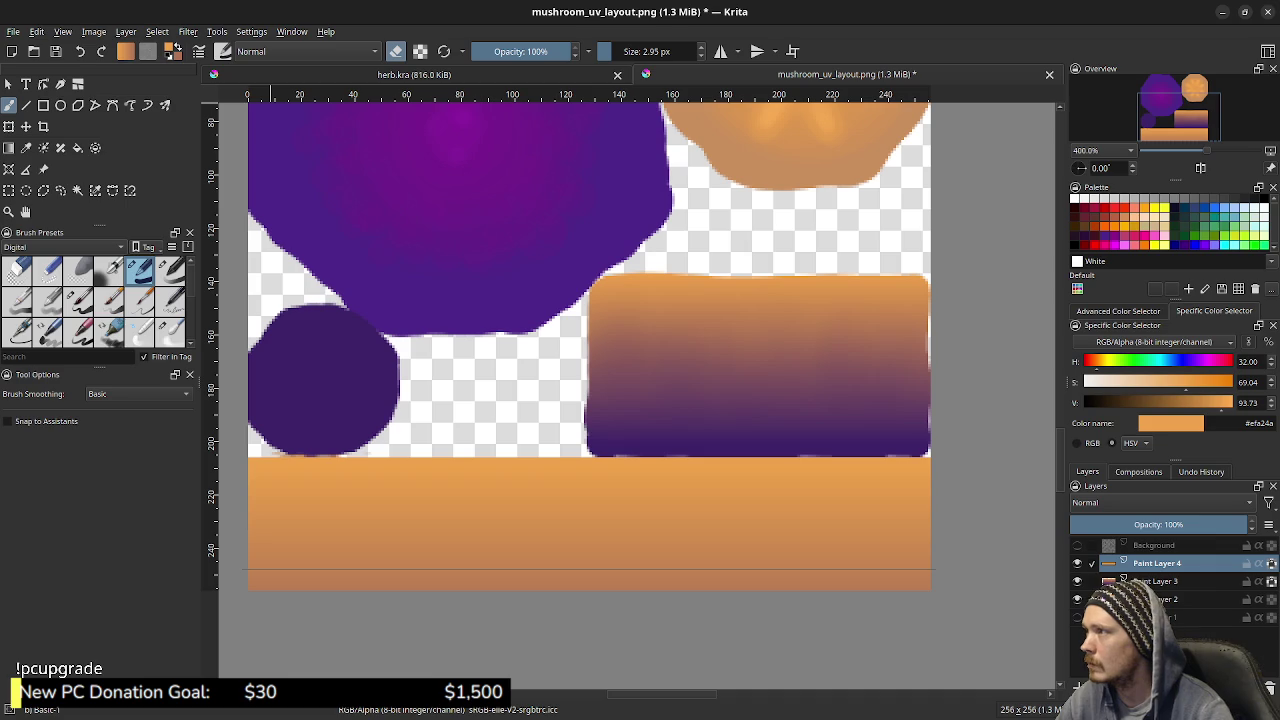
Check the View menu, then try a freehand erase along the guide and undo it
left_click(62, 31)
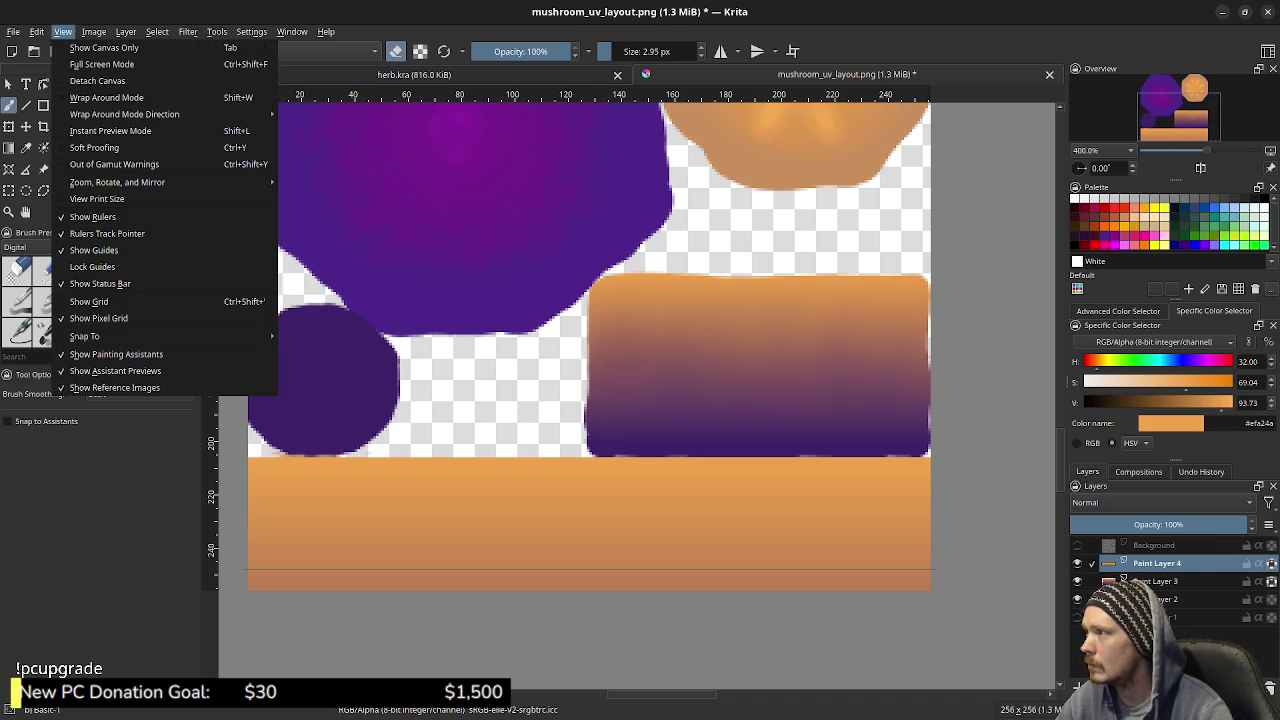
left_click(92, 266)
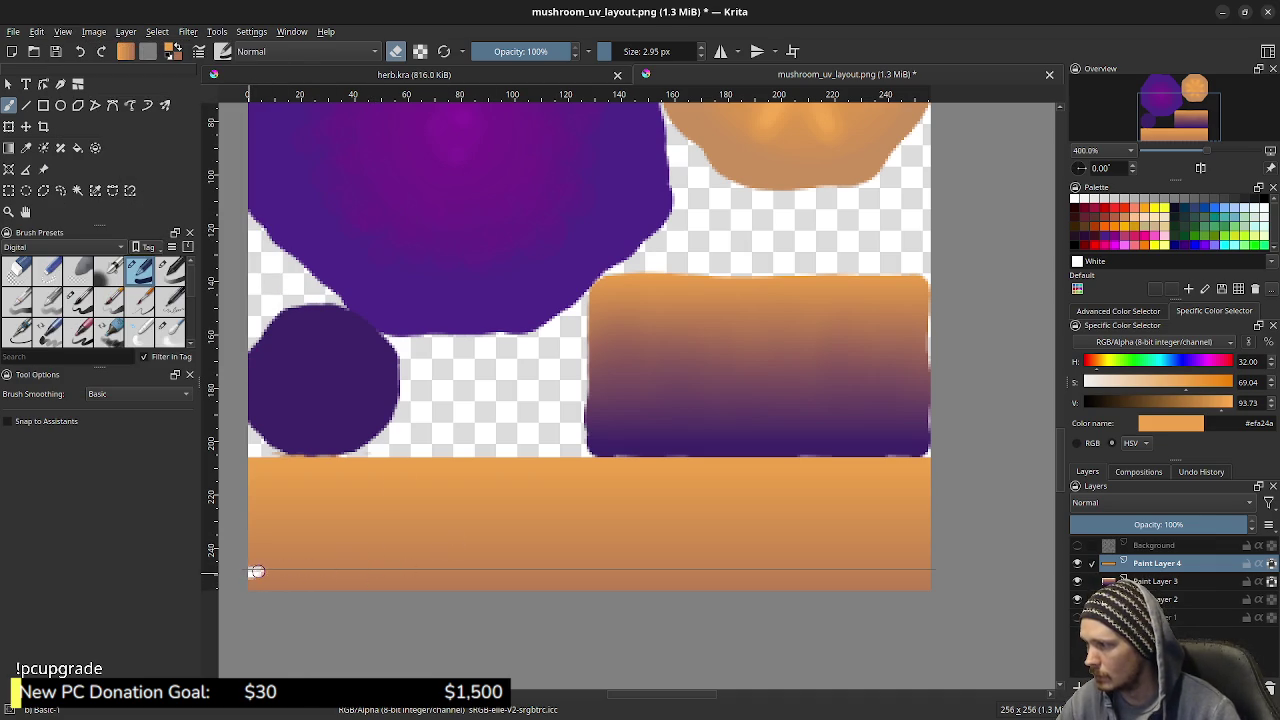
left_click_drag(443, 572, 580, 567)
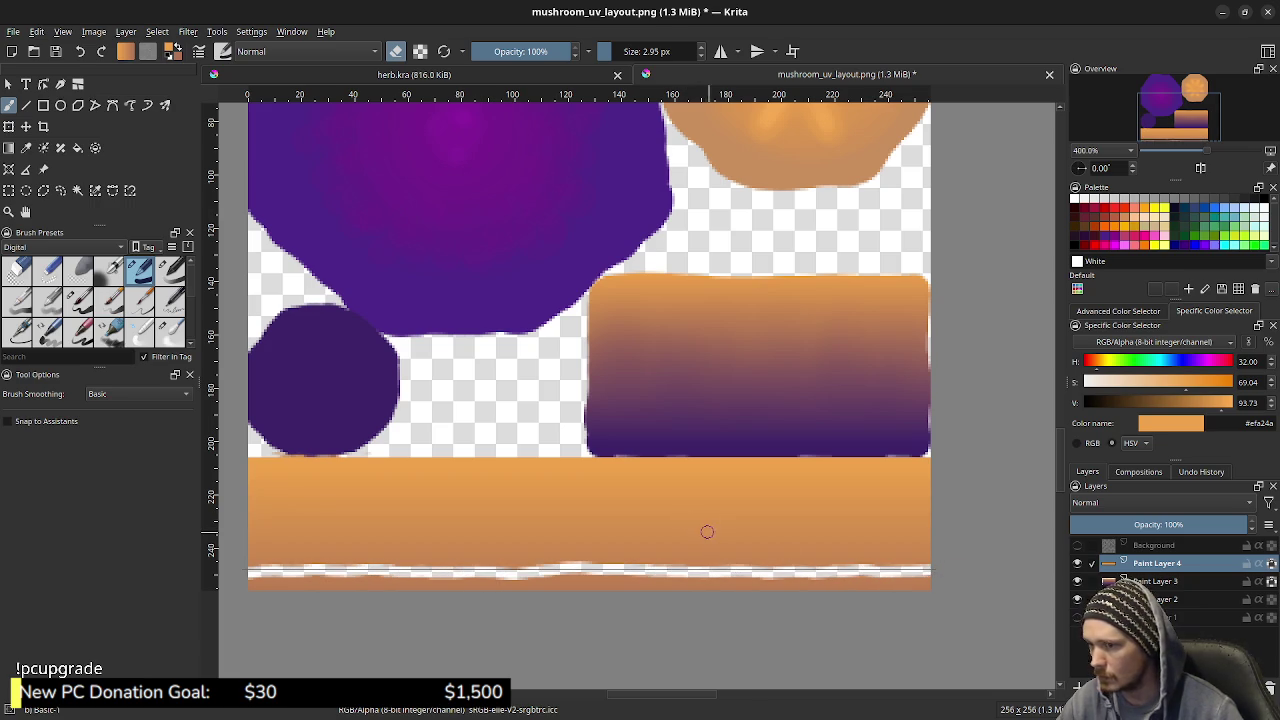
key("ctrl+z")
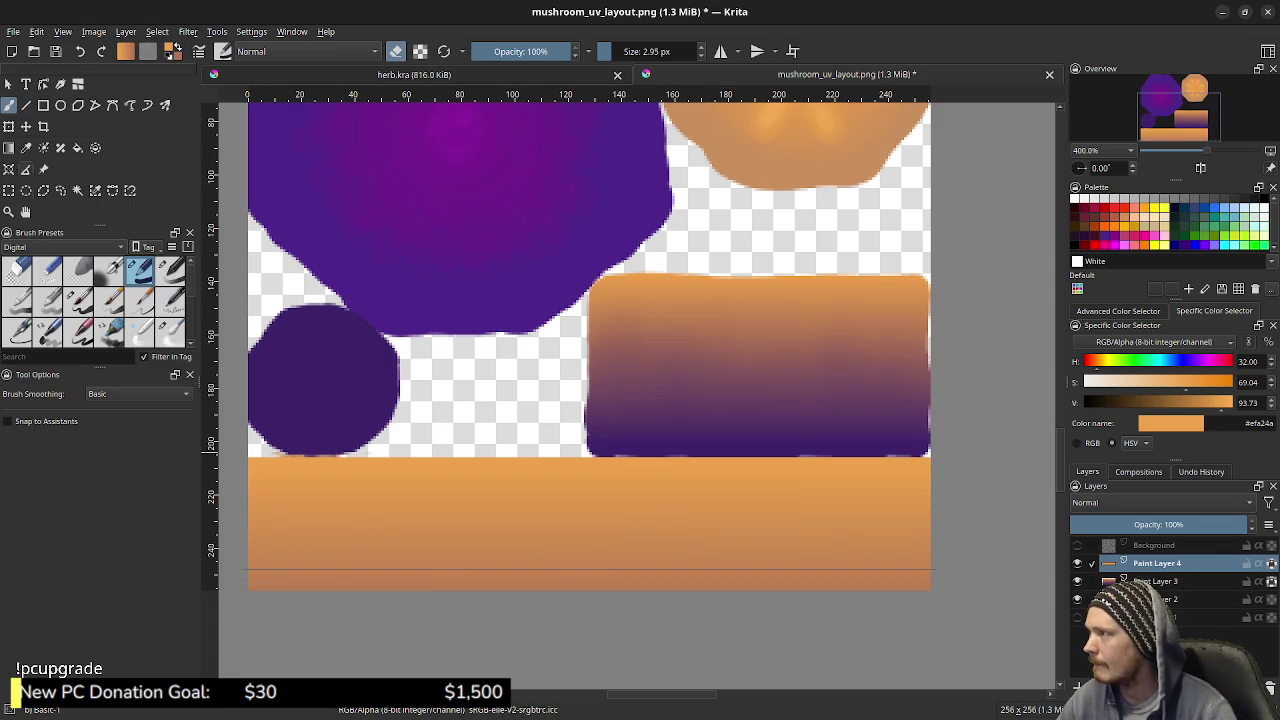
Erase a thin straight line across the orange band along the guide with the Line tool
key("v")
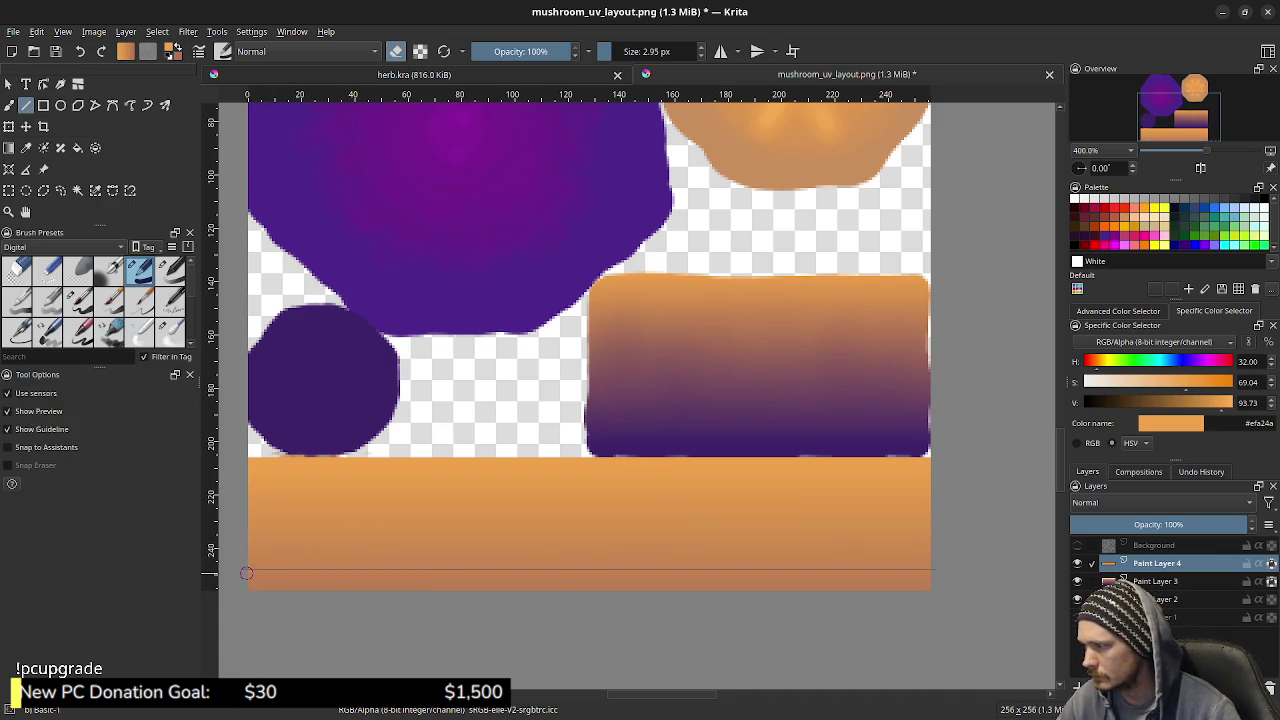
left_click_drag(245, 567, 945, 569)
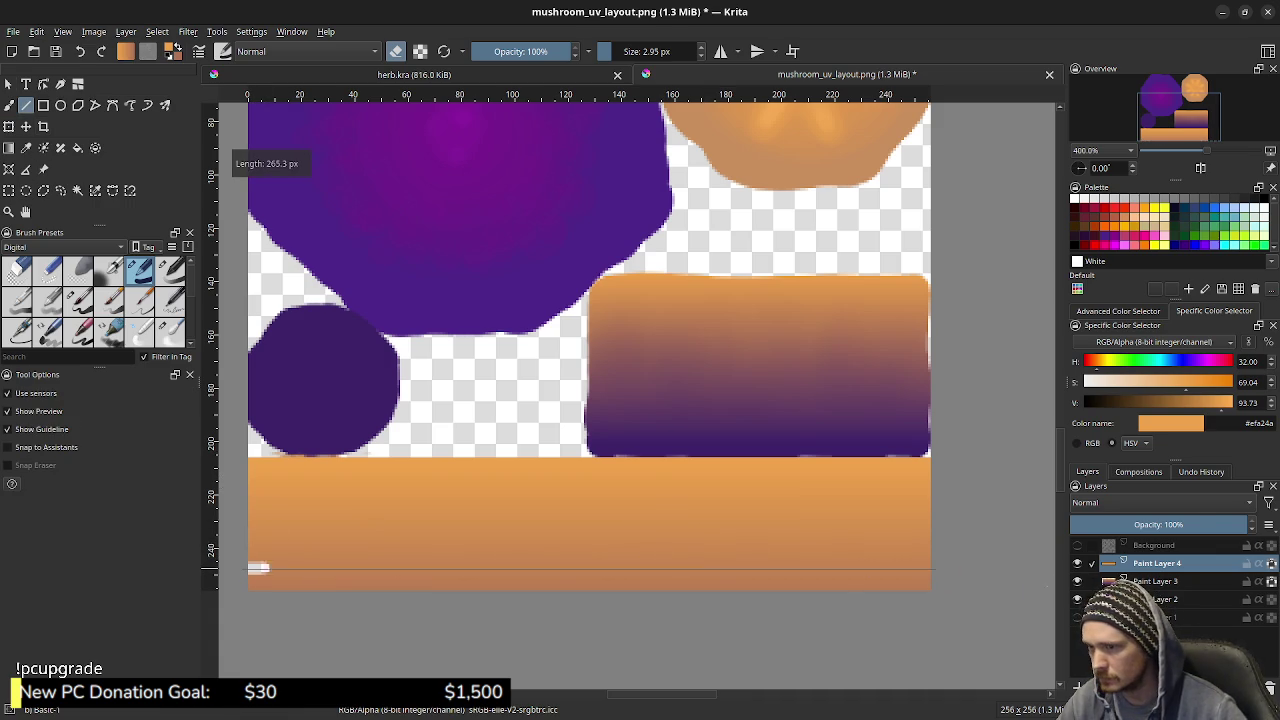
left_click_drag(234, 586, 266, 584)
key("b")
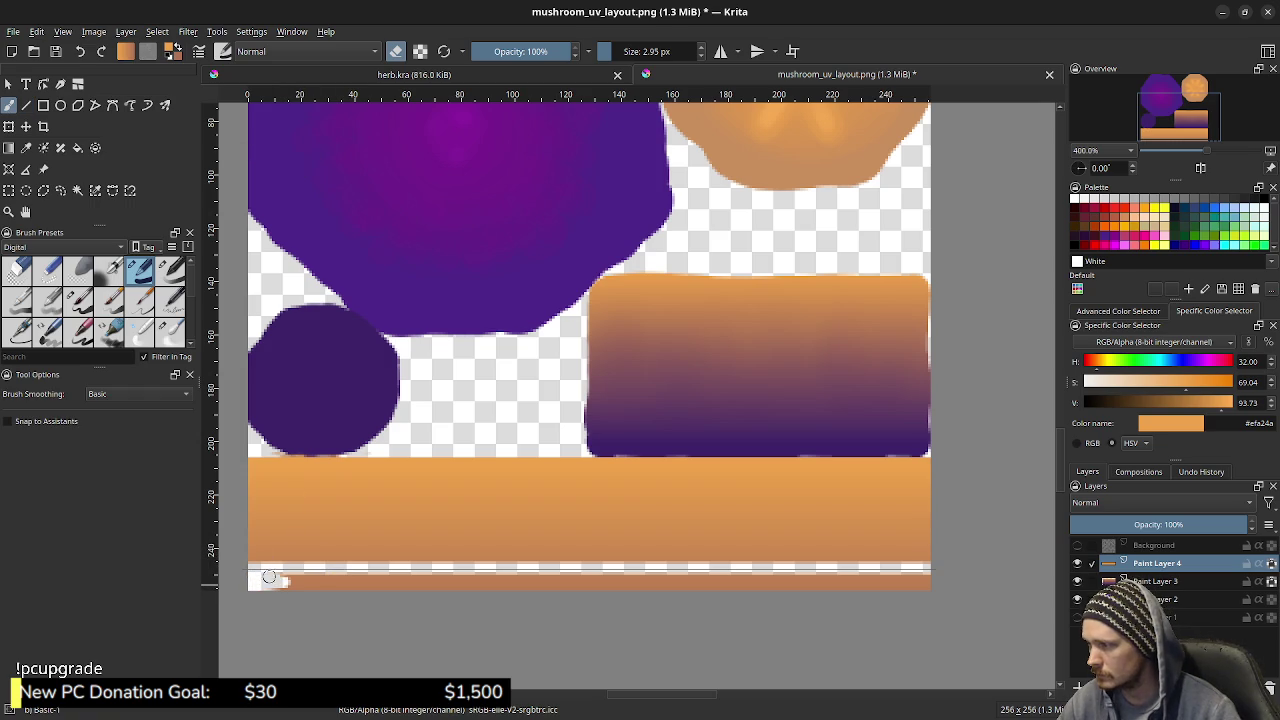
scroll(397, 551, "up", 3)
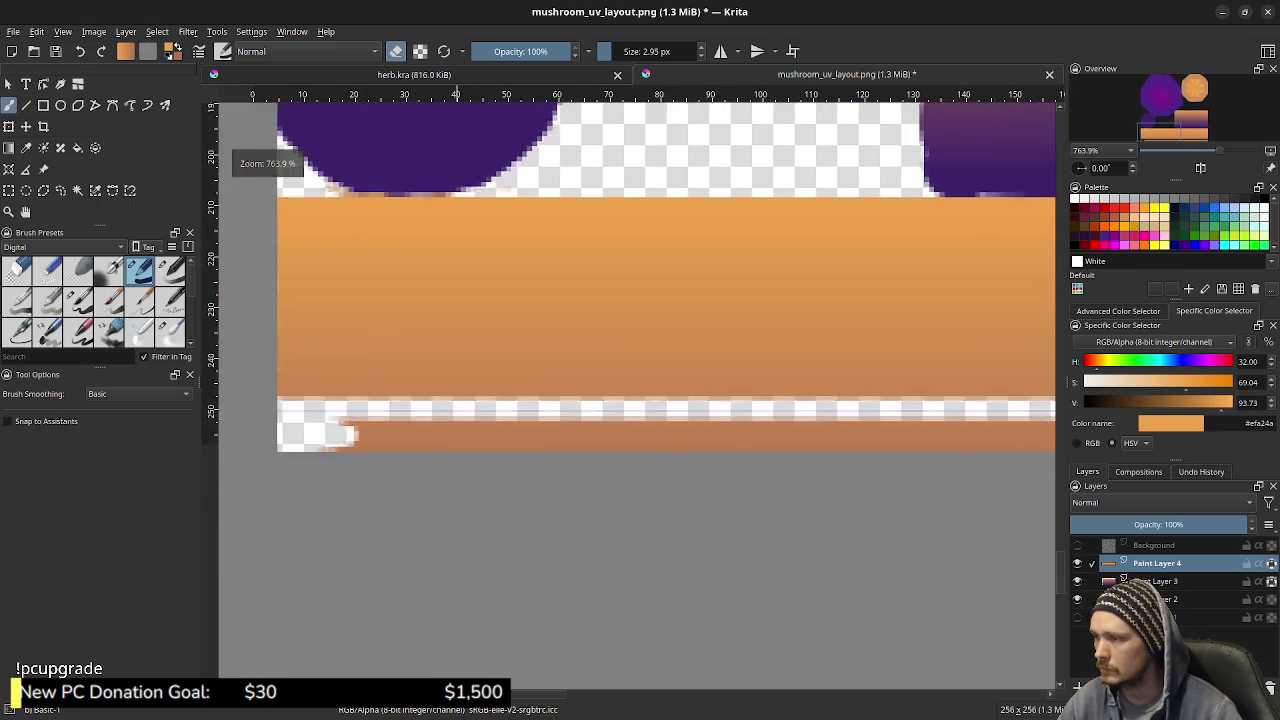
Zoom in on the band's lower left and erase the brown strip below the line
mouse_move(358, 447)
left_mouse_down()
mouse_move(448, 494)
mouse_move(500, 503)
left_mouse_up()
mouse_move(415, 470)
left_mouse_down()
mouse_move(309, 471)
mouse_move(443, 457)
mouse_move(400, 443)
mouse_move(534, 443)
mouse_move(443, 443)
mouse_move(528, 434)
mouse_move(755, 443)
mouse_move(794, 457)
mouse_move(445, 445)
left_mouse_up()
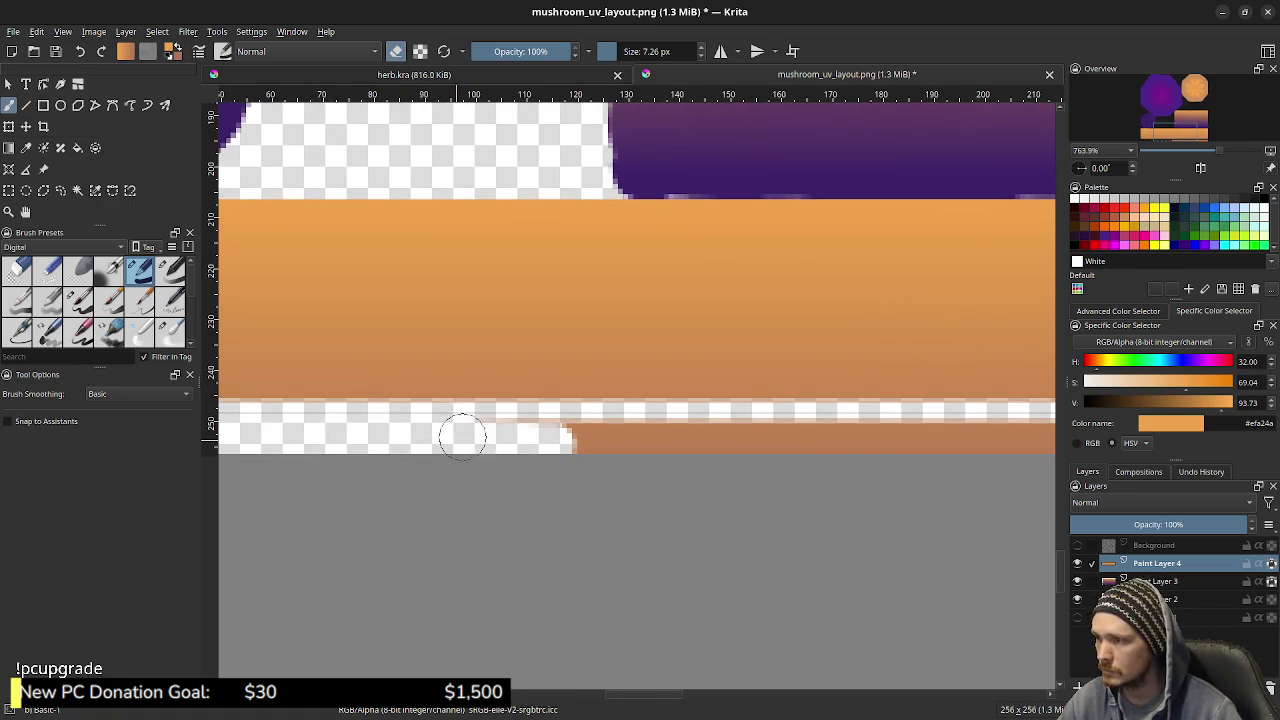
mouse_move(525, 433)
left_mouse_down()
mouse_move(883, 440)
mouse_move(500, 457)
mouse_move(983, 472)
mouse_move(914, 451)
mouse_move(703, 461)
left_mouse_up()
left_click_drag(514, 457, 869, 447)
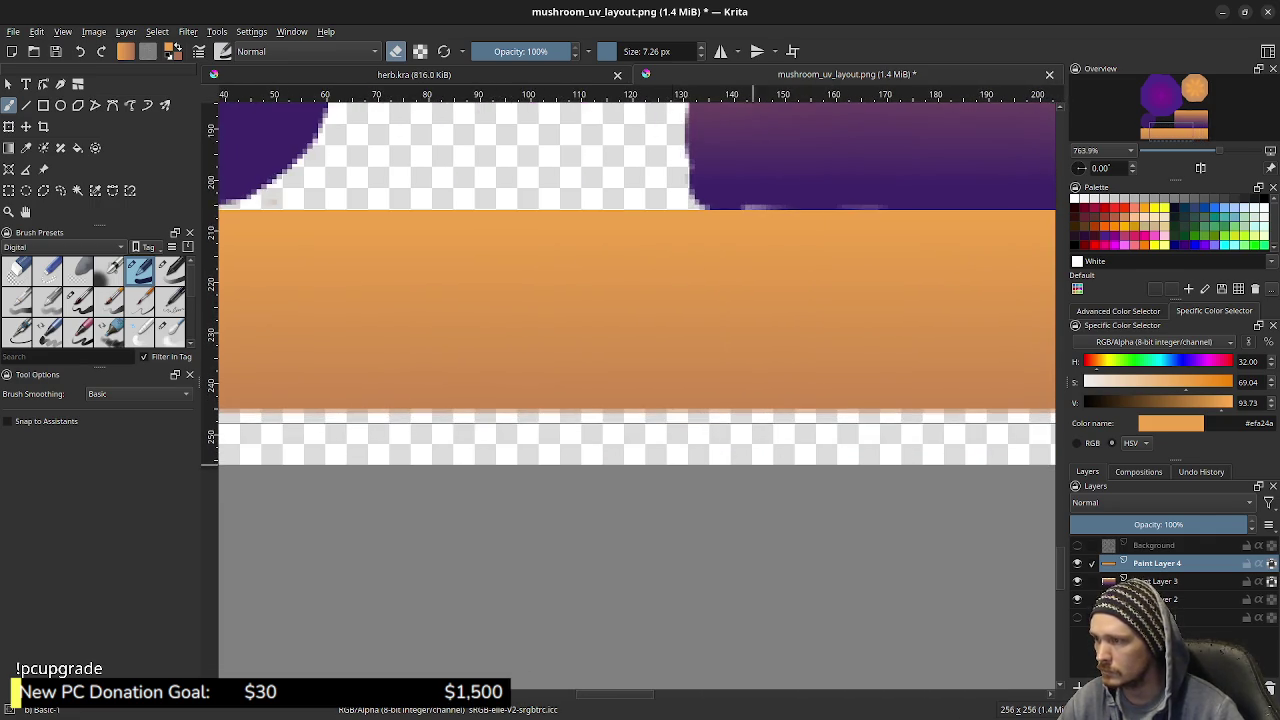
left_click_drag(503, 455, 620, 435)
Undo both erasures so the orange band is solid again, then zoom back out
key("ctrl+z")
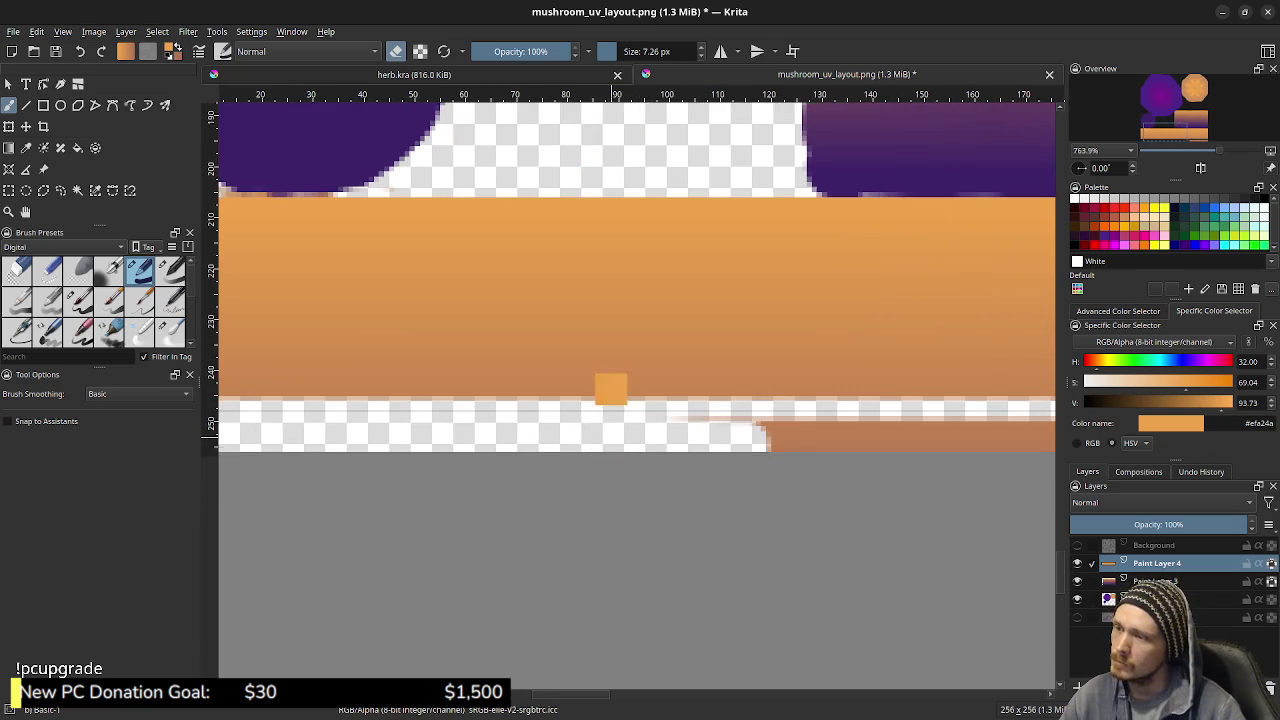
key("ctrl+z")
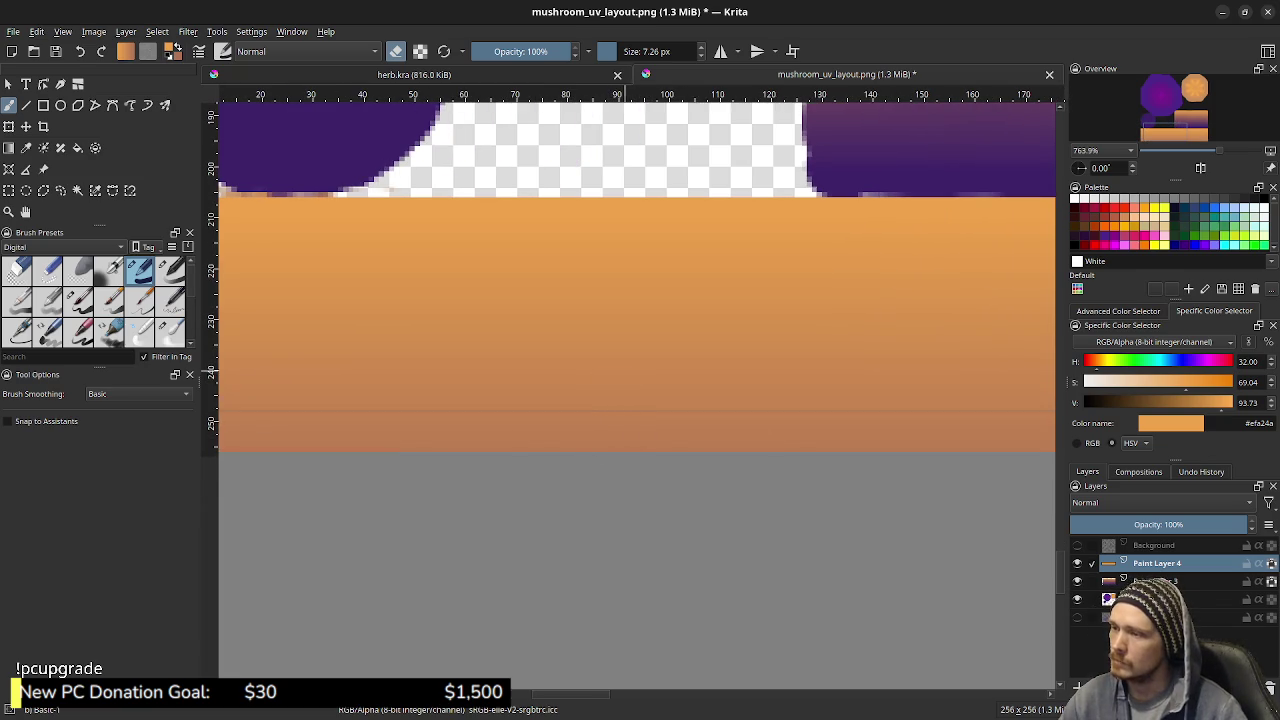
scroll(632, 410, "down", 1)
scroll(640, 420, "down", 1)
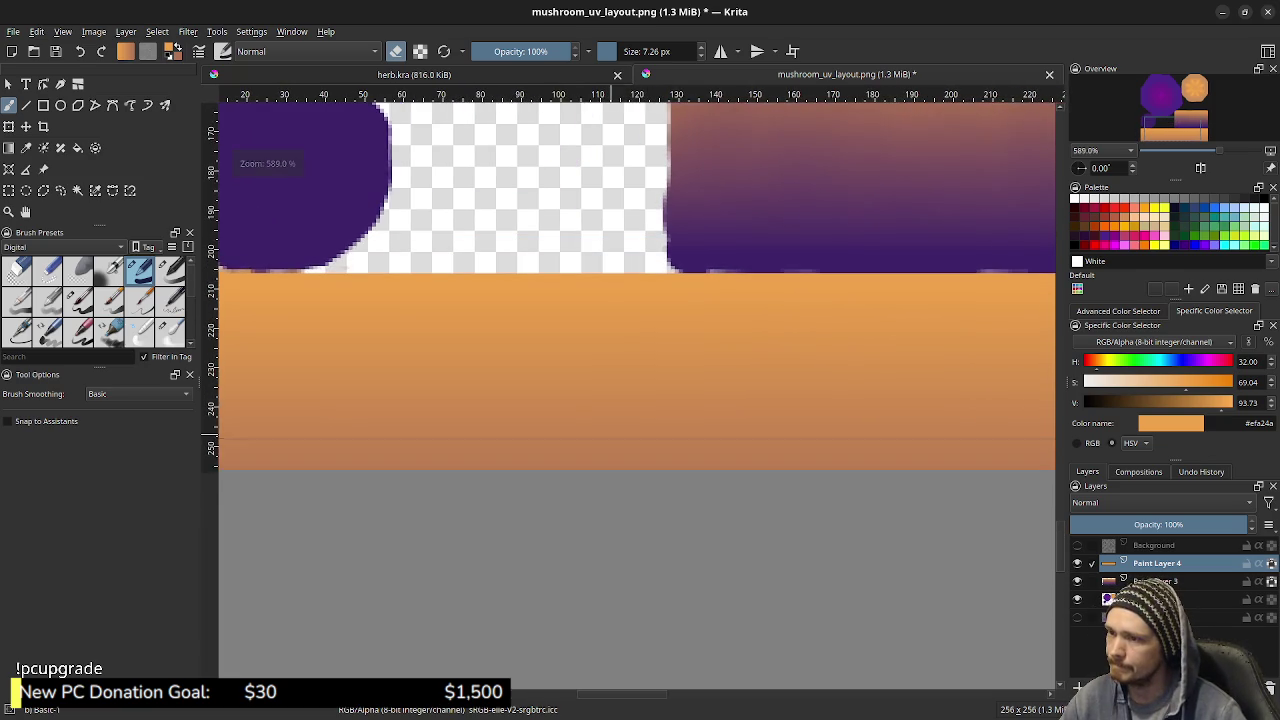
scroll(598, 470, "down", 1)
scroll(598, 470, "down", 1)
left_click_drag(278, 465, 588, 476)
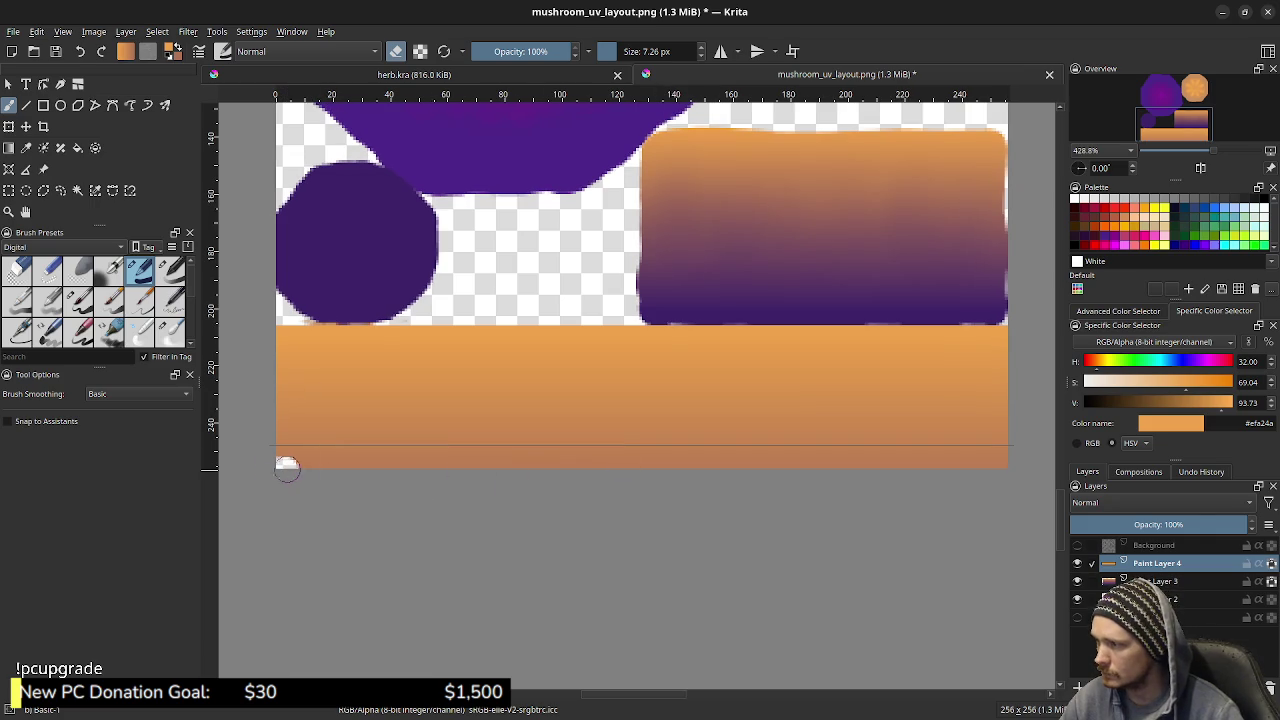
key("ctrl+z")
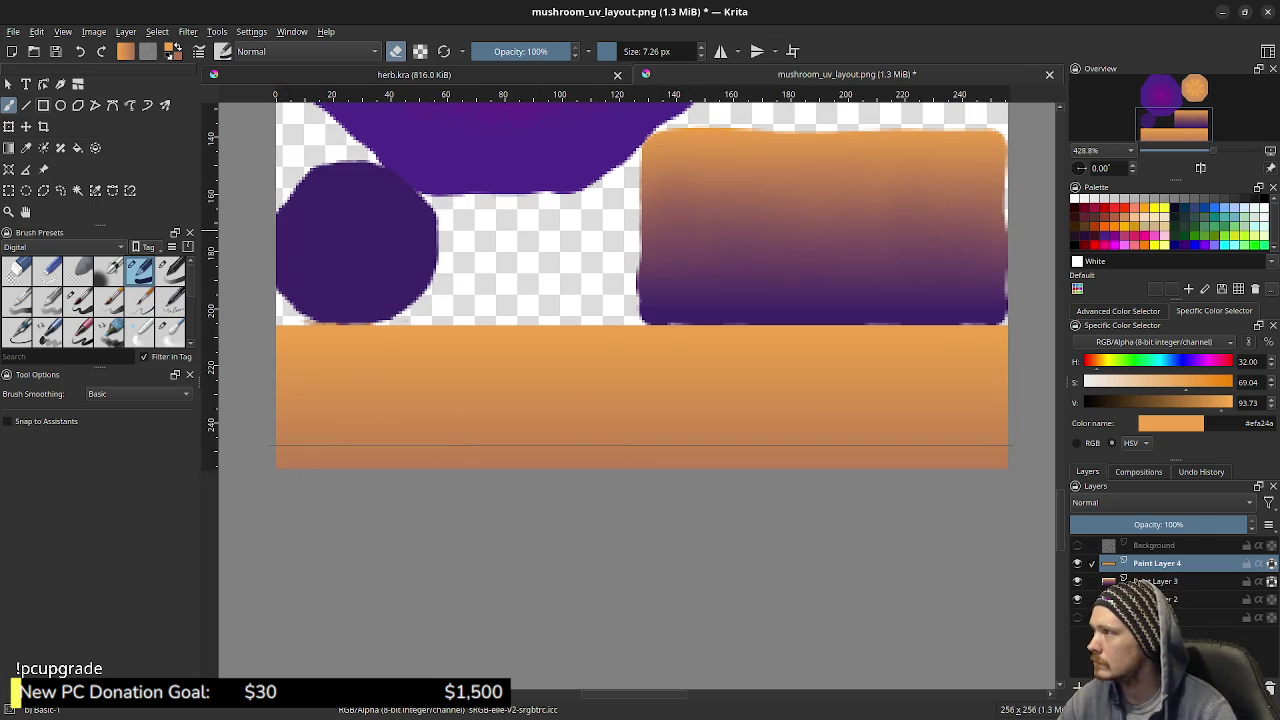
key("v")
left_click_drag(274, 467, 1040, 470)
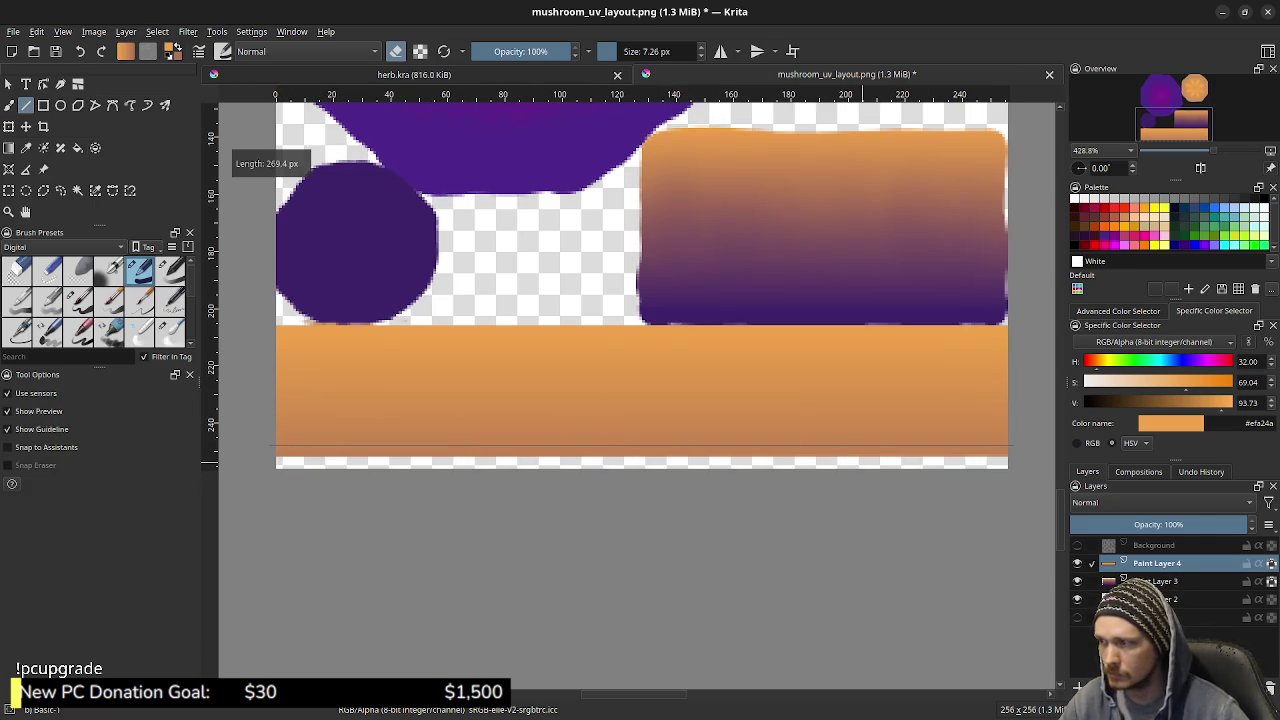
left_click(300, 450)
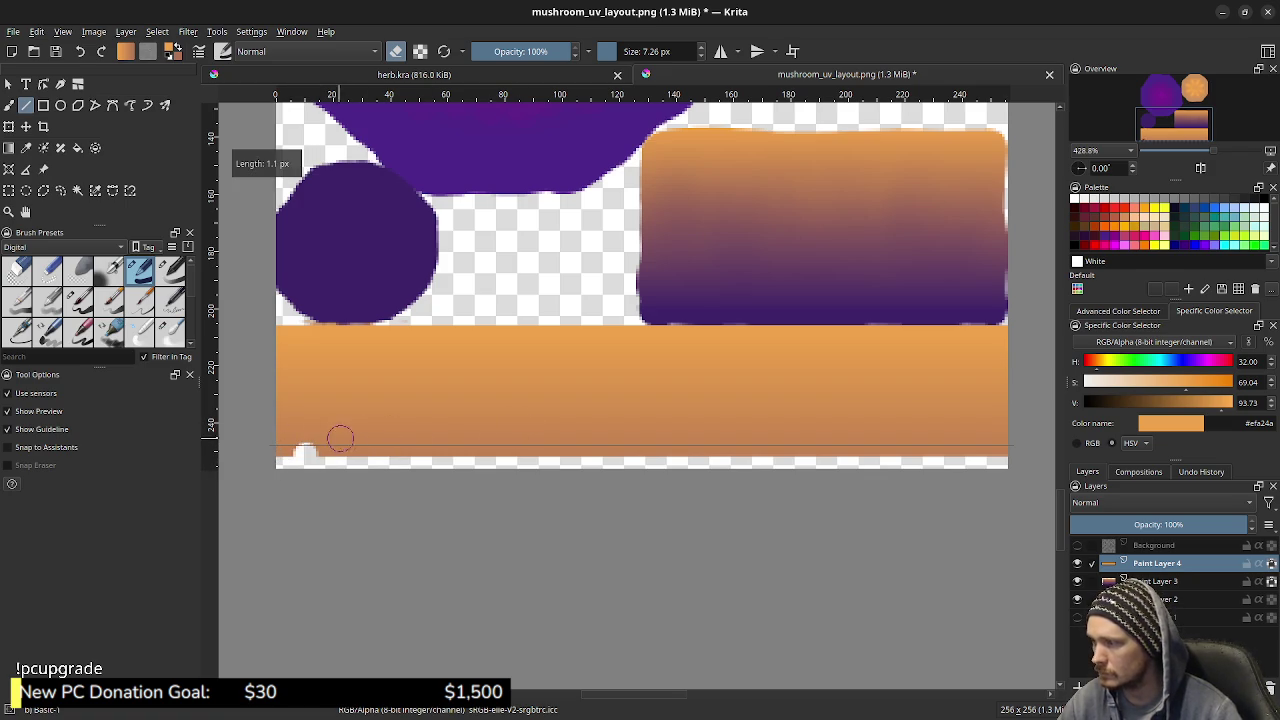
key("b")
key("ctrl+z")
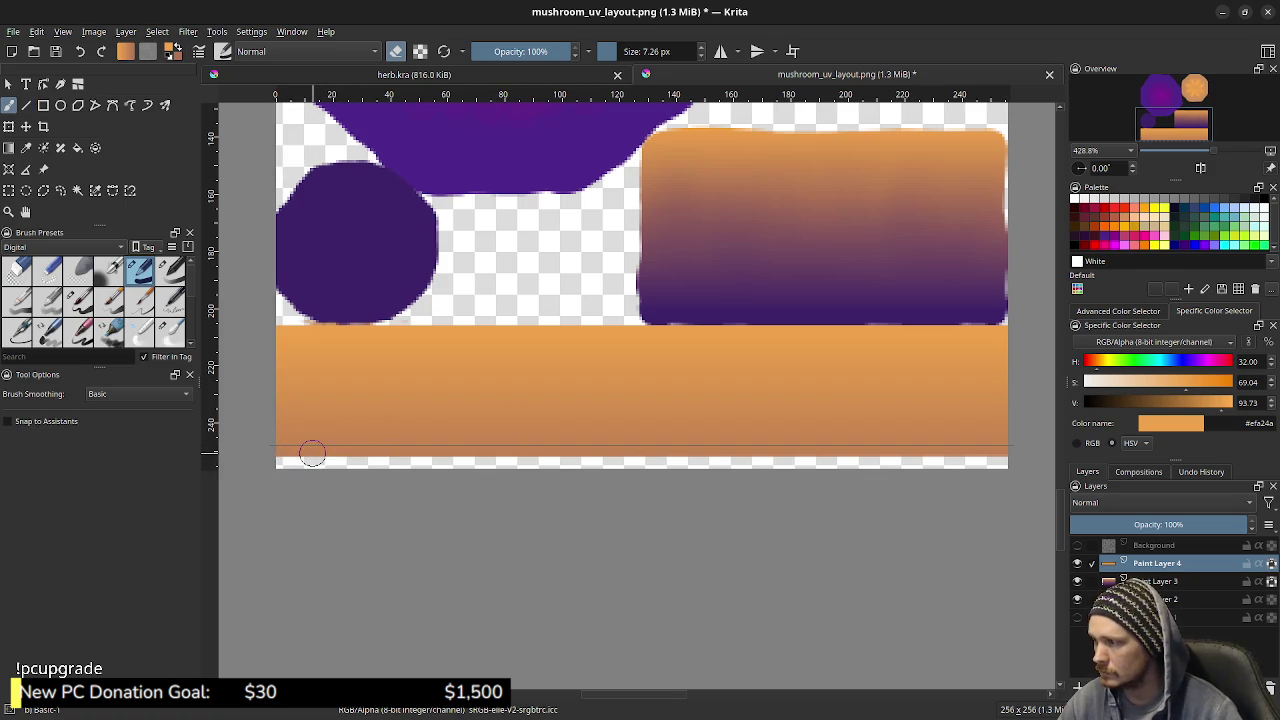
left_click(310, 453)
left_click(316, 452)
left_click_drag(366, 448, 346, 454)
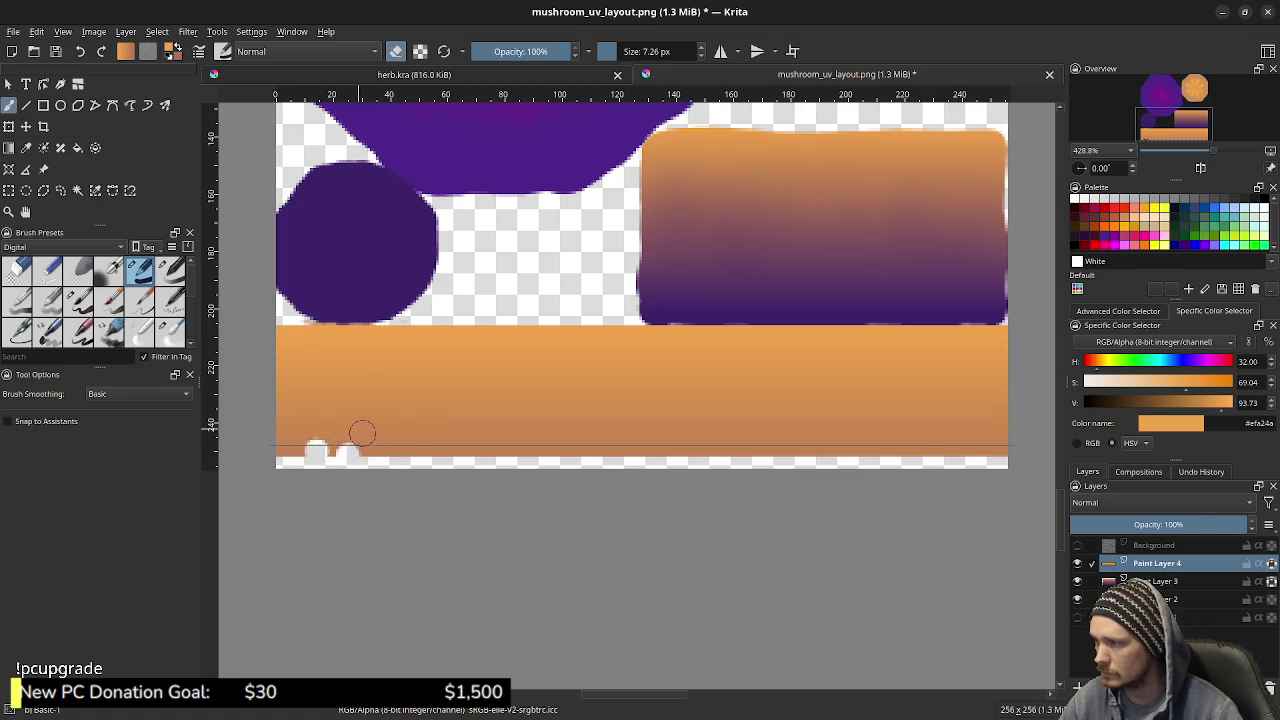
key("ctrl+z")
key("shift")
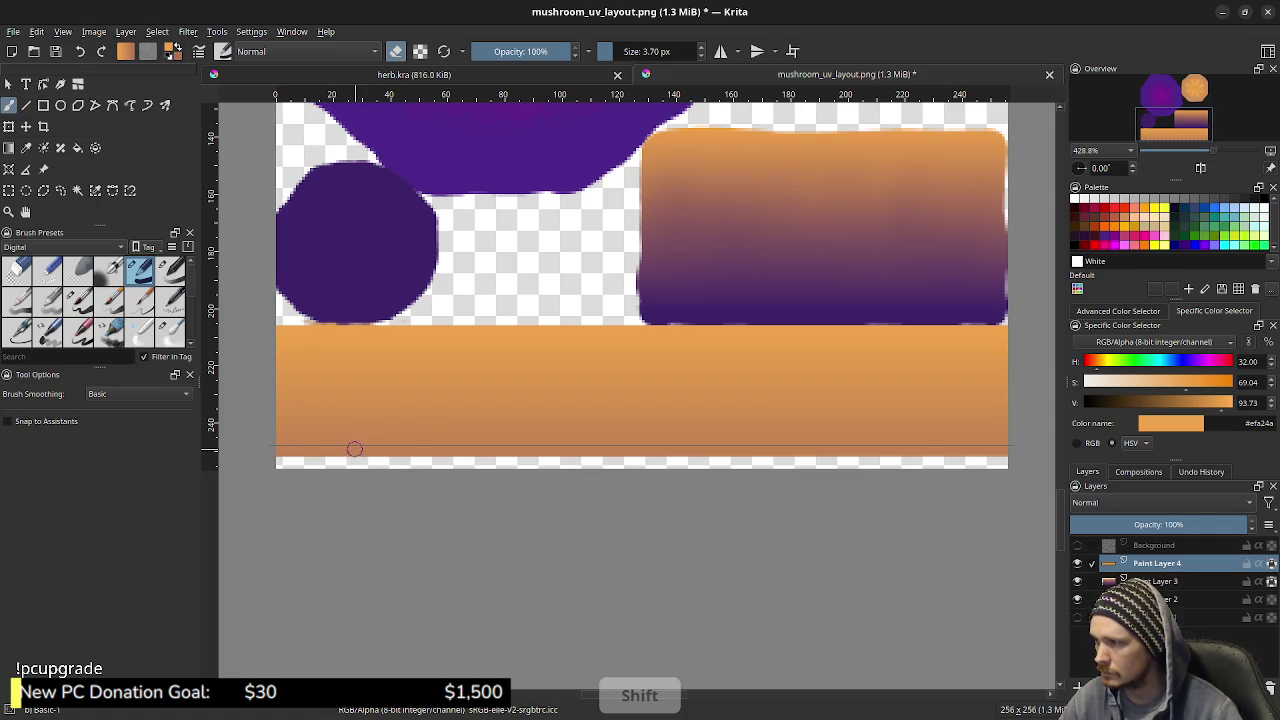
left_click_drag(354, 448, 320, 457)
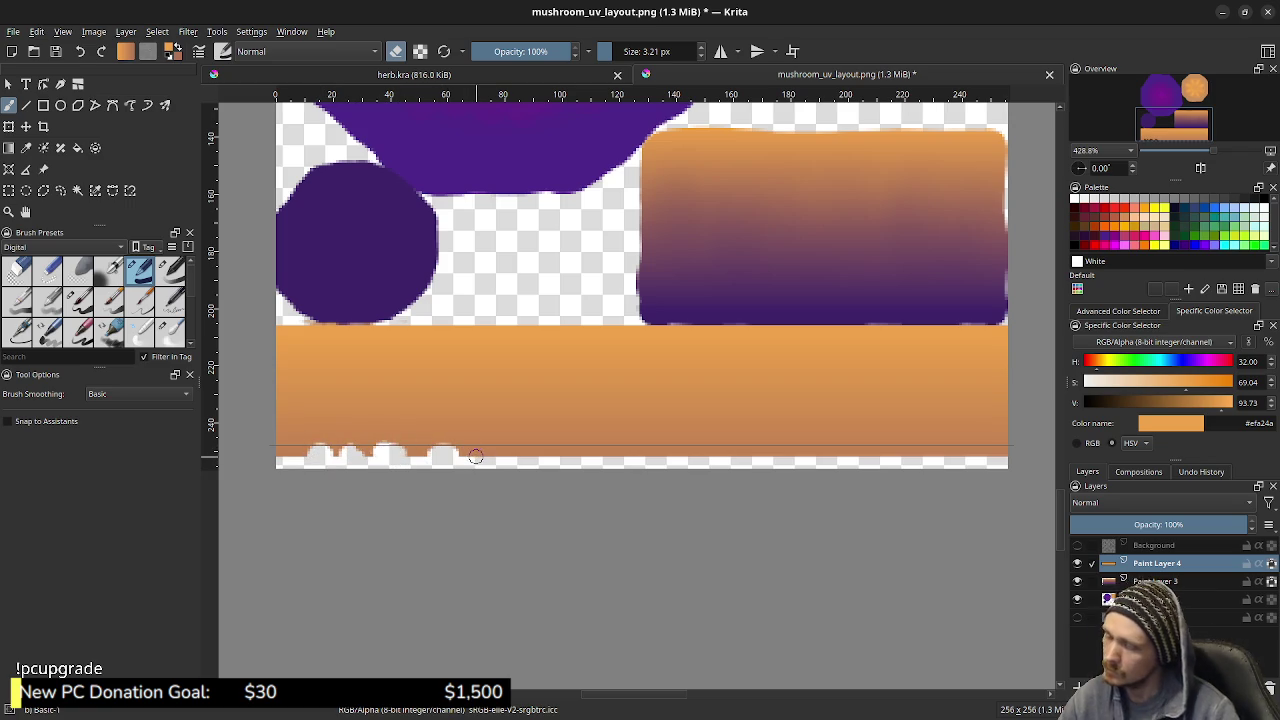
left_click_drag(465, 456, 308, 450)
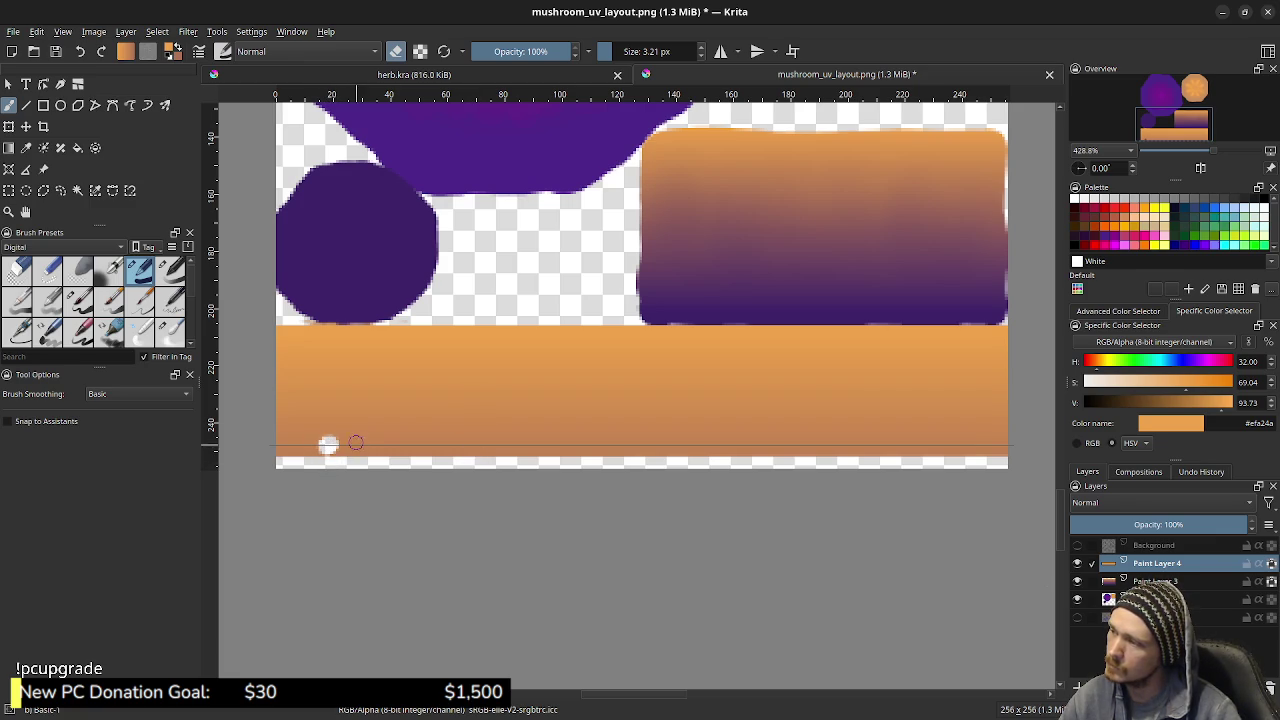
left_click_drag(324, 446, 338, 449)
left_click(334, 451)
left_click_drag(394, 447, 400, 450)
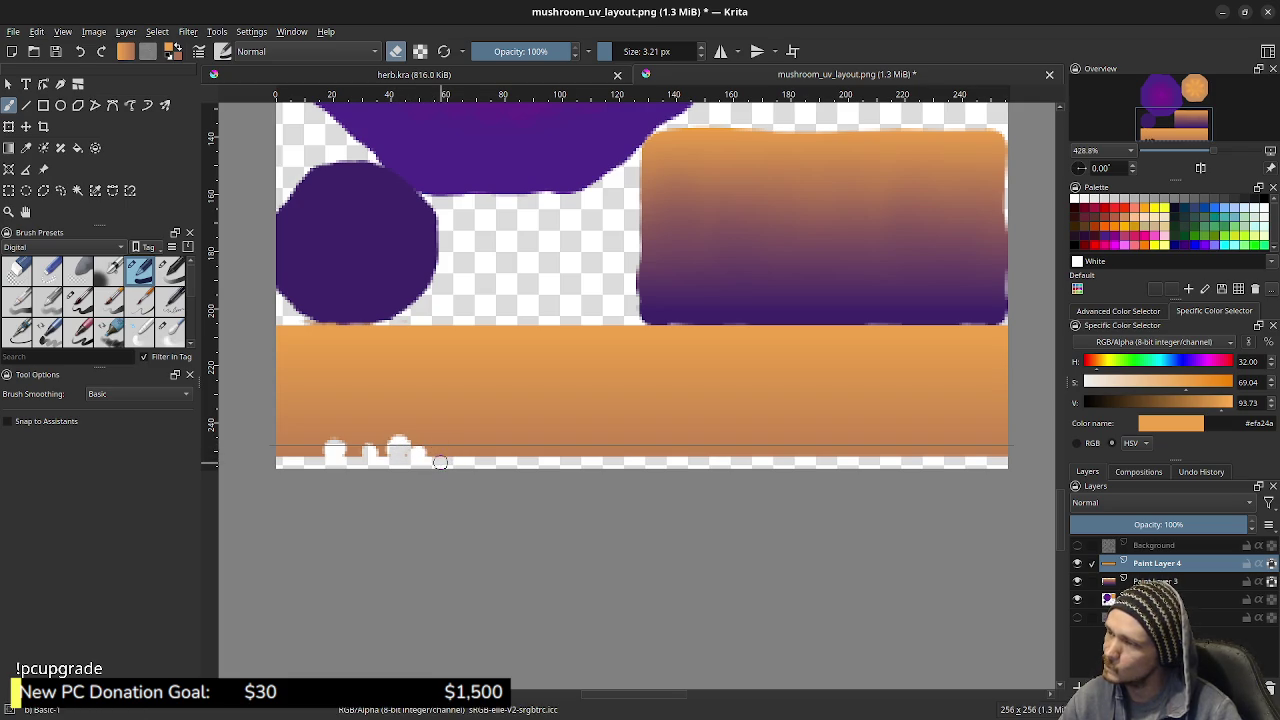
key("ctrl+z")
key("ctrl+z")
key("ctrl+z")
key("ctrl+z")
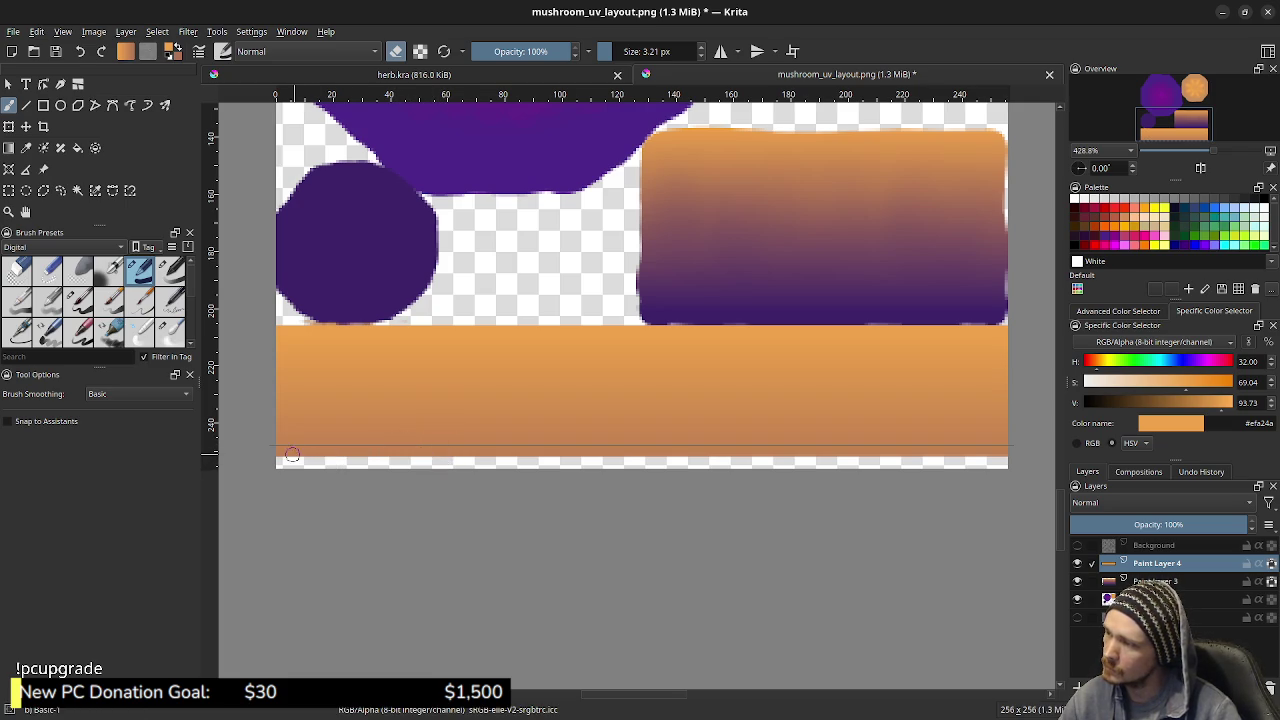
key("ctrl+z")
left_click(295, 452)
left_click(307, 448)
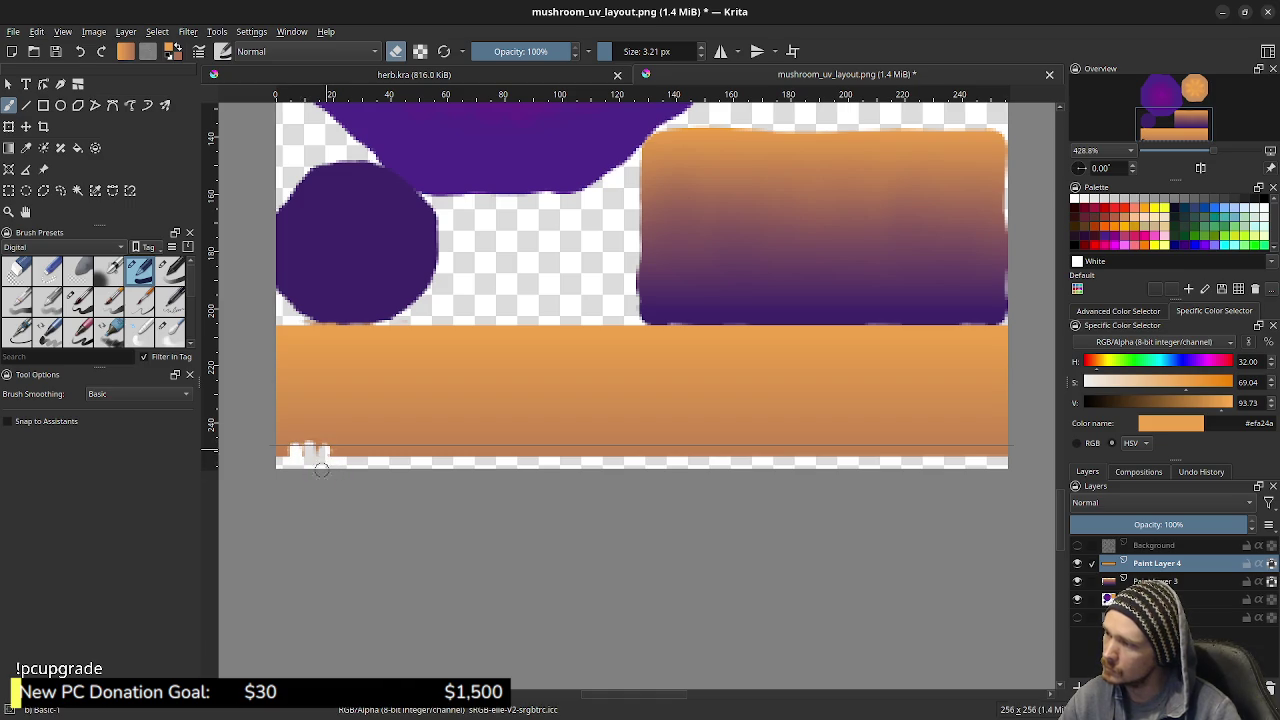
key("ctrl+z")
key("ctrl+z")
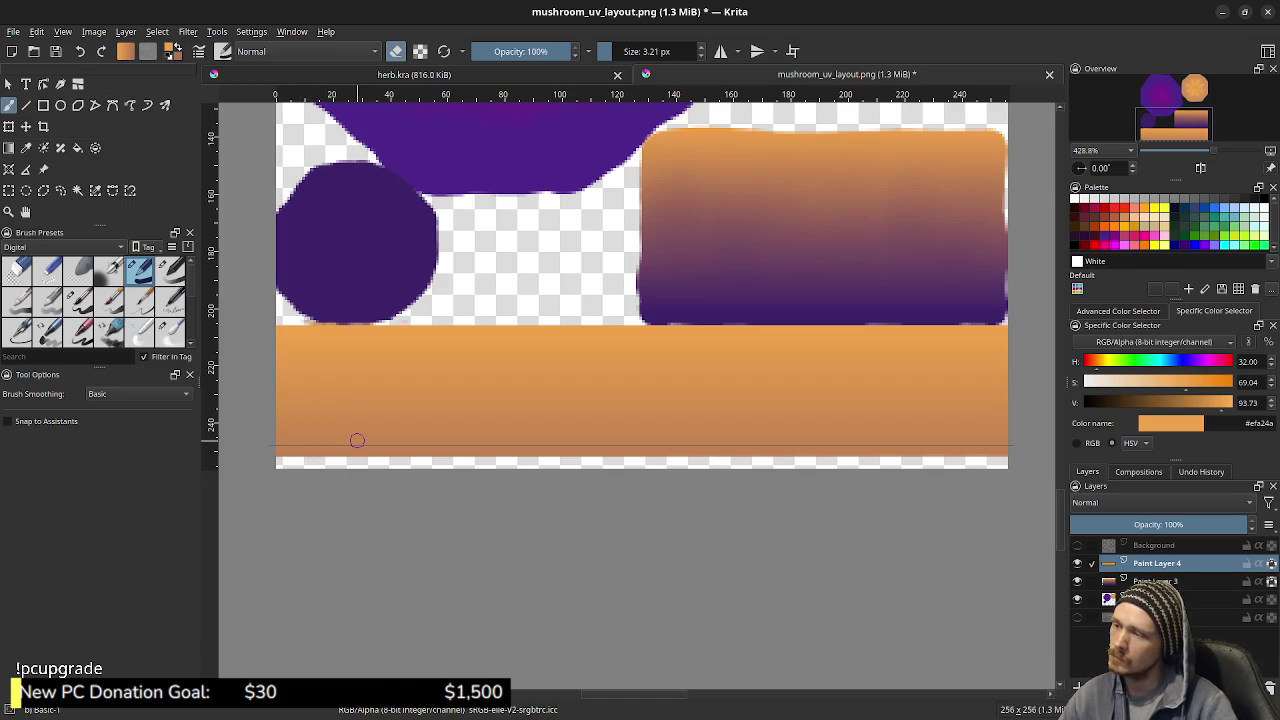
left_click_drag(366, 437, 371, 435)
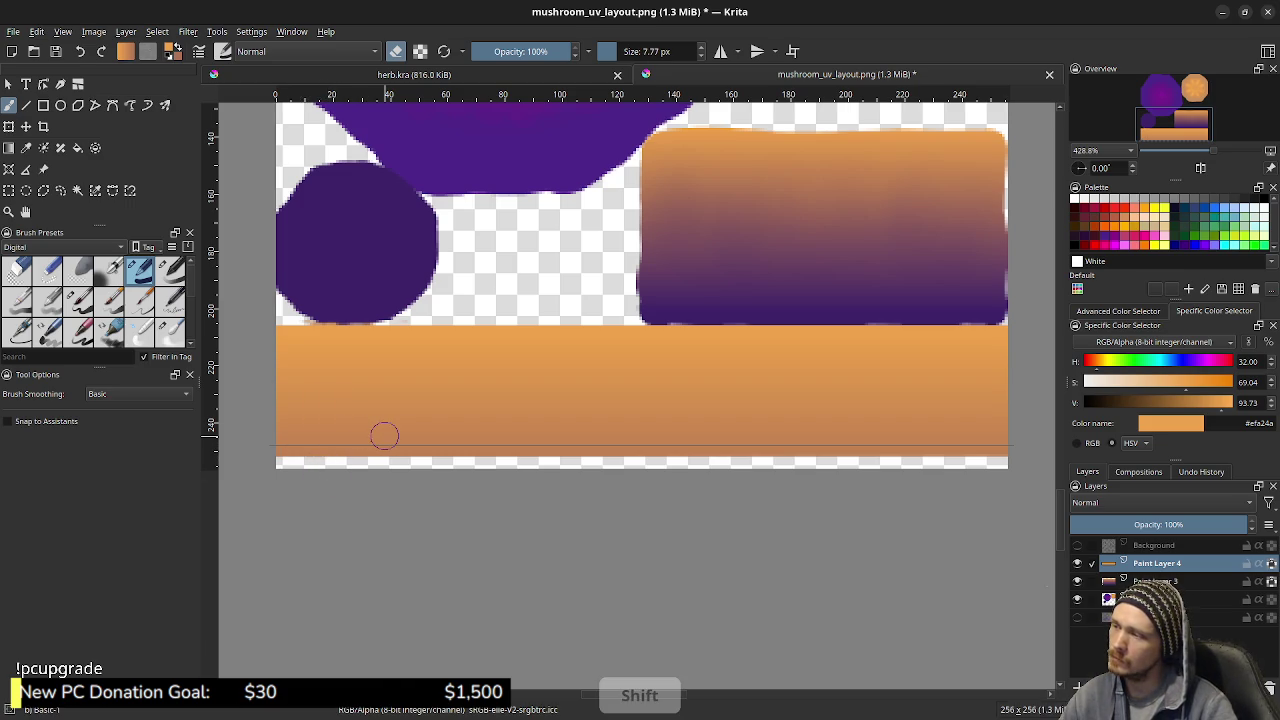
left_click(293, 454)
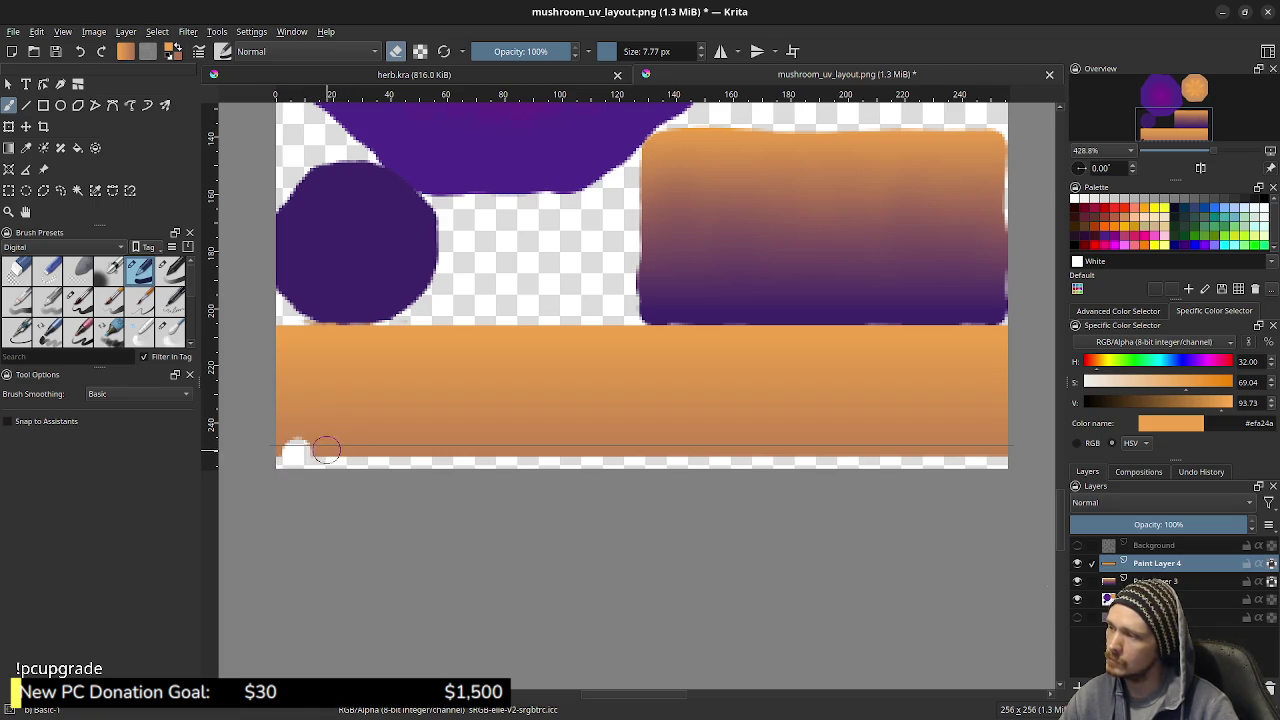
left_click(331, 445)
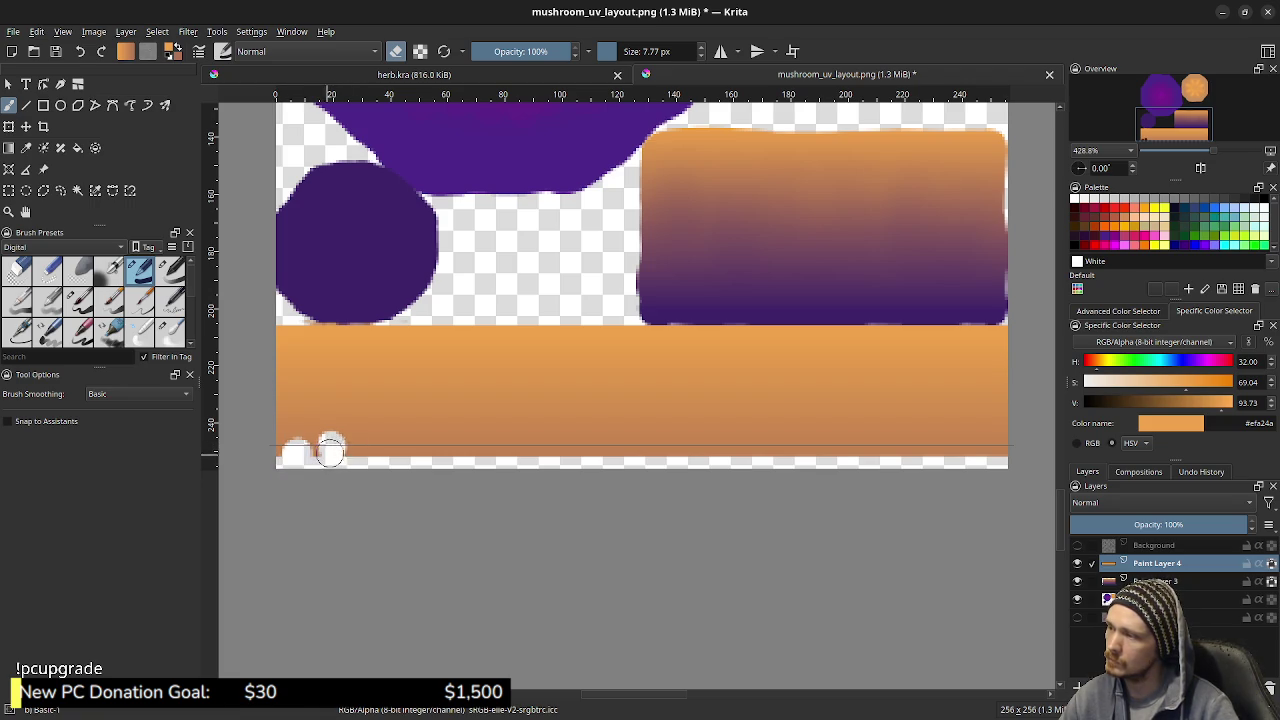
left_click(361, 452)
left_click(395, 450)
left_click(425, 441)
left_click(442, 453)
left_click(478, 443)
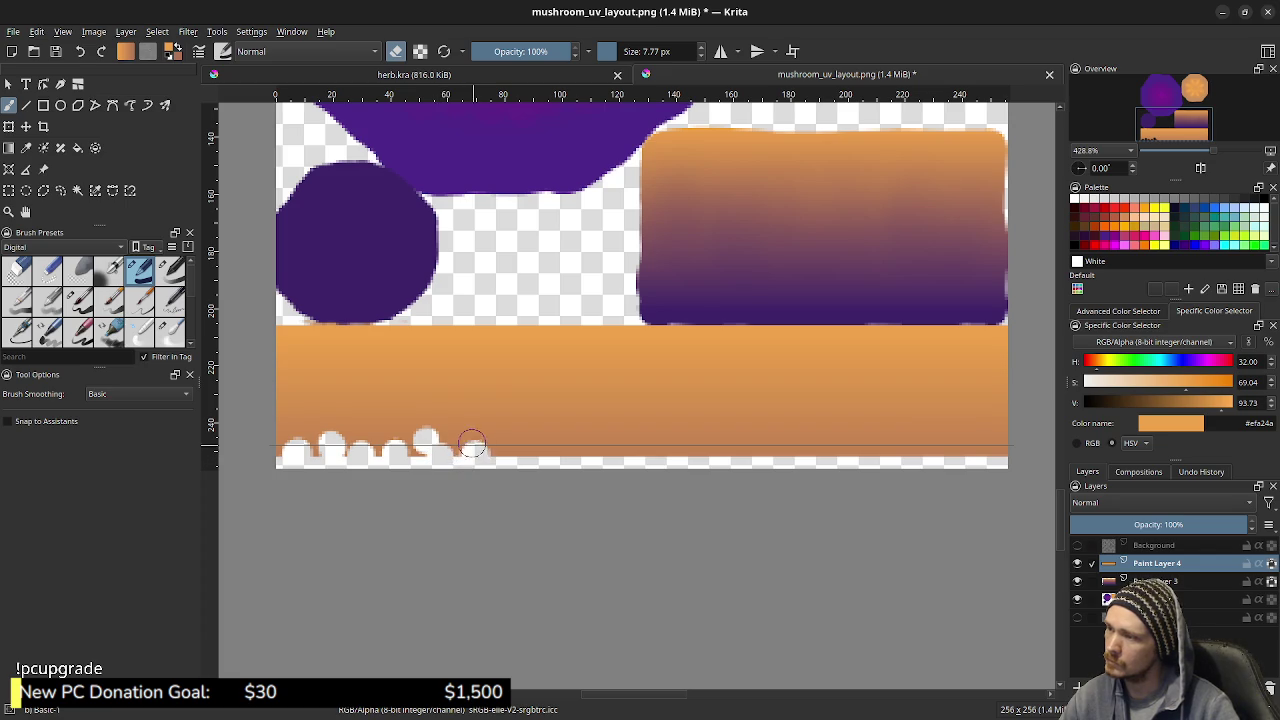
left_click(421, 458)
left_click(515, 444)
left_click(541, 446)
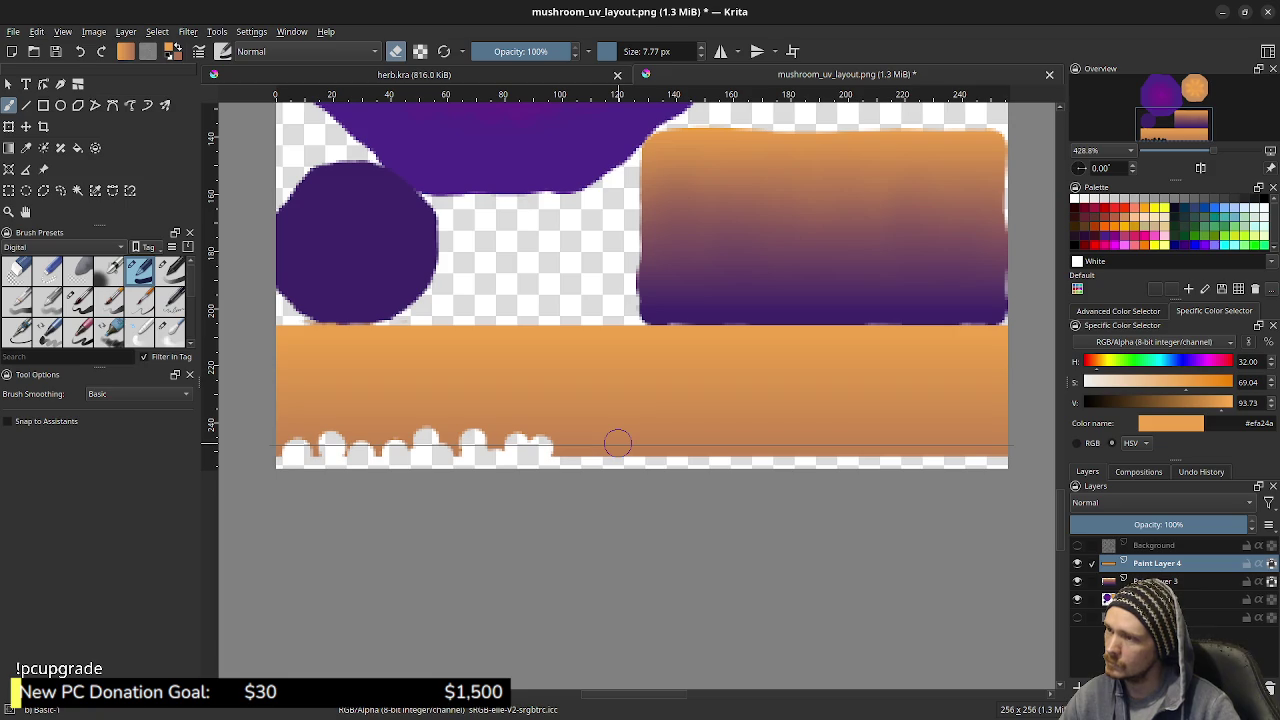
key("ctrl+z")
key("ctrl+z")
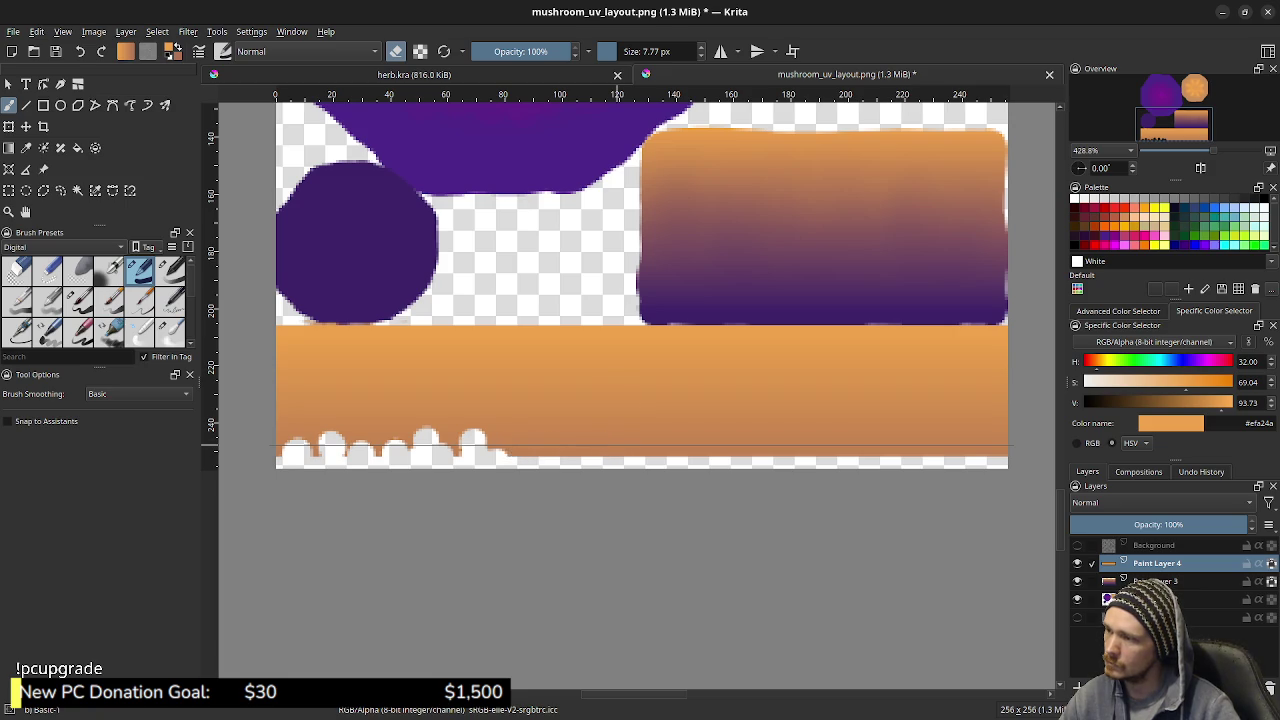
key("ctrl+z")
key("ctrl+z")
key("ctrl+z")
key("ctrl+z")
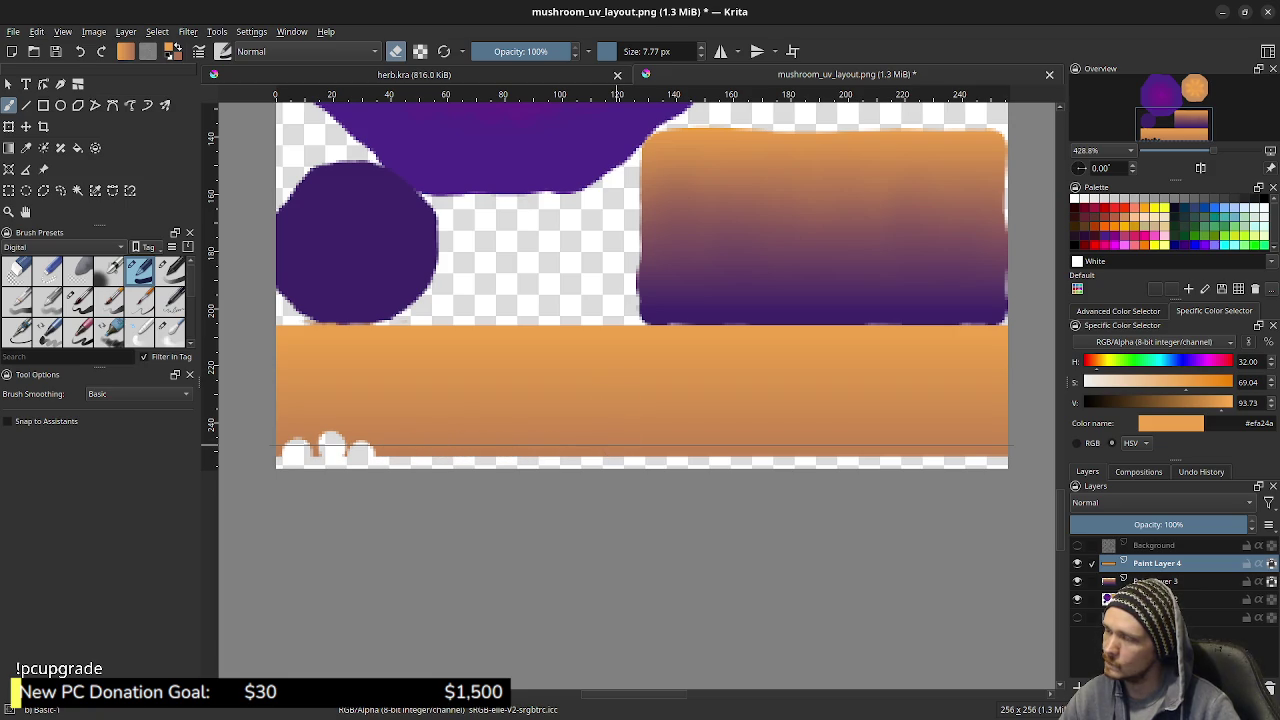
key("ctrl+z")
key("ctrl+z")
key("ctrl+z")
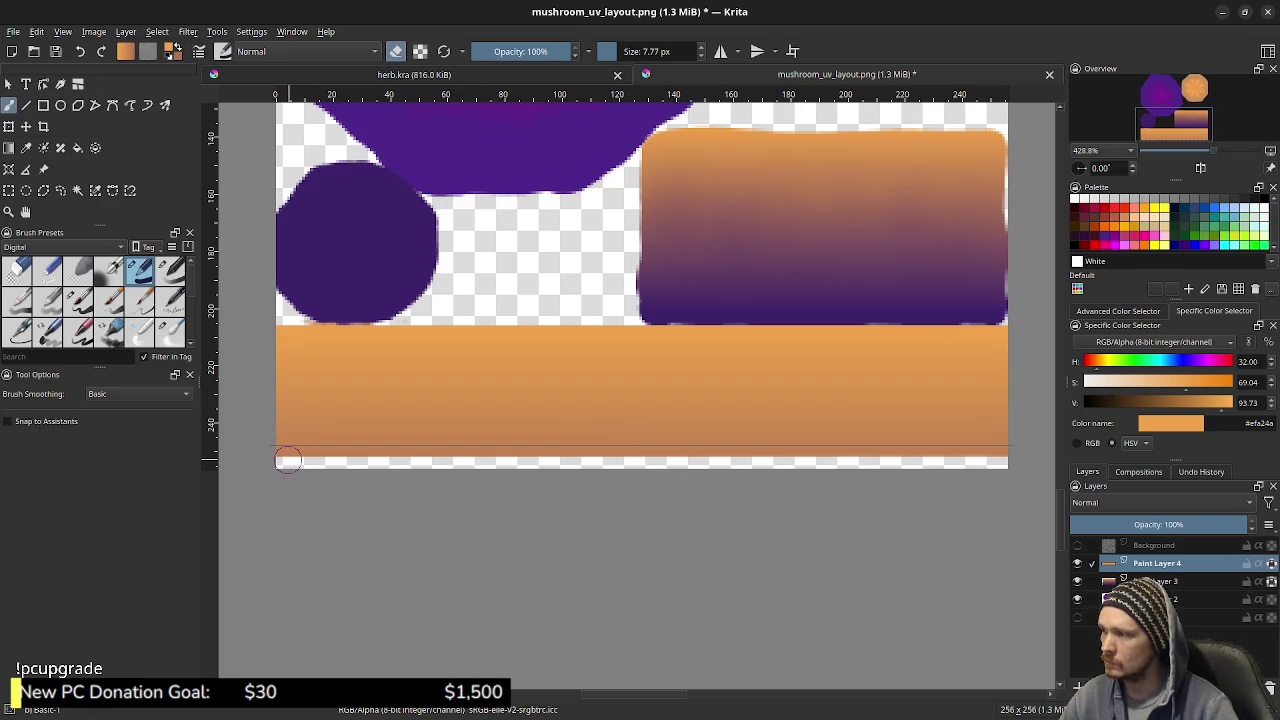
Erase the scallops at the band's lower-left edge and sample #c18152 as the paint colour
left_click_drag(288, 460, 1005, 462)
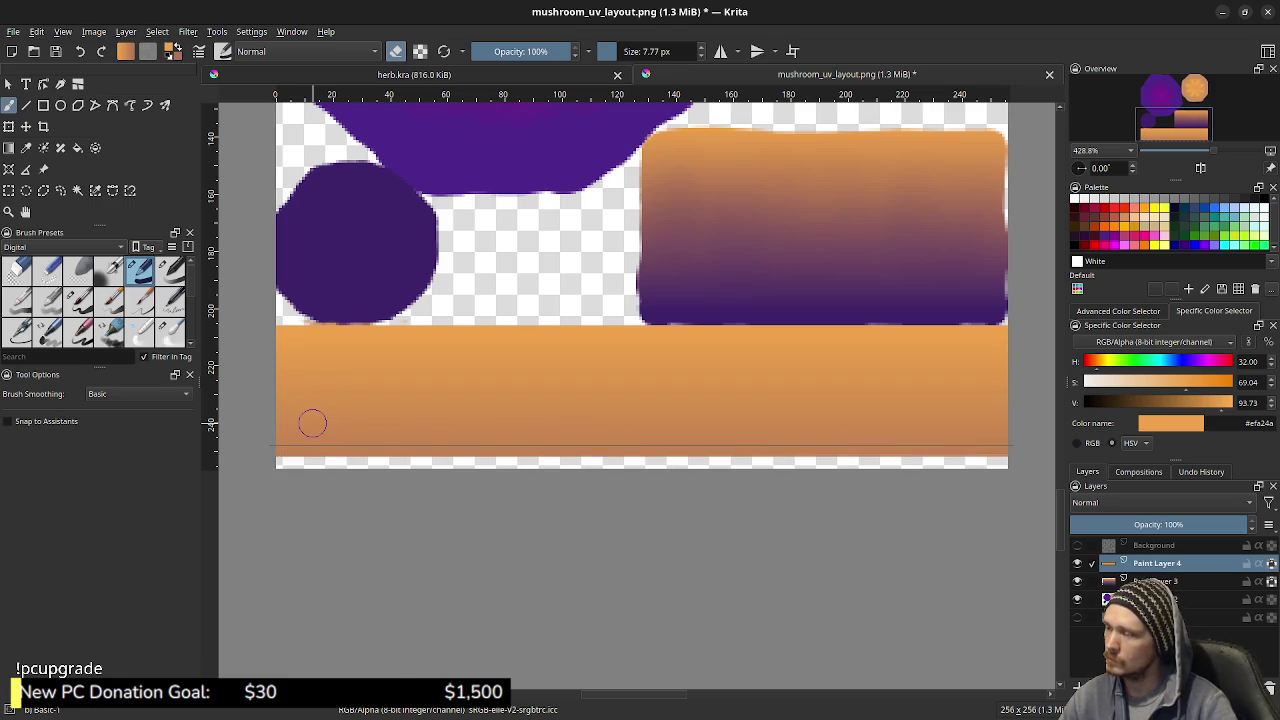
left_click(395, 446, "ctrl")
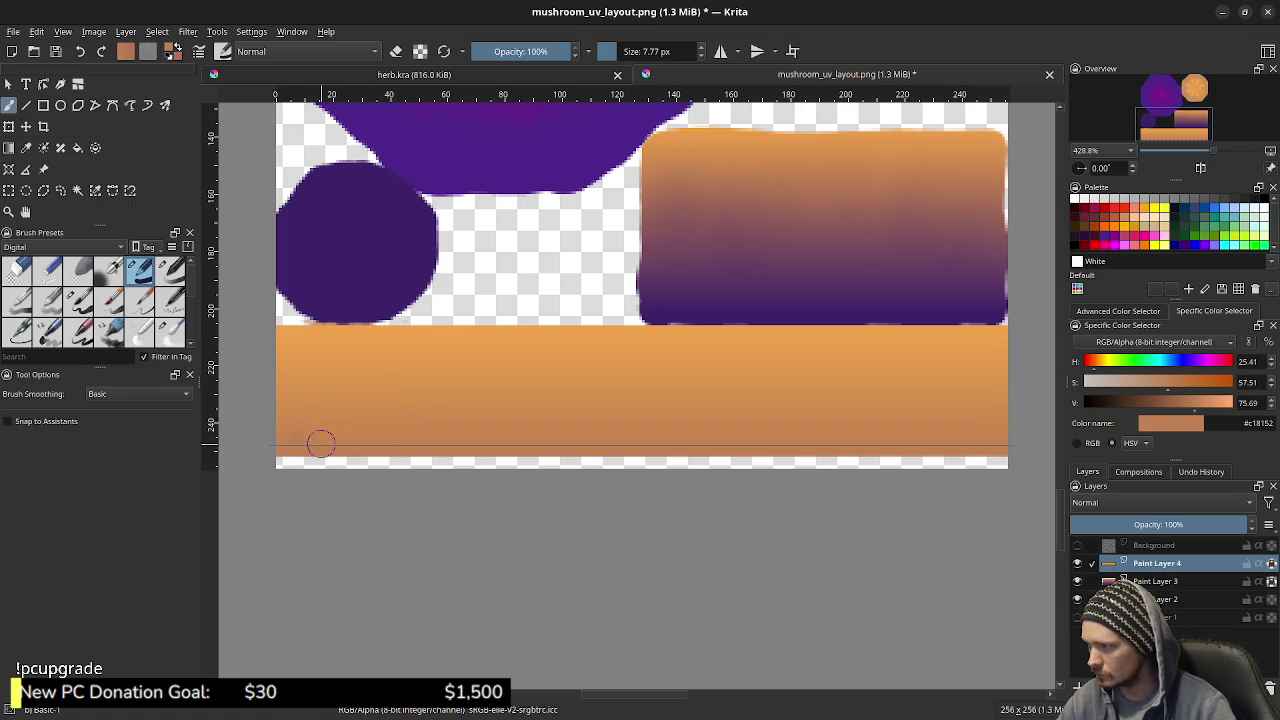
key("e")
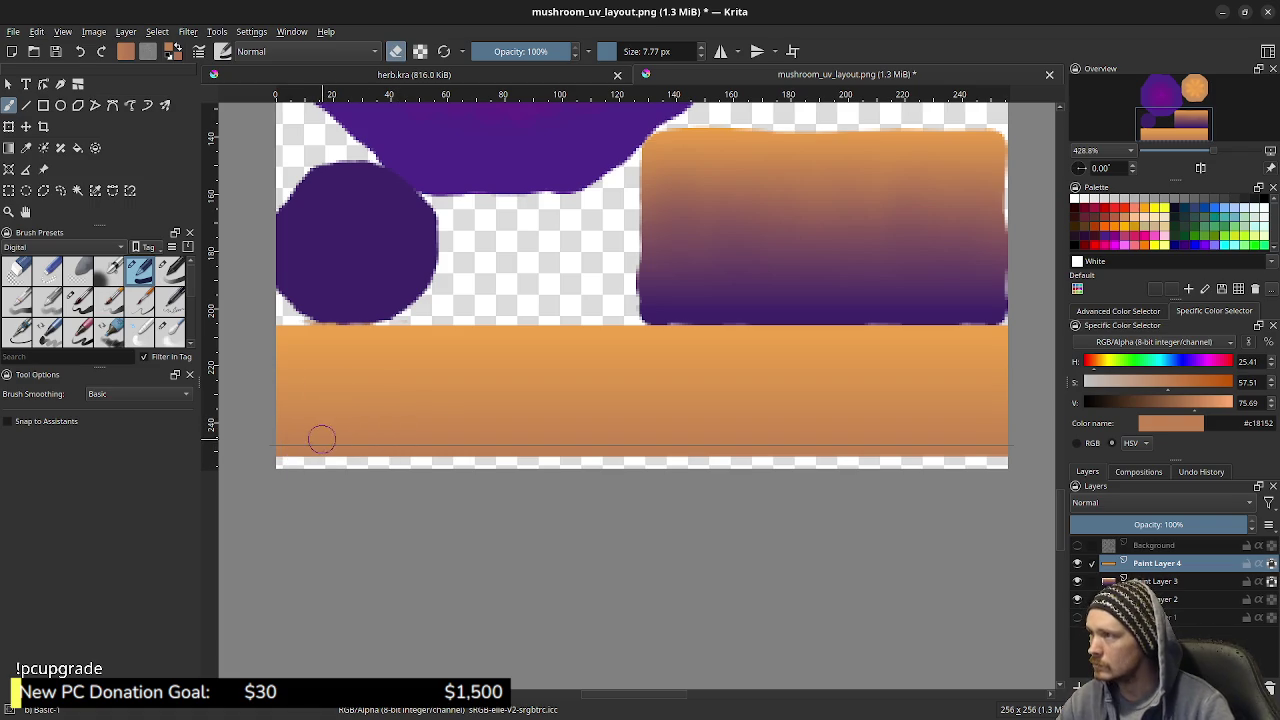
key("e")
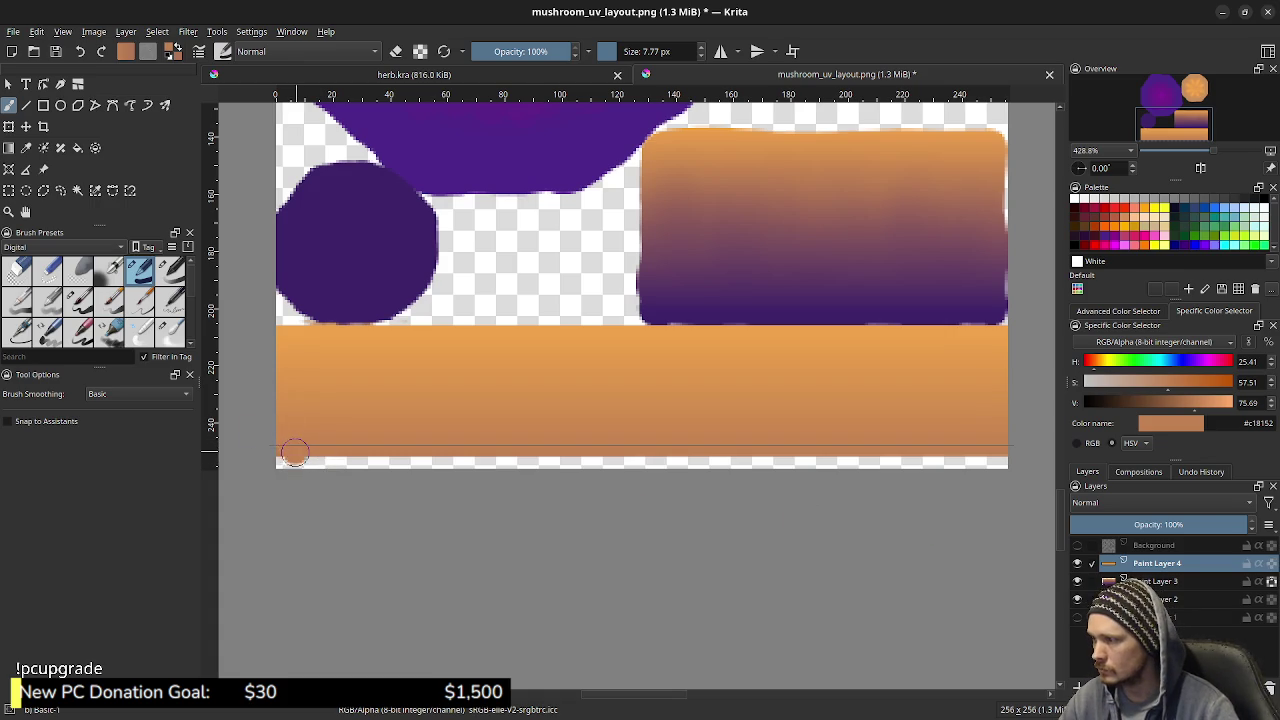
Turn eraser mode back on and try an erase along the band's bottom edge, then undo it
key("e")
left_click_drag(278, 459, 548, 462)
key("ctrl+z")
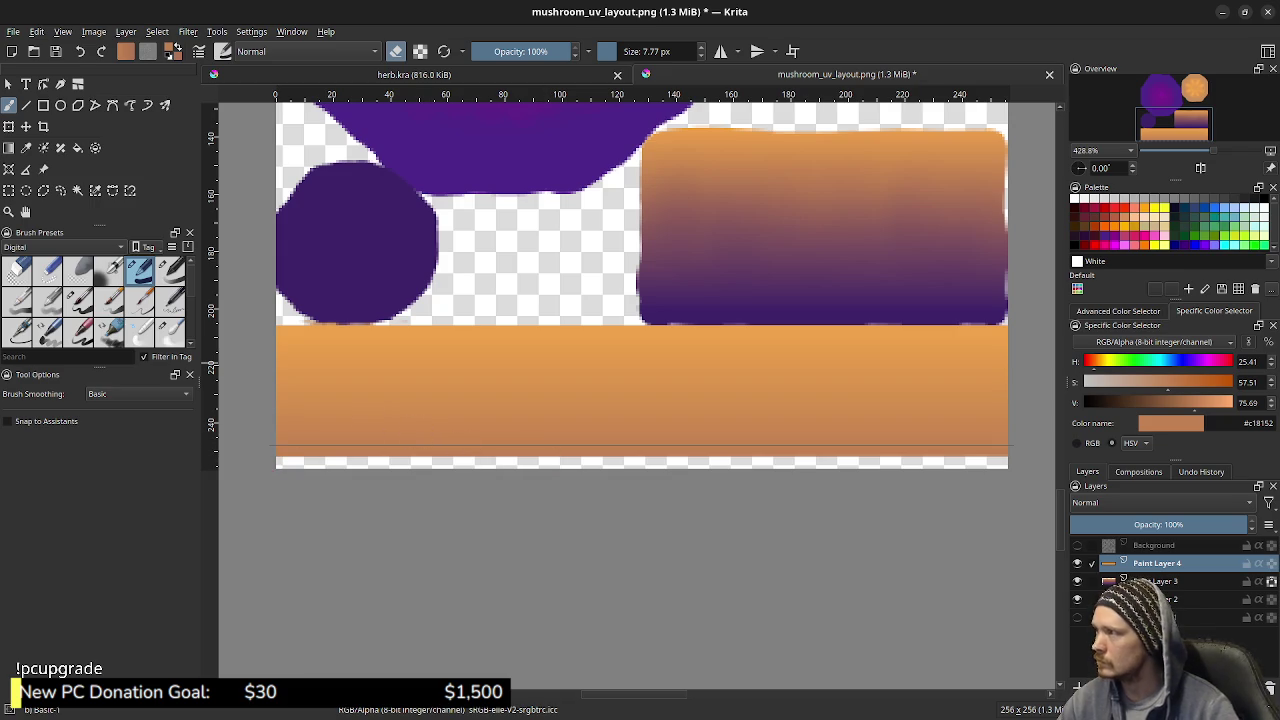
left_click(26, 105)
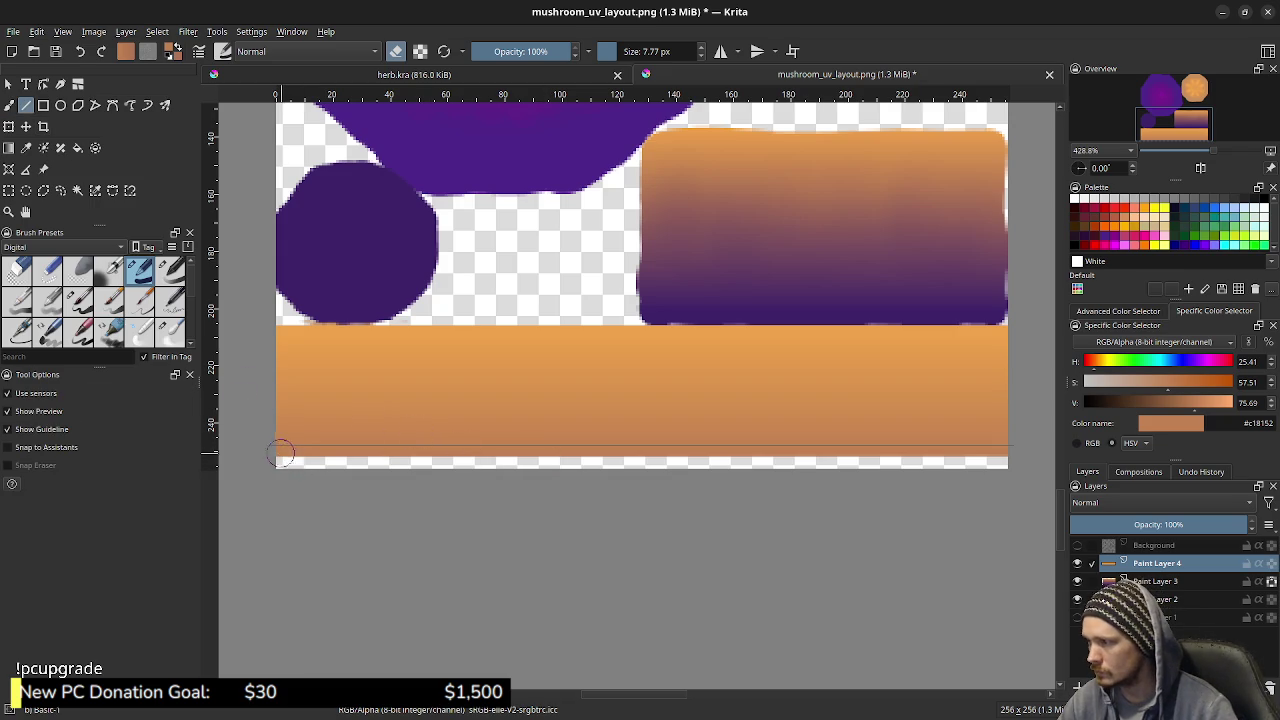
Draw a straight line along the band's bottom edge, then paint trial orange dabs and undo them
left_click_drag(275, 456, 1016, 488)
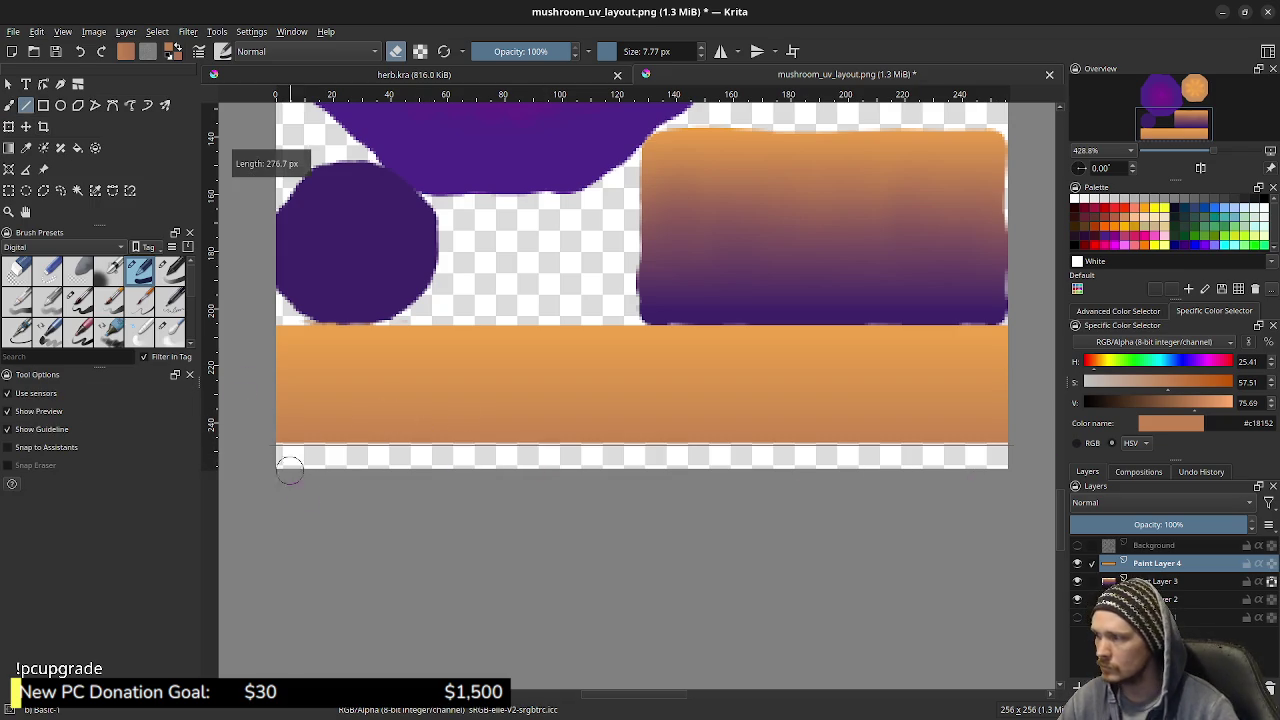
key("b")
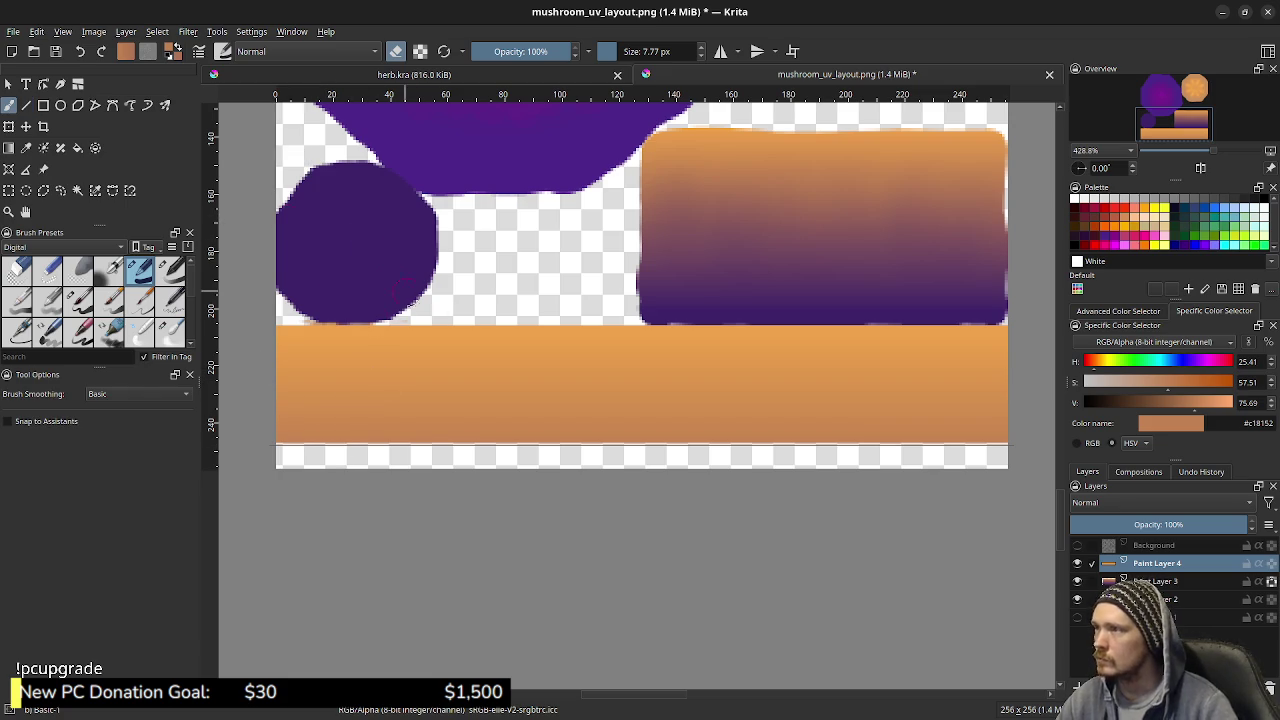
key("e")
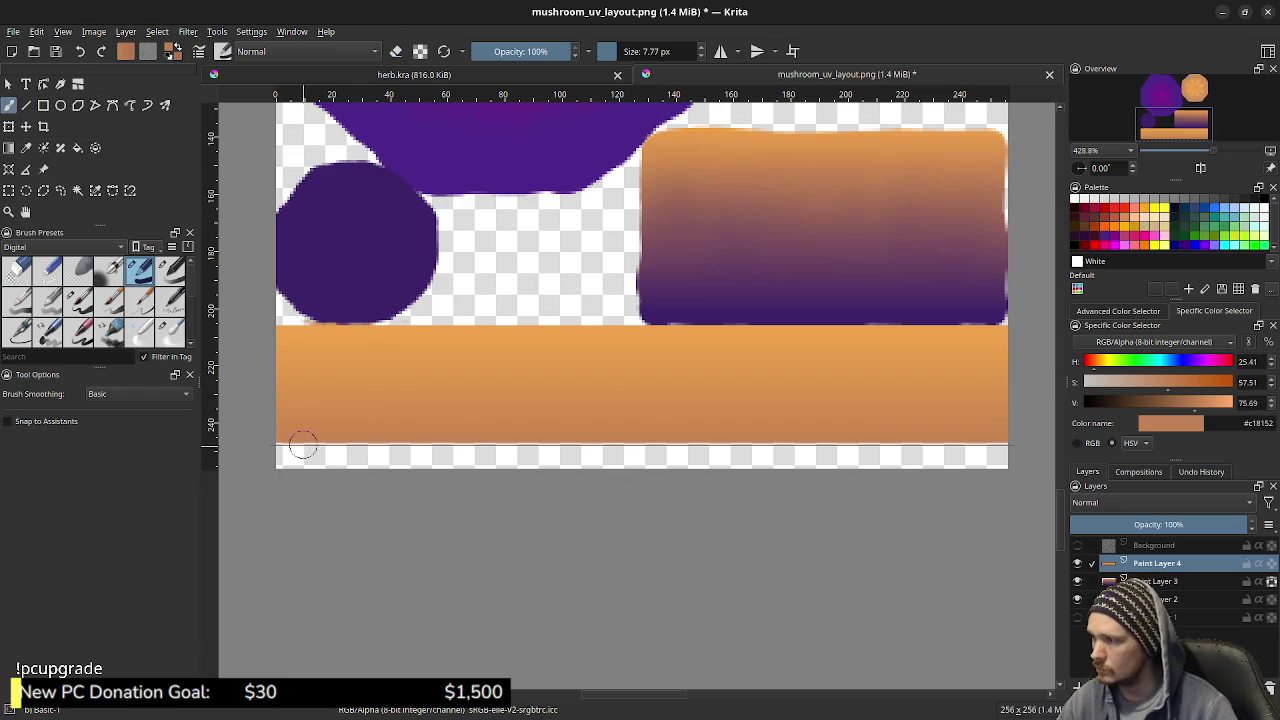
left_click(295, 447)
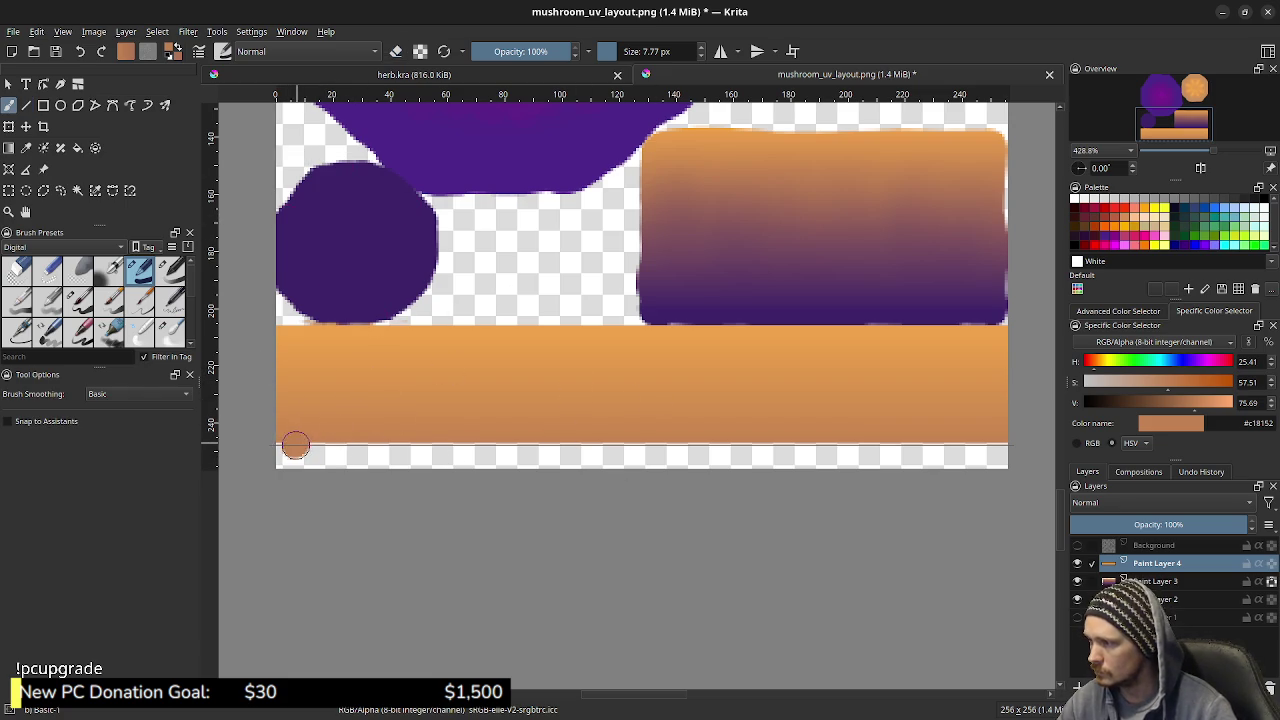
left_click_drag(306, 443, 335, 445)
key("ctrl+z")
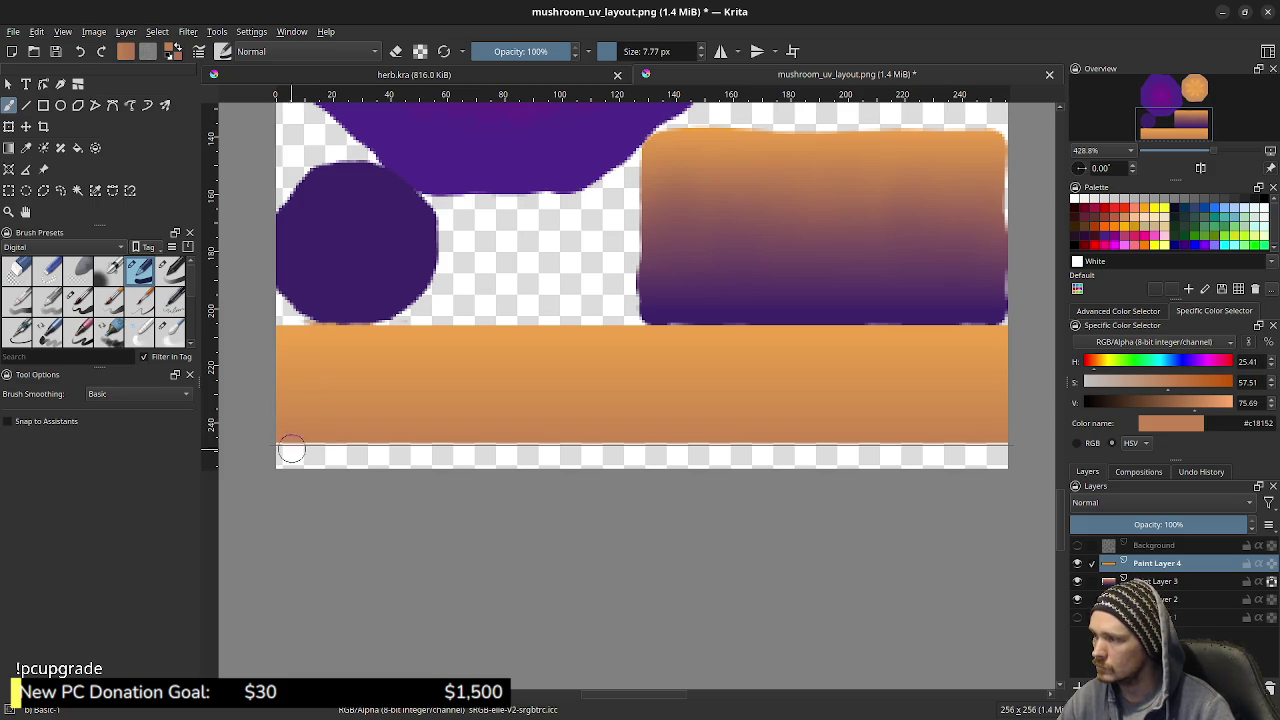
left_click(293, 446)
left_click(329, 447)
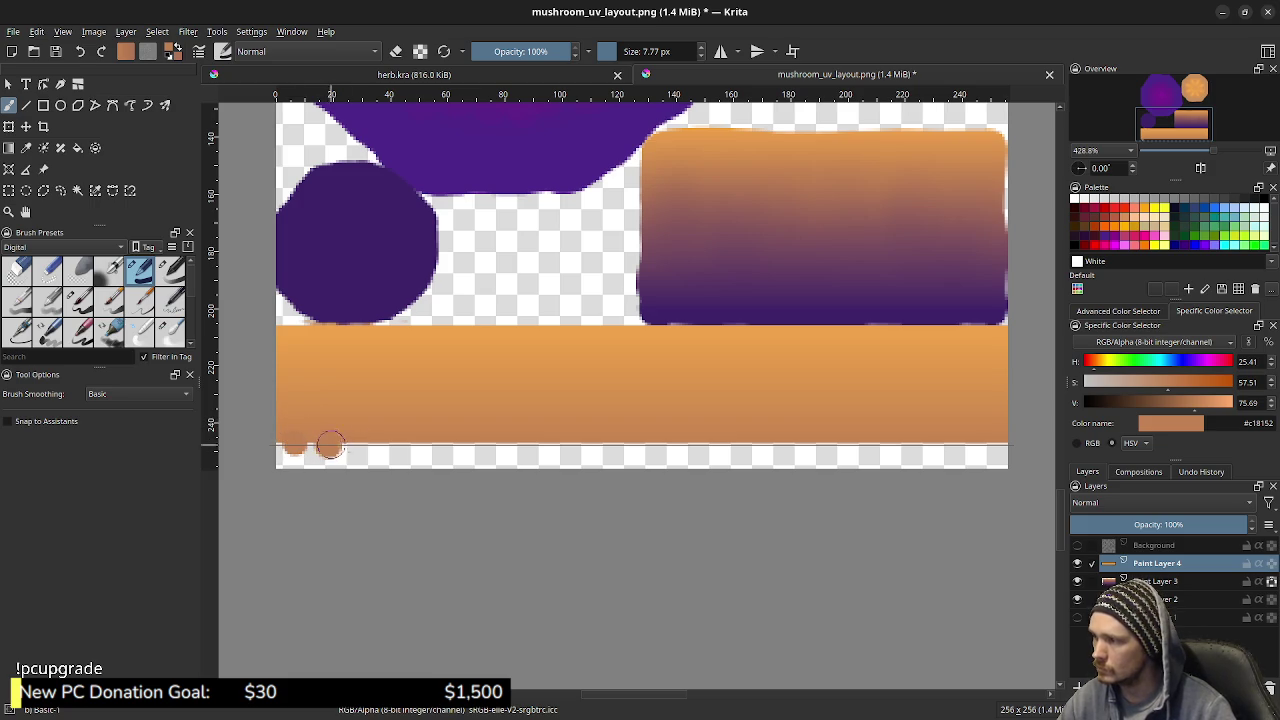
left_click(360, 447)
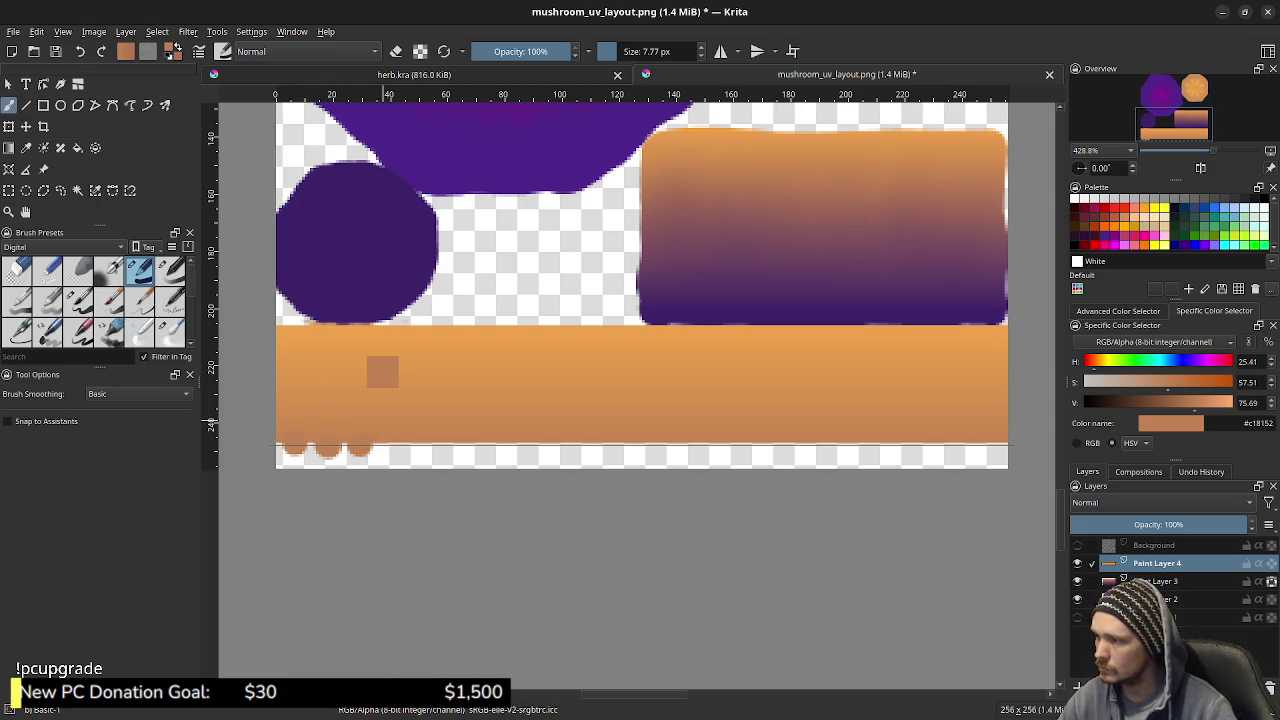
key("ctrl+z")
key("ctrl+z")
key("ctrl+z")
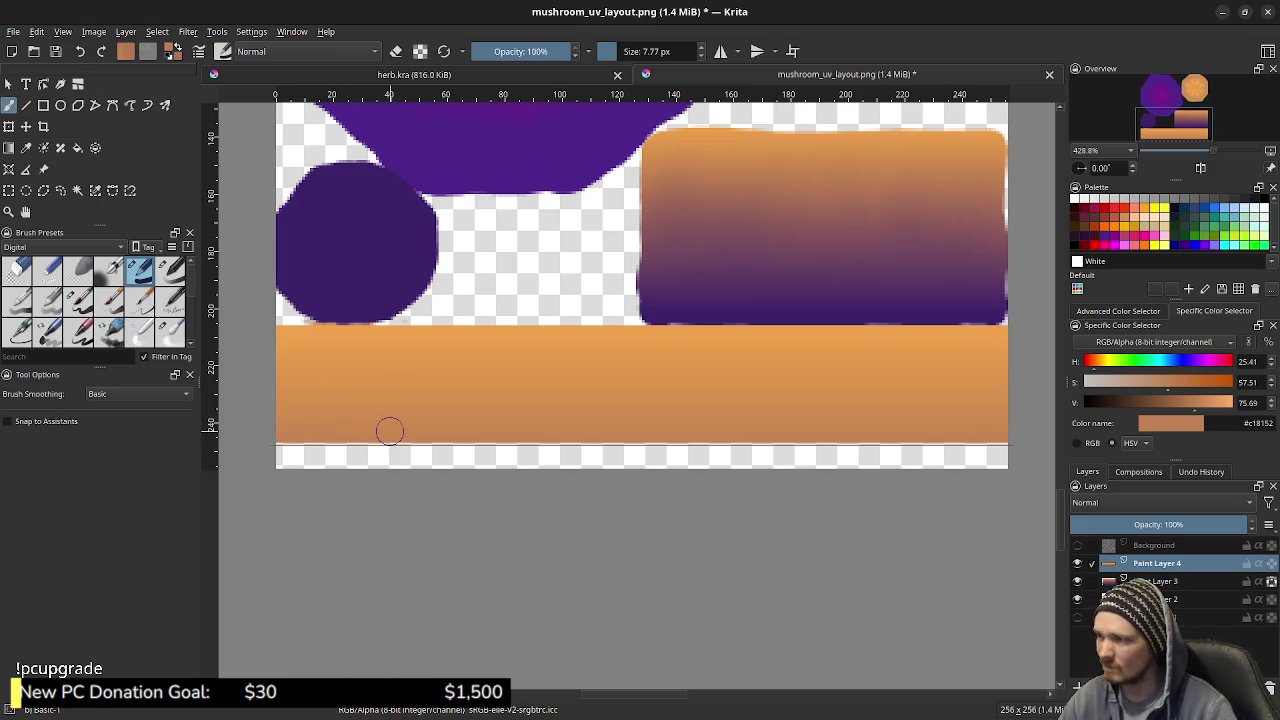
Shrink the brush to 1.87 px and test small dabs on the bottom edge, undoing them
left_click_drag(390, 430, 295, 419)
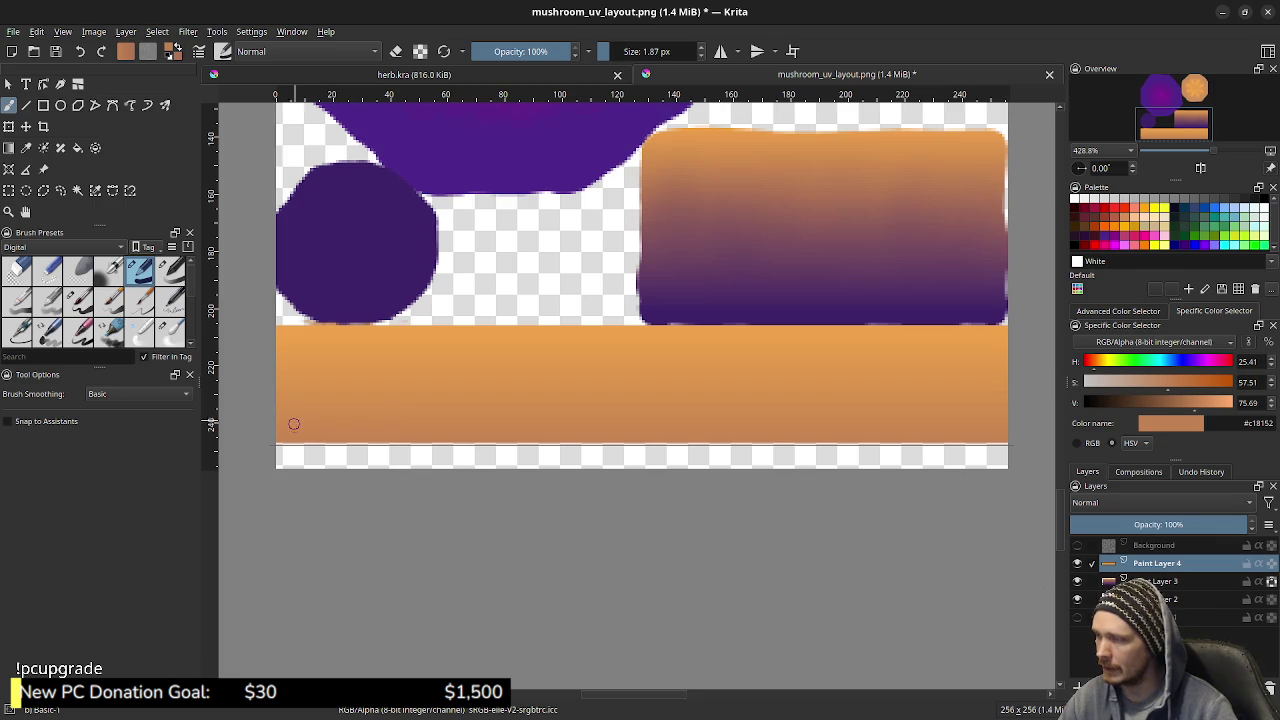
left_click(294, 445)
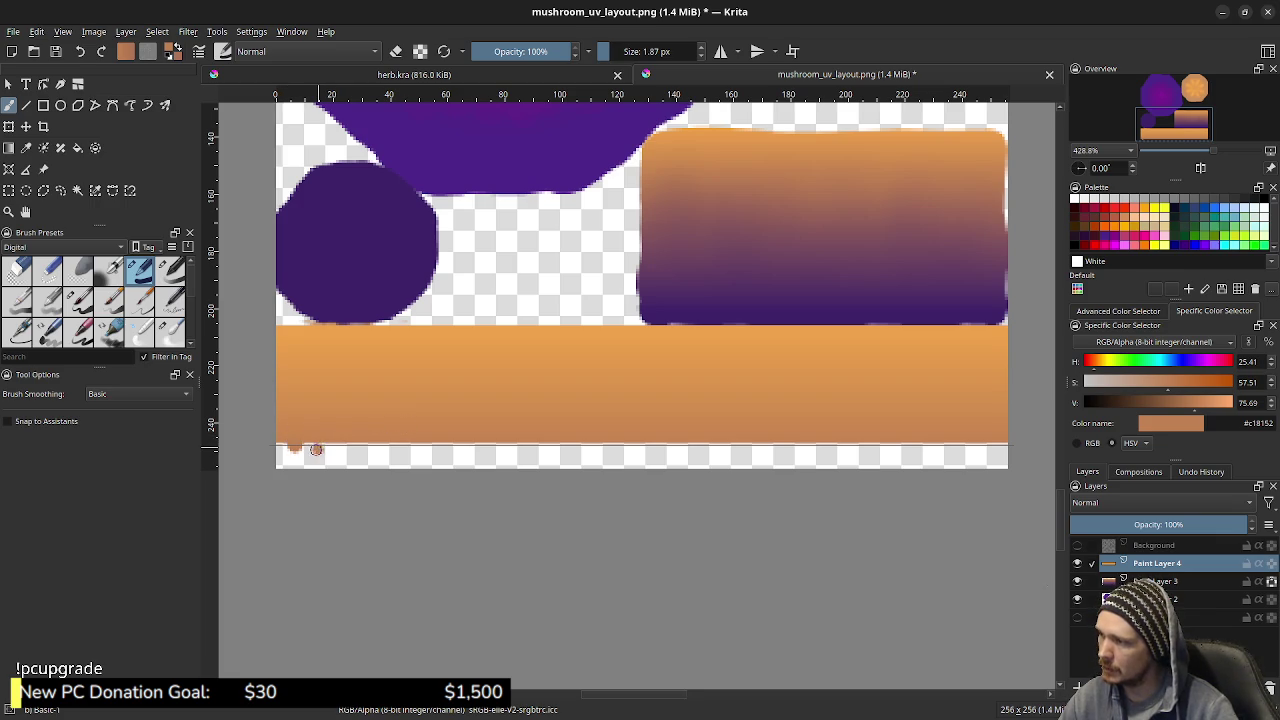
left_click(360, 446)
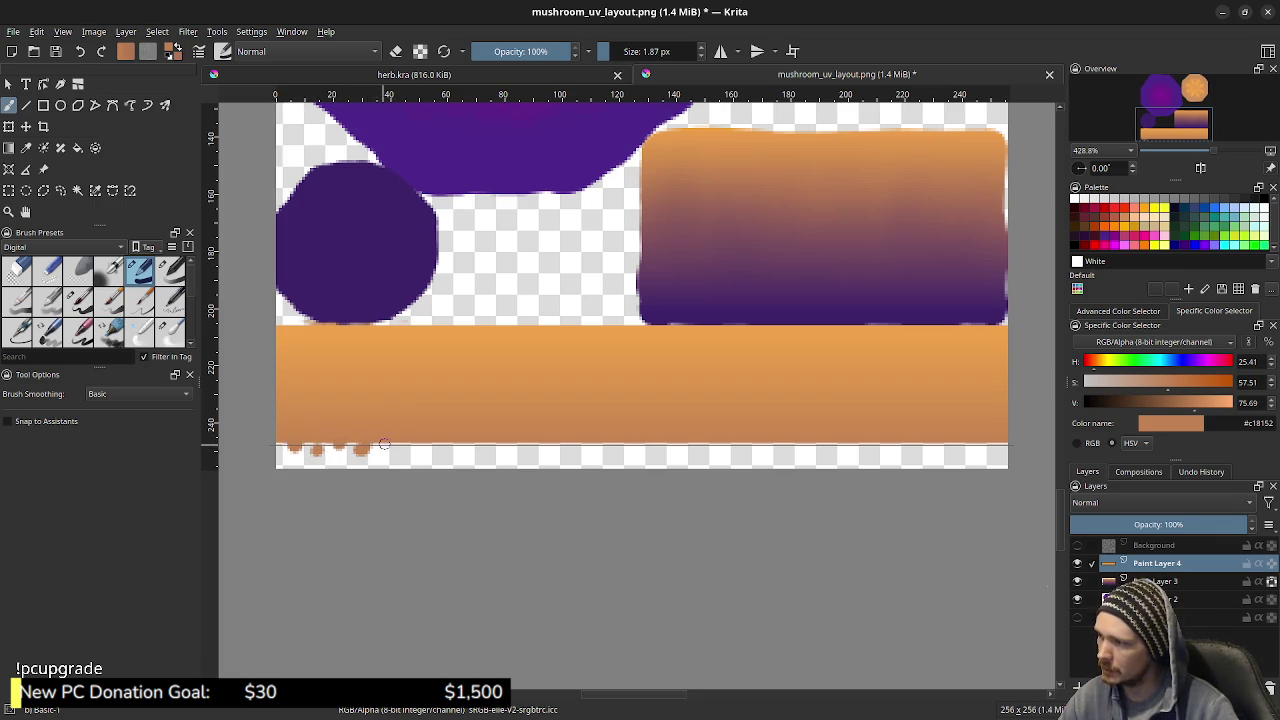
key("ctrl+z")
key("ctrl+z")
key("ctrl+z")
key("ctrl+z")
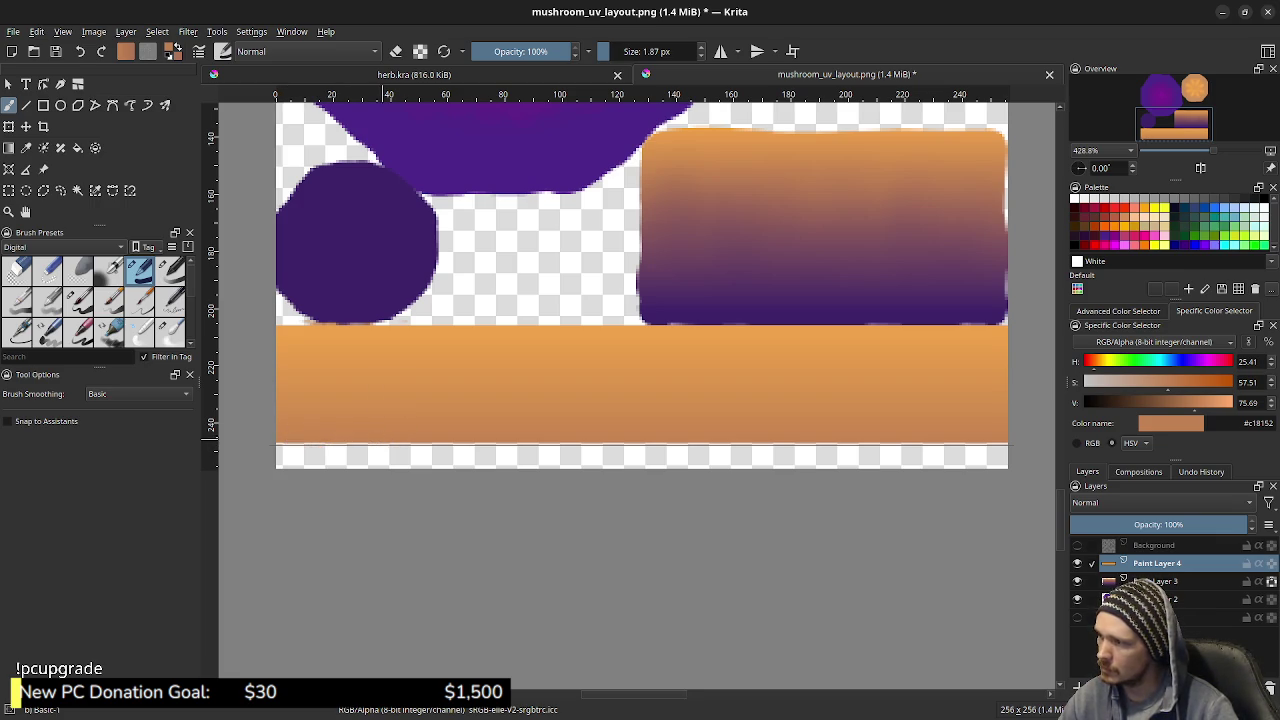
key("ctrl+shift+z")
key("ctrl+shift+z")
key("ctrl+shift+z")
key("ctrl+z")
key("ctrl+z")
key("ctrl+z")
Draw a wavy brownish-orange scalloped stroke along the band's full bottom edge, redoing the first attempt
left_click_drag(284, 443, 356, 434)
key("ctrl+z")
key("ctrl+z")
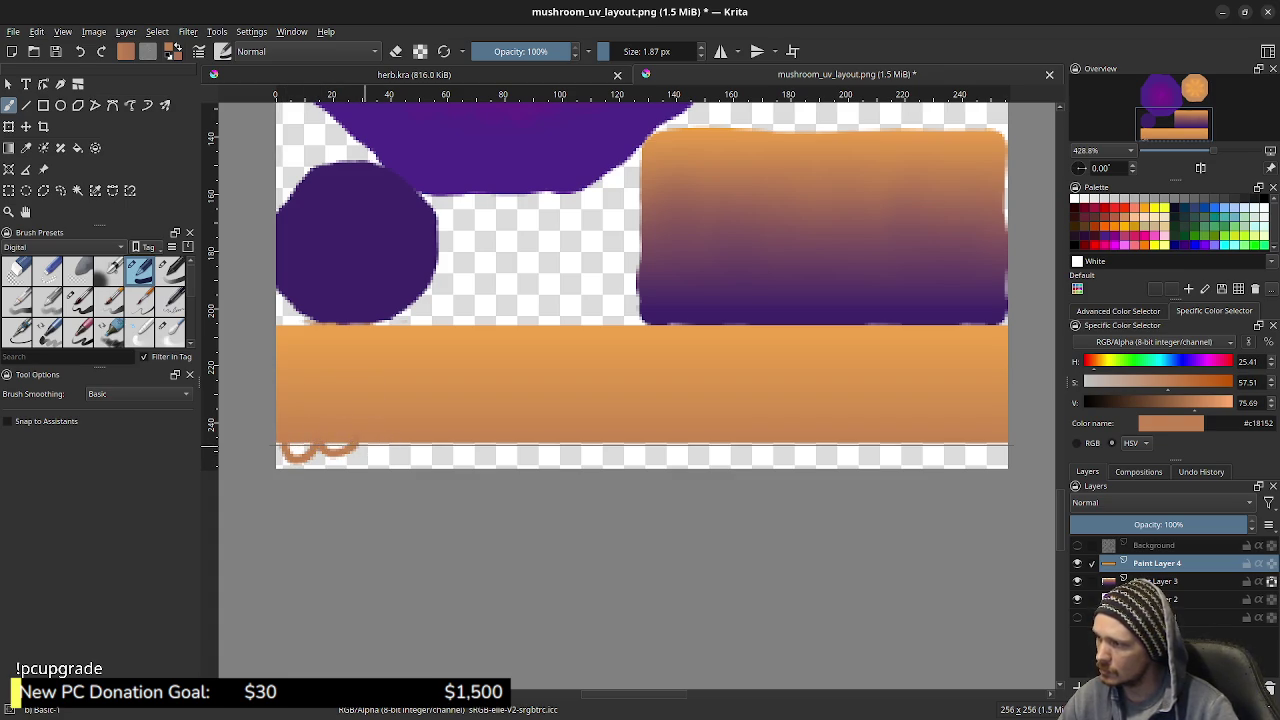
key("ctrl+z")
left_click_drag(278, 446, 1002, 448)
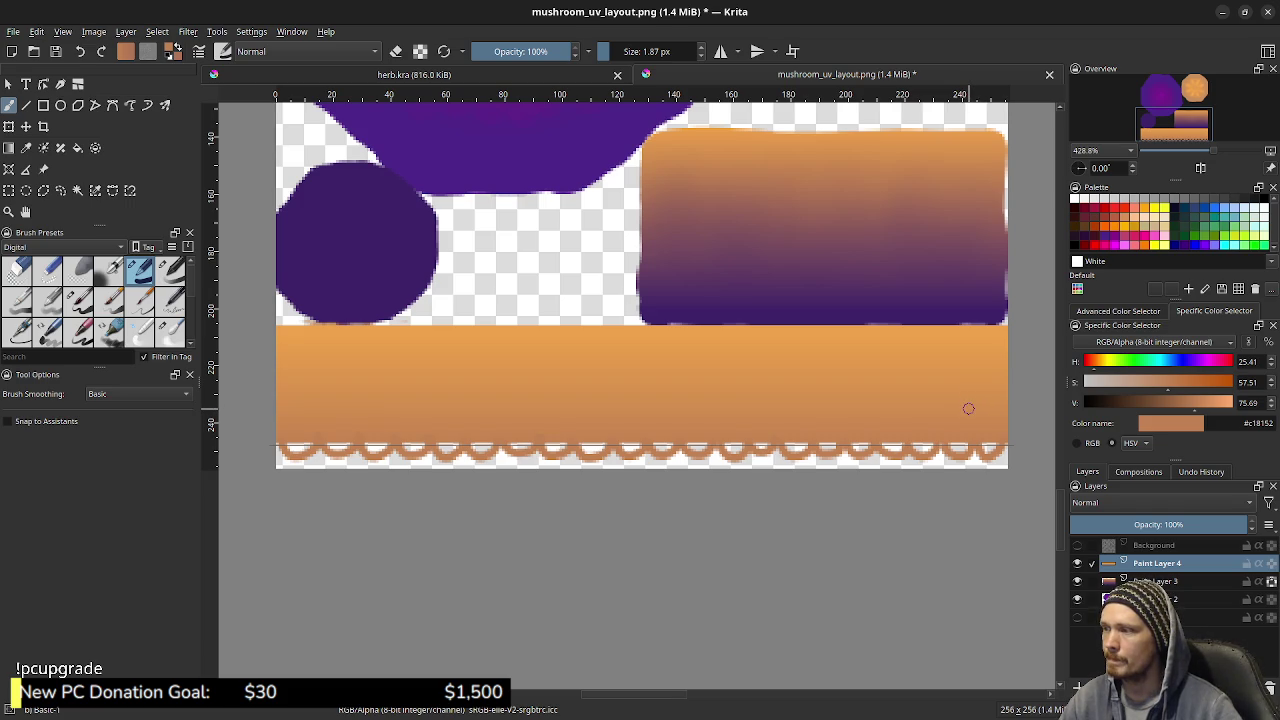
key("e")
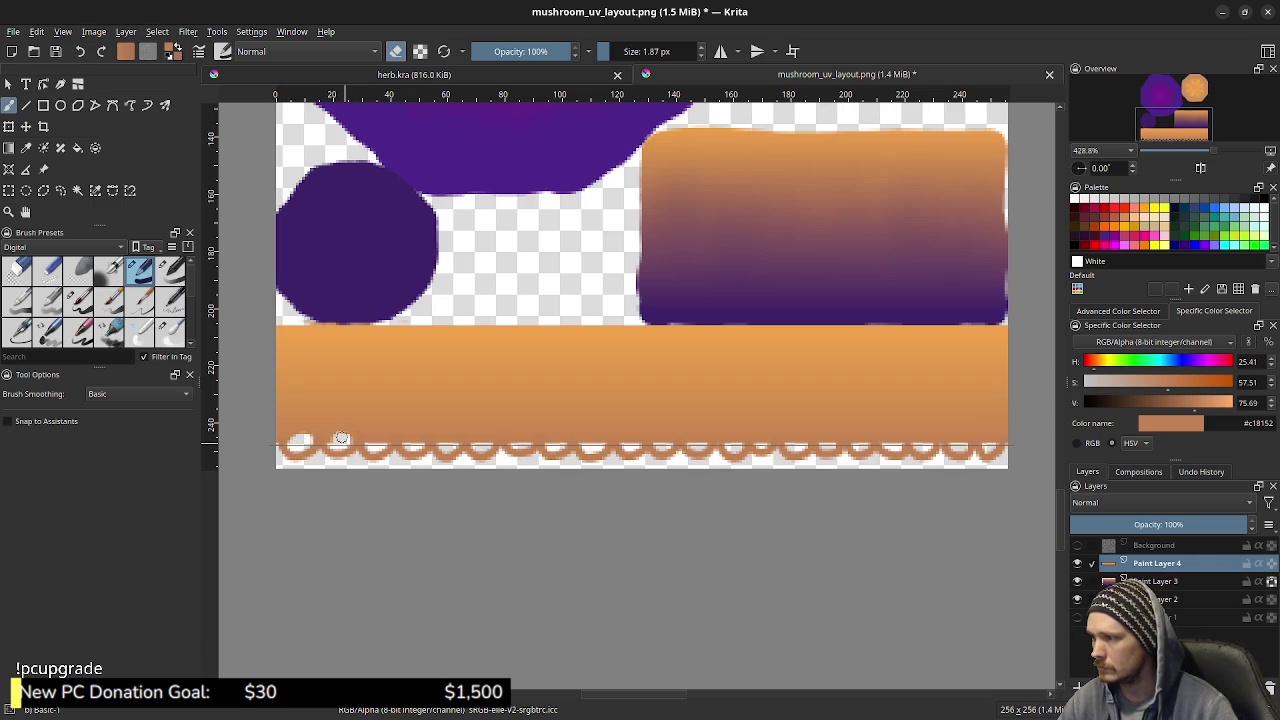
Erase a round hole in the centre of each scallop across the left half of the trim
left_click(340, 437)
left_click(374, 437)
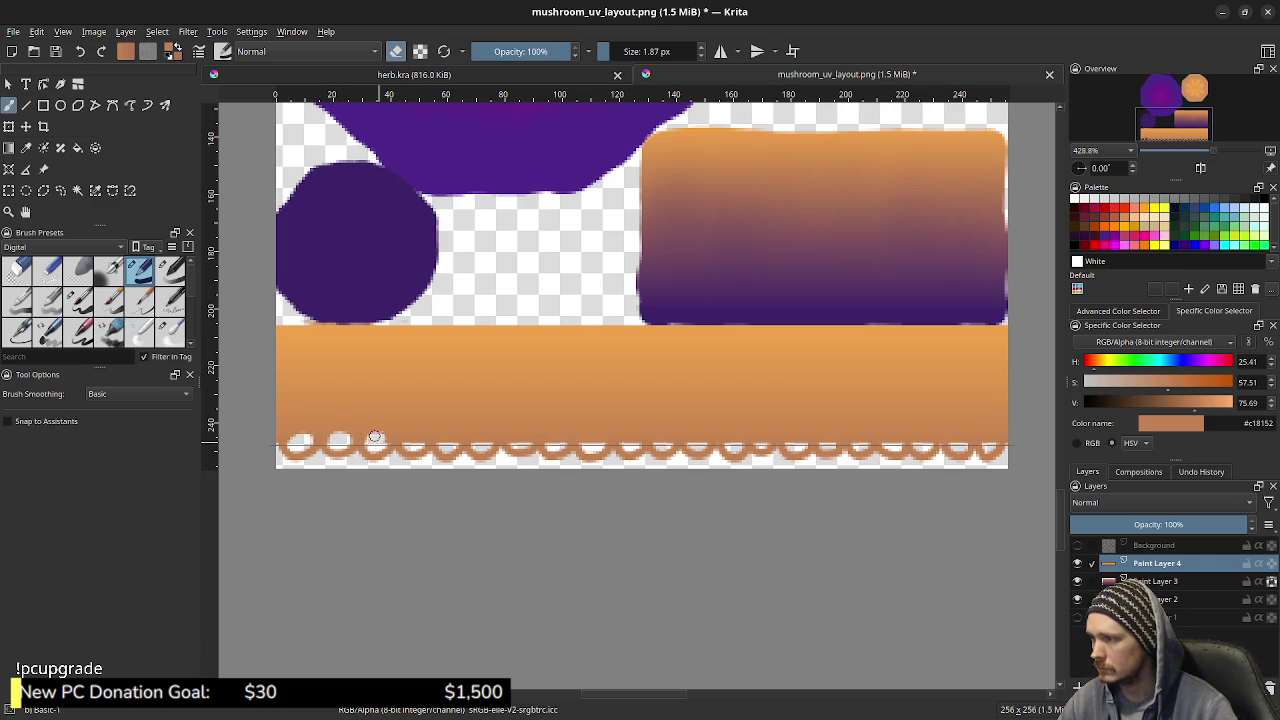
left_click(374, 439)
left_click(411, 439)
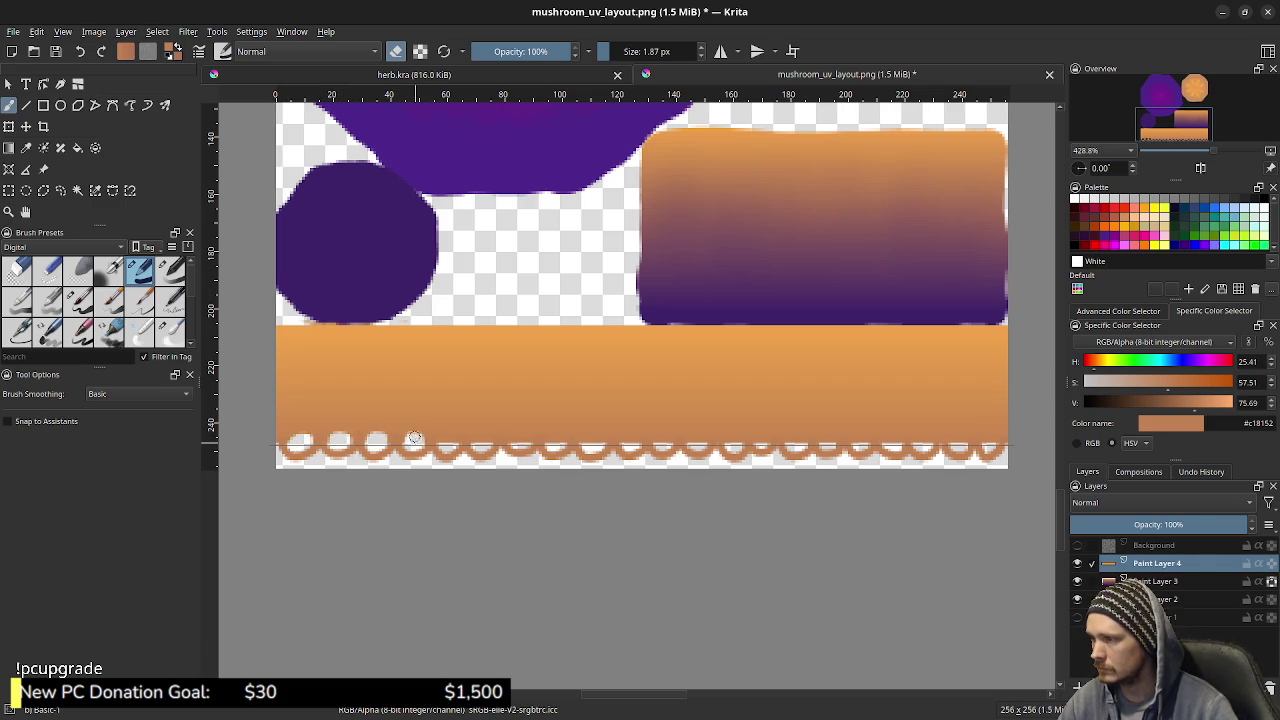
left_click(412, 439)
left_click(447, 442)
left_click(518, 439)
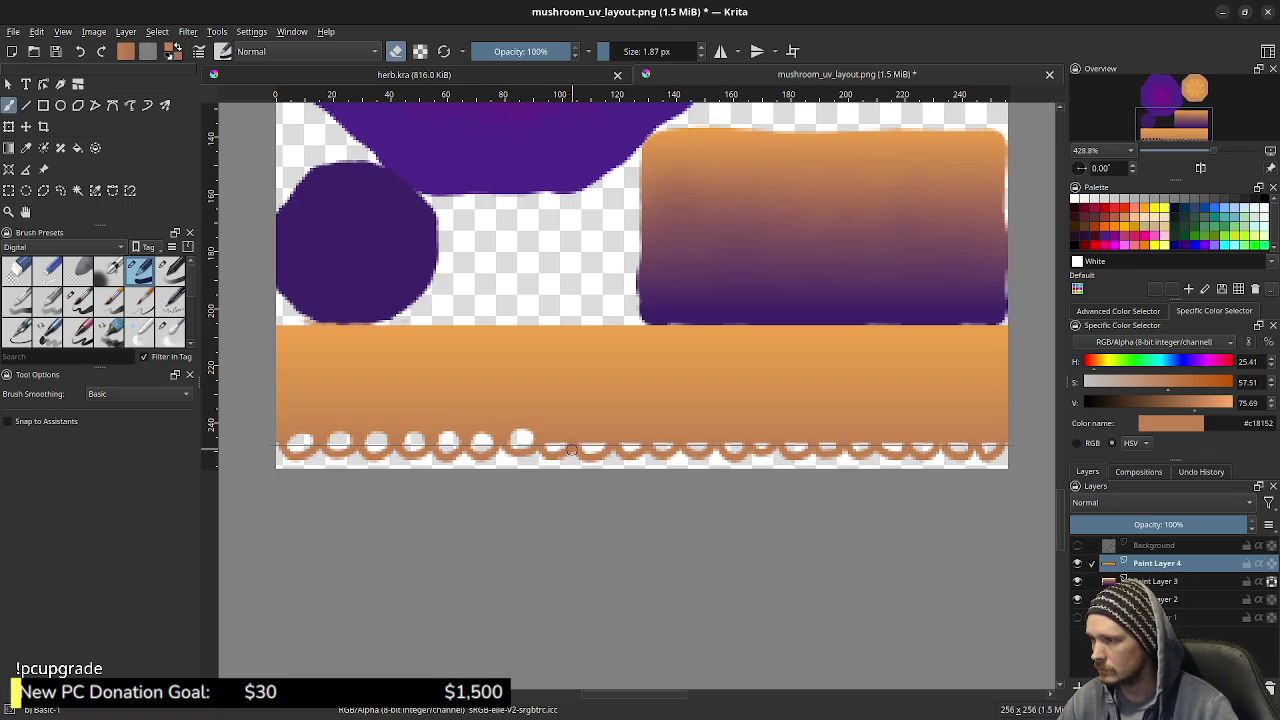
left_click(593, 441)
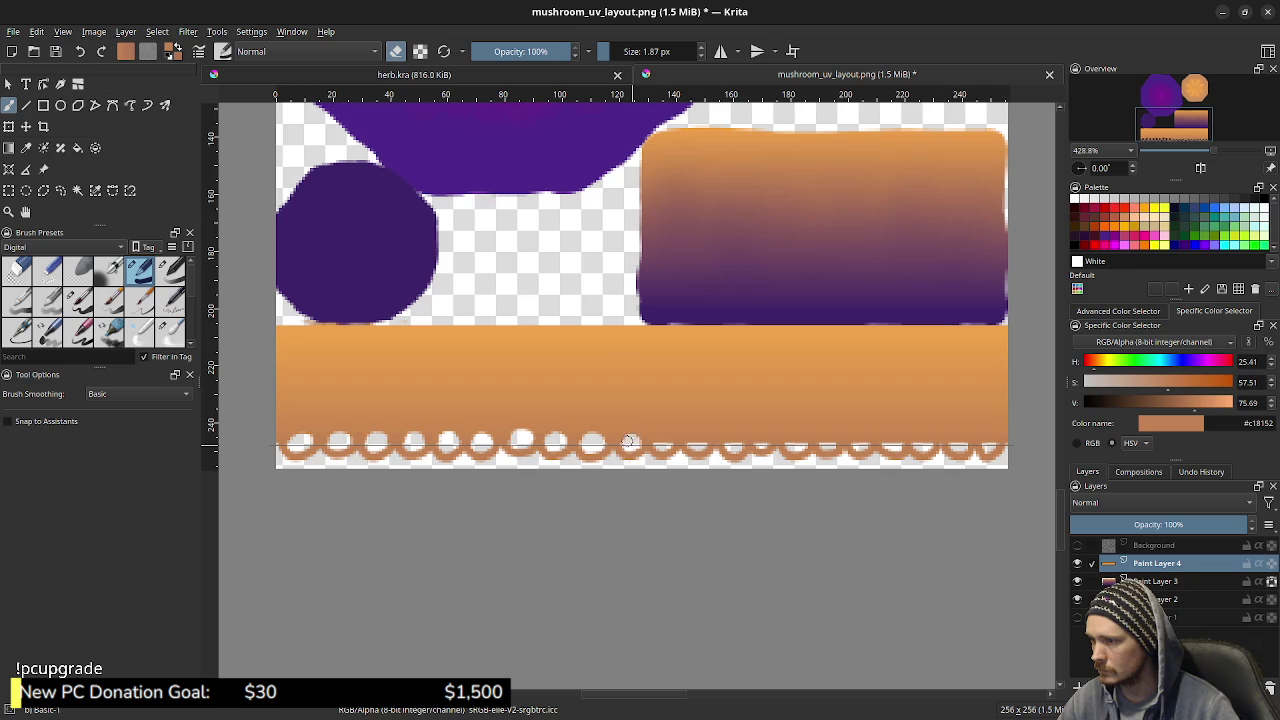
Erase holes in the remaining scallops through the right end, plus one extra spot nearby
left_click(666, 443)
left_click(693, 440)
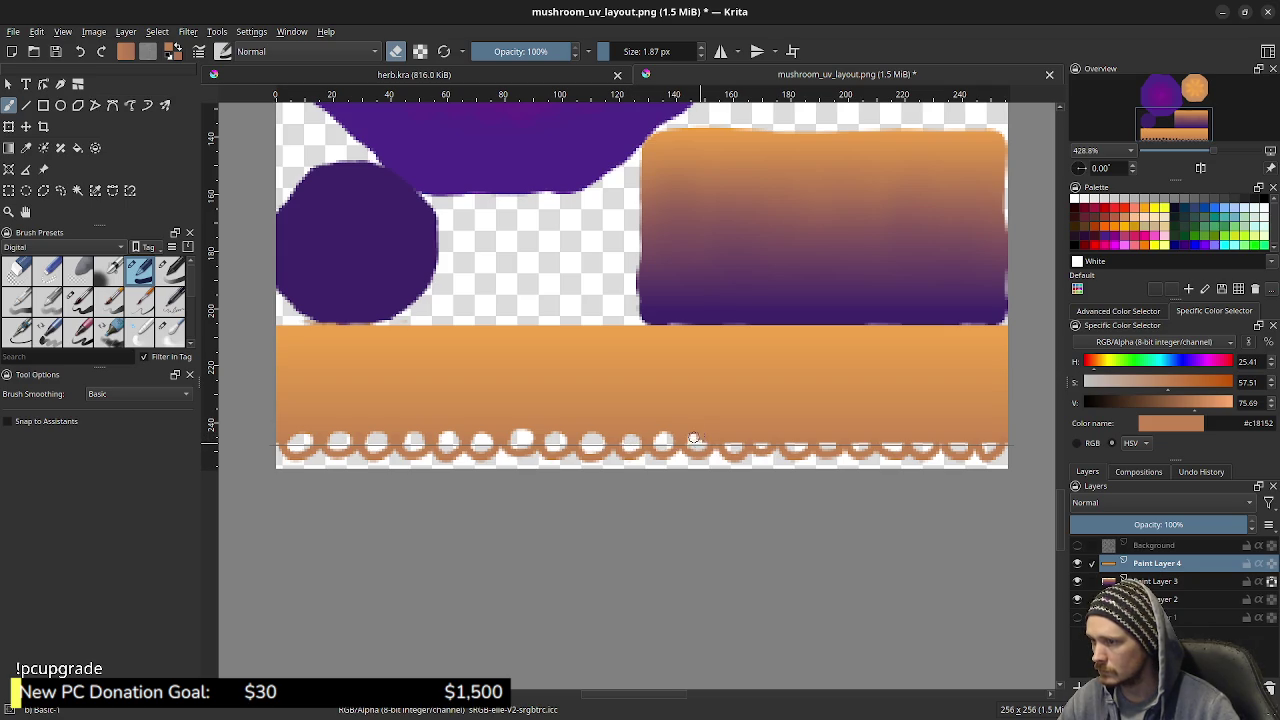
left_click(733, 441)
left_click(763, 441)
left_click(797, 441)
left_click(828, 443)
left_click(861, 442)
left_click(891, 441)
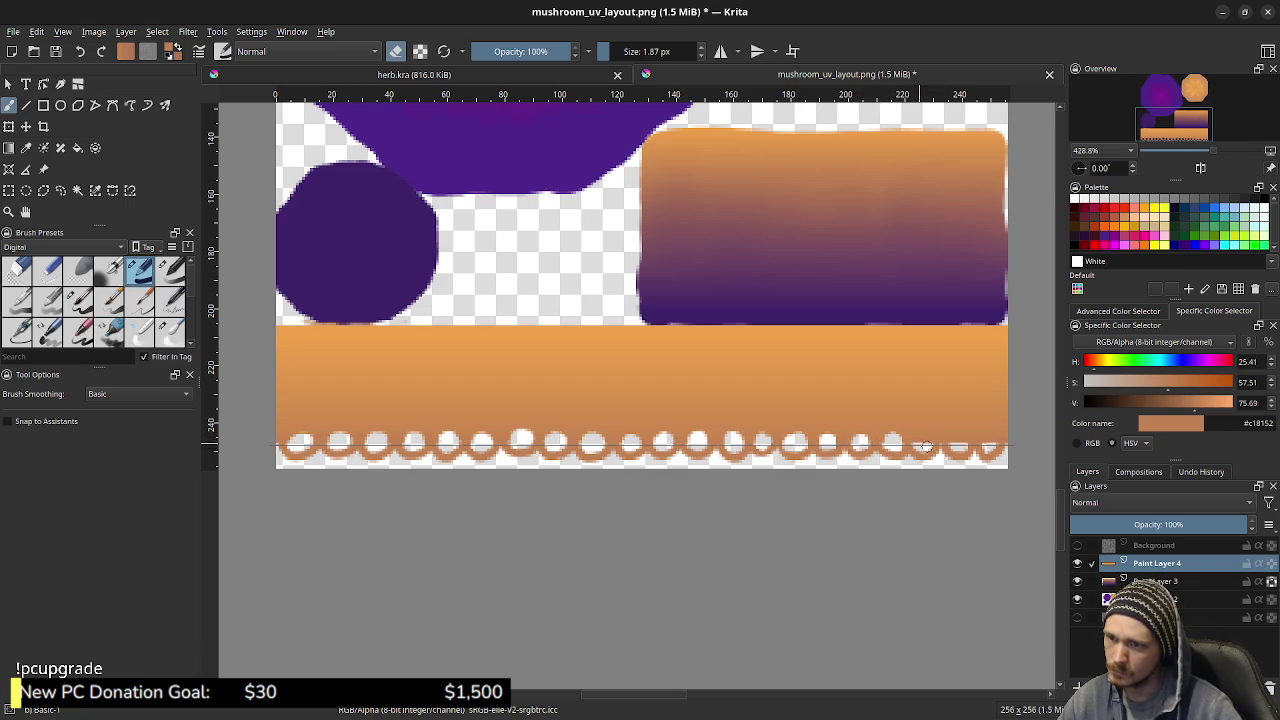
left_click(923, 441)
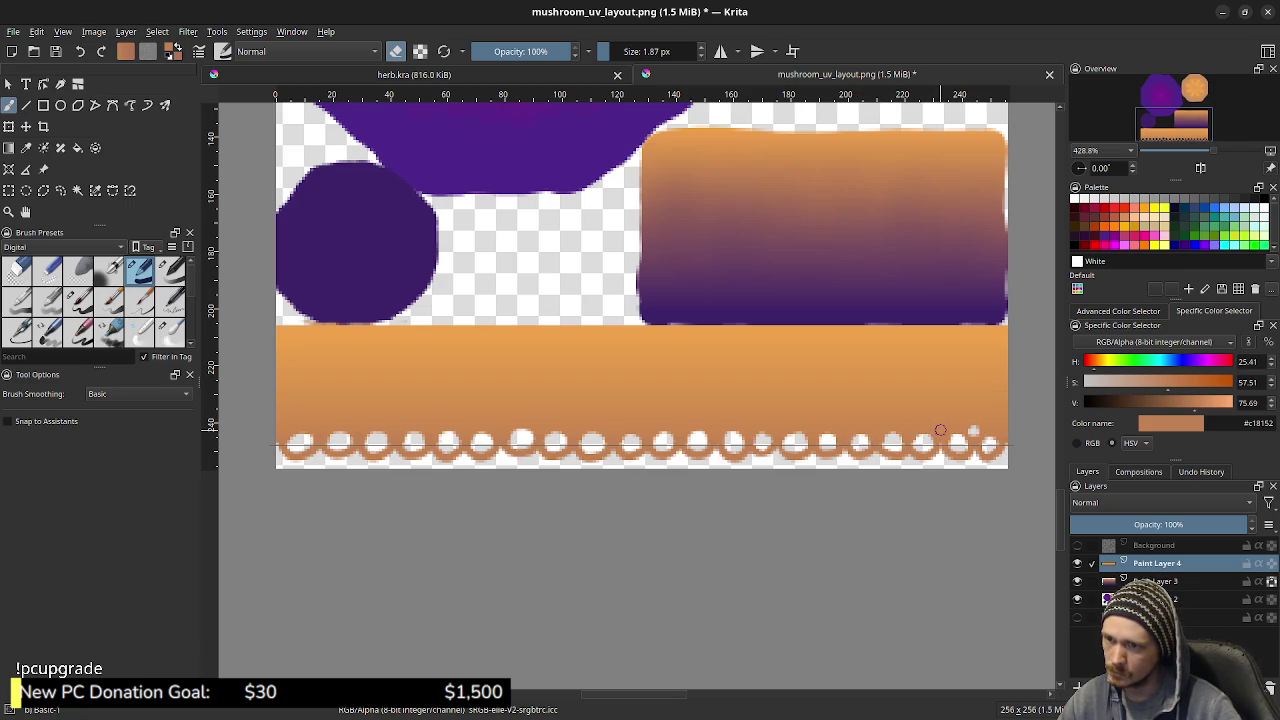
left_click(907, 430)
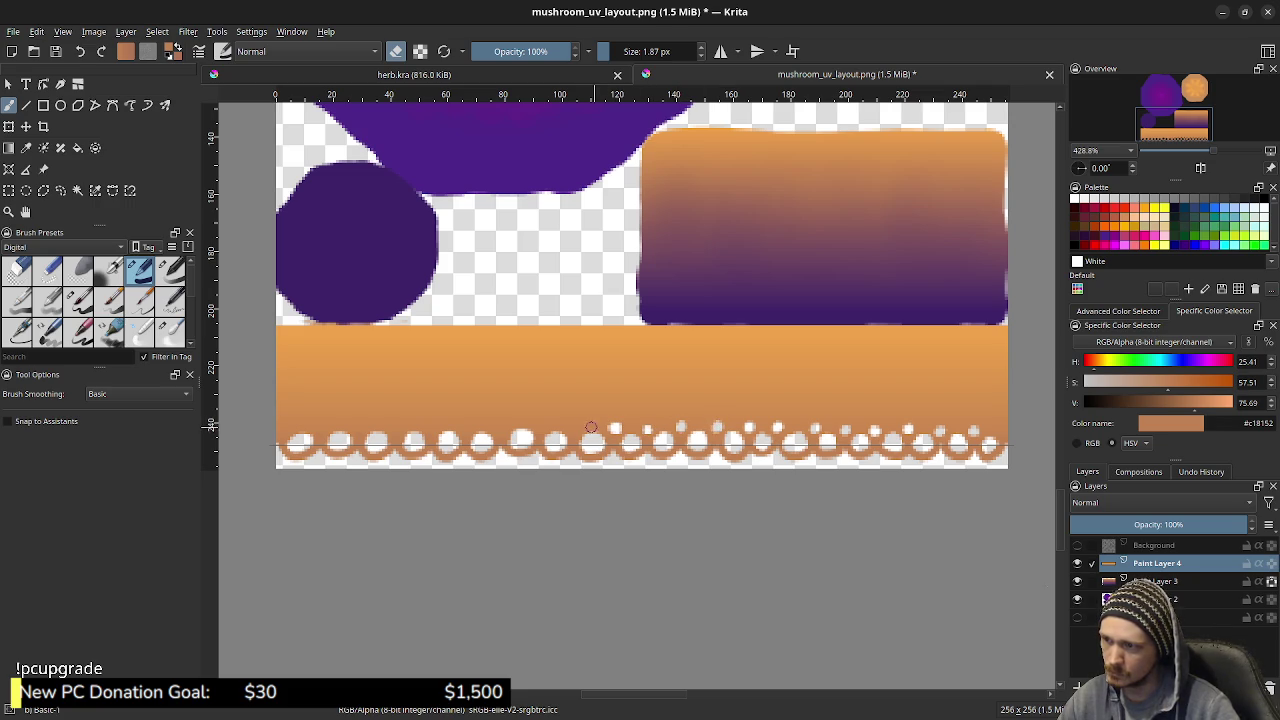
Erase a row of tiny dots just above the scallops, from the left side to the right end
left_click(541, 424)
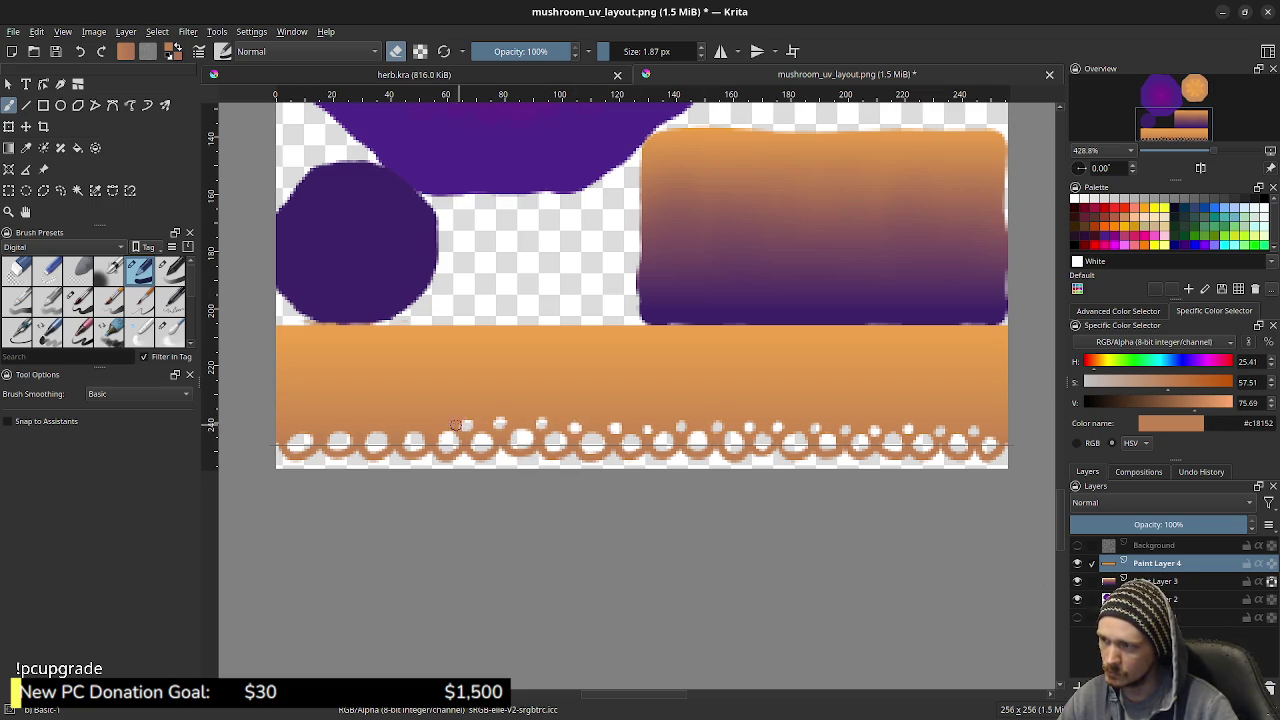
left_click(394, 421)
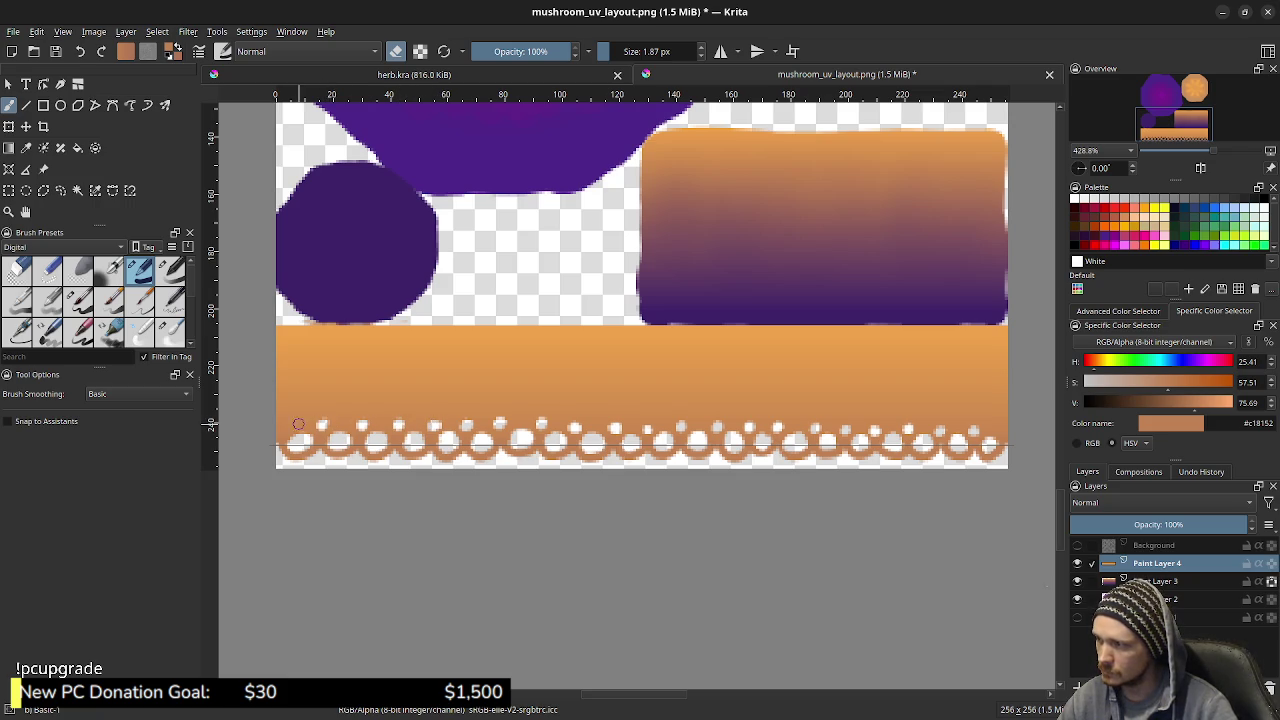
left_click(346, 420)
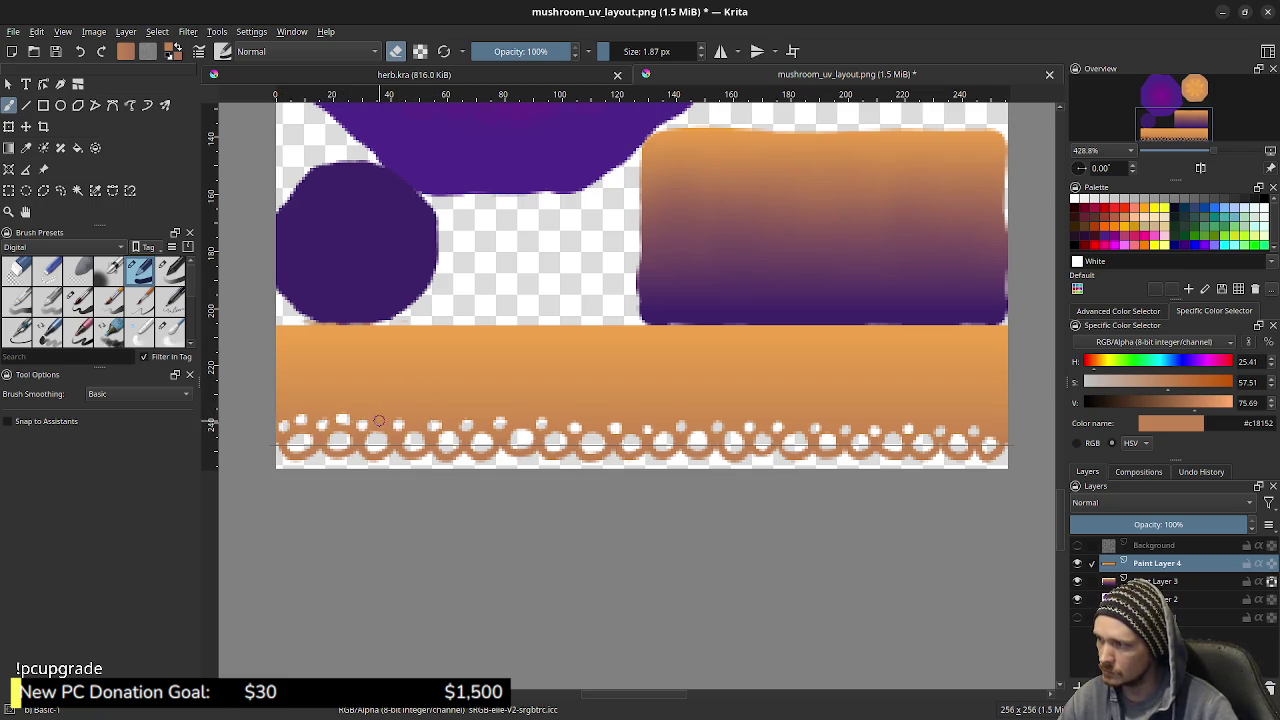
left_click(452, 416)
left_click(466, 417)
left_click(482, 415)
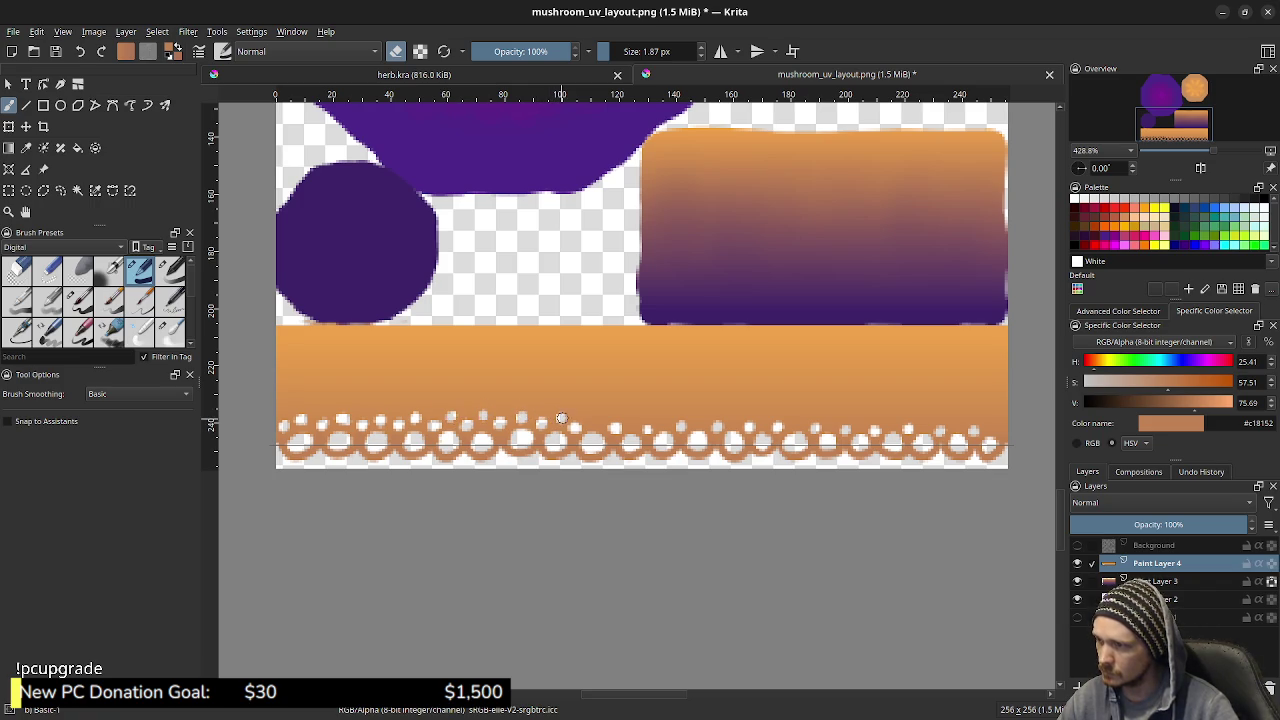
left_click(646, 420)
left_click(661, 419)
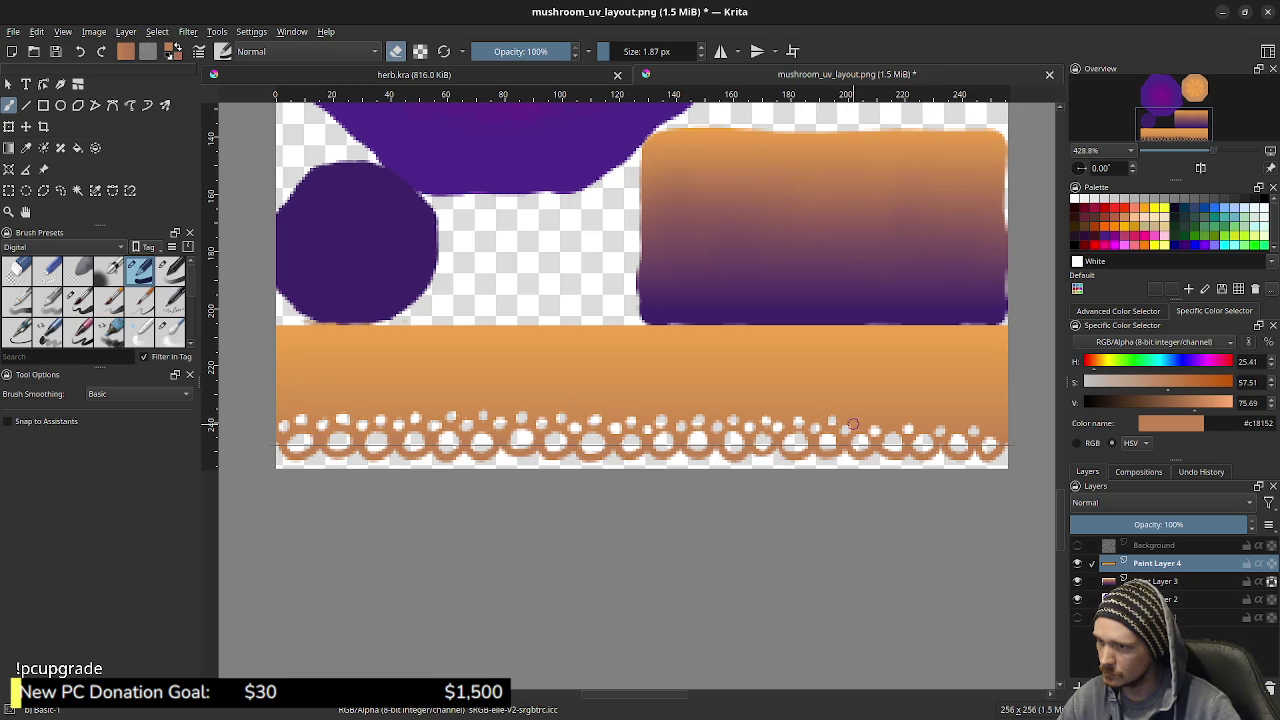
left_click(893, 422)
left_click(922, 422)
left_click(945, 422)
left_click(961, 424)
left_click(988, 424)
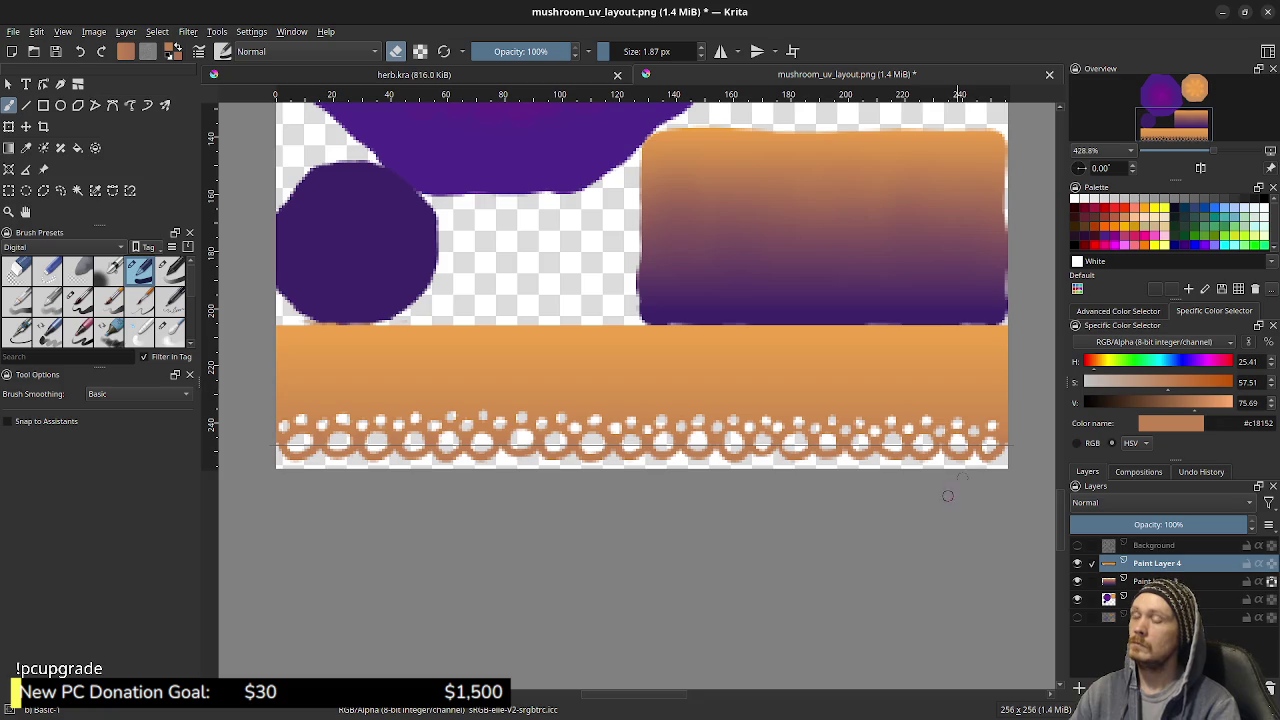
Recentre the view on the scalloped band and open the Filter menu's Adjust filters
scroll(829, 418, "down", 3)
scroll(829, 418, "down", 2)
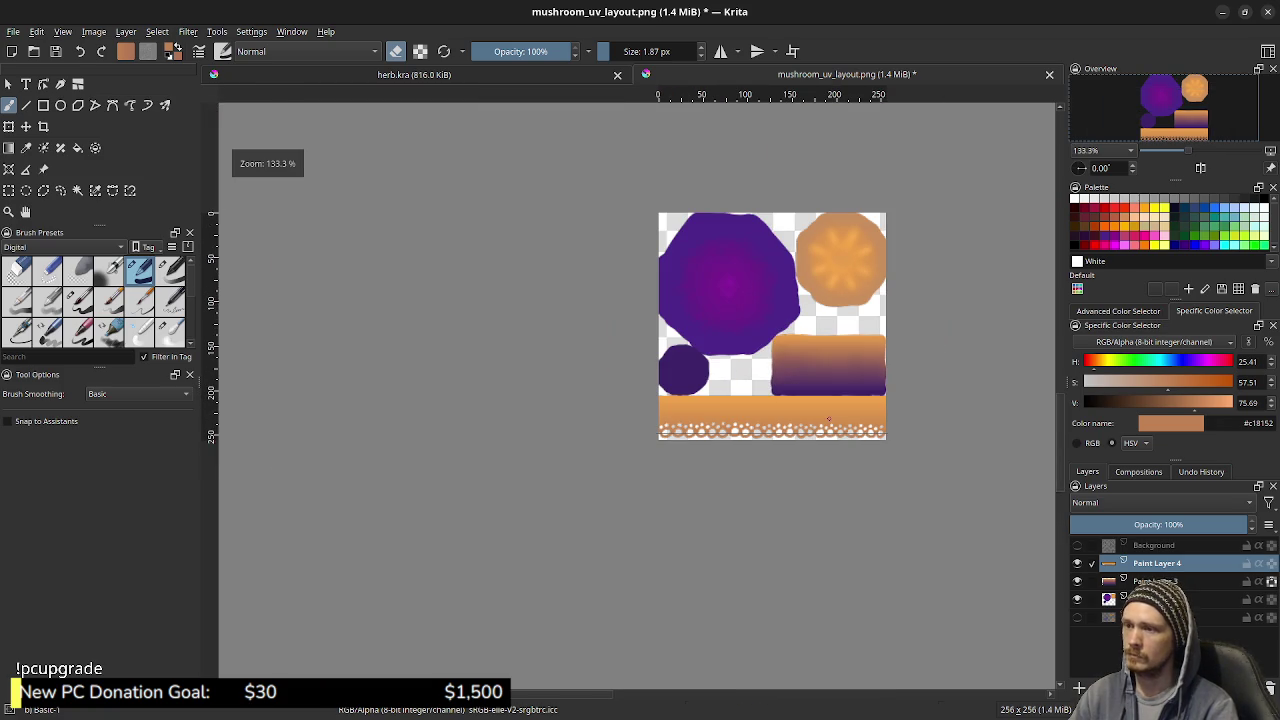
left_click_drag(908, 437, 821, 428)
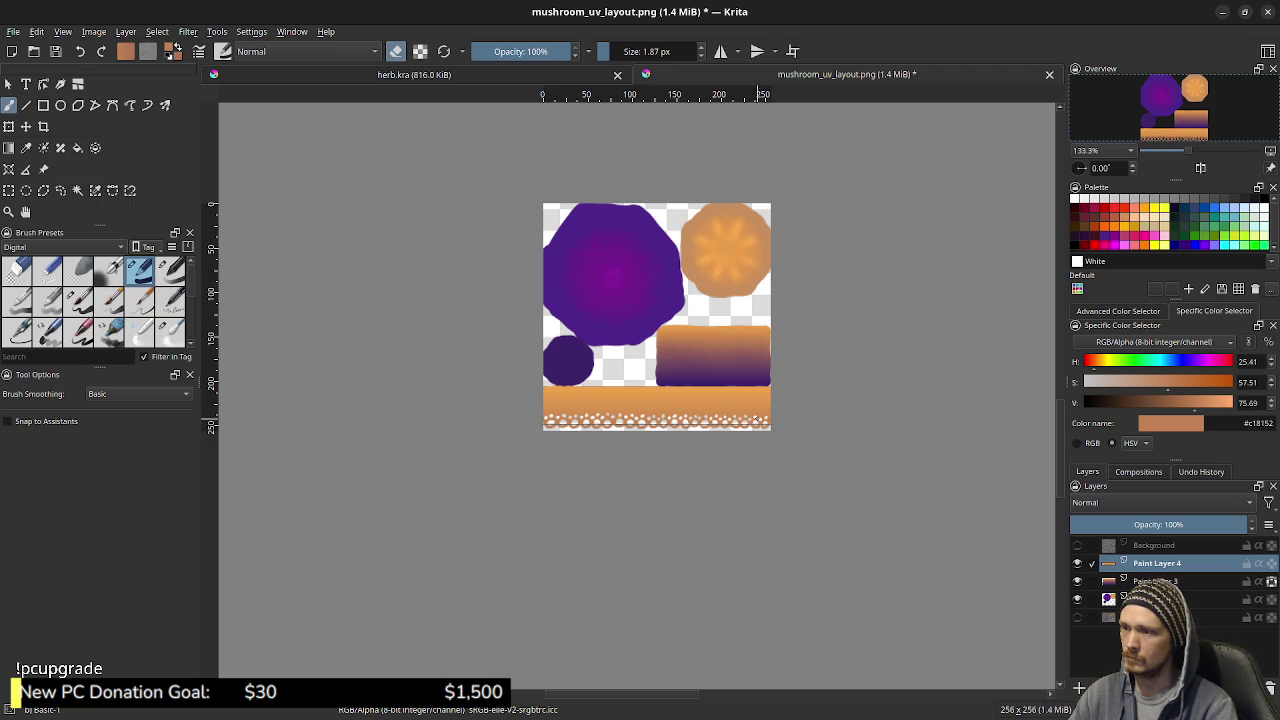
scroll(810, 414, "up", 3)
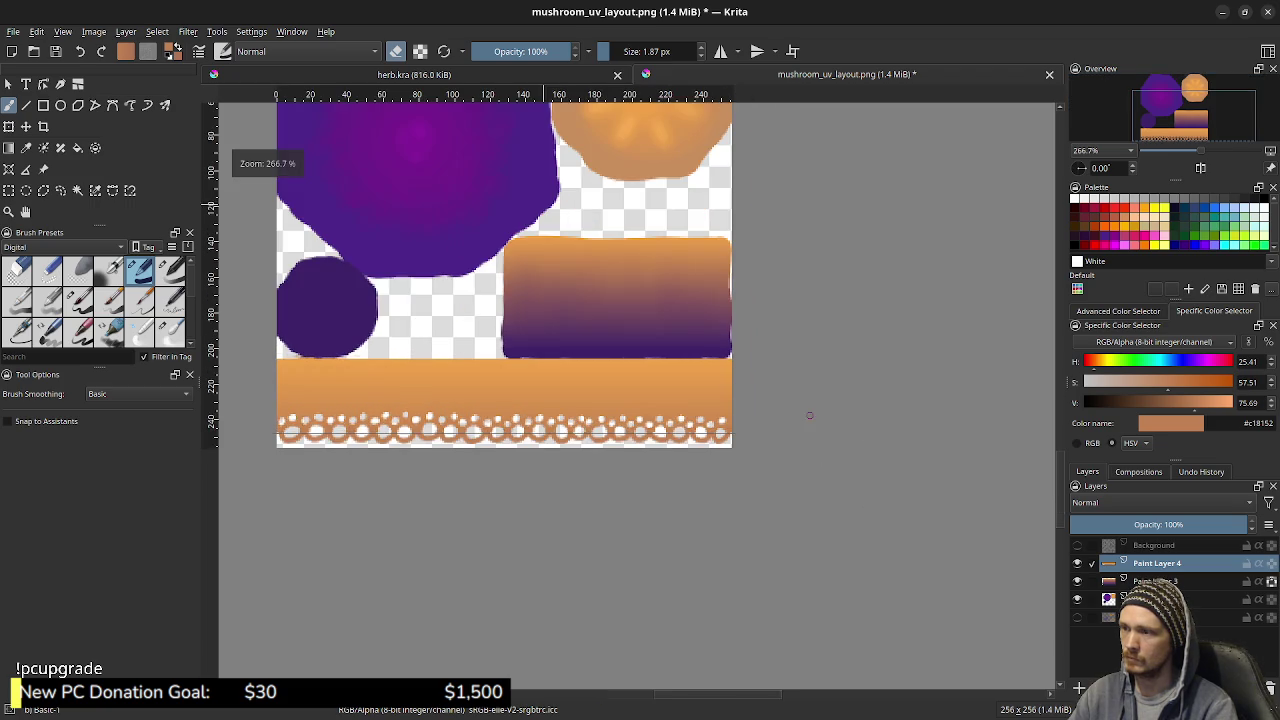
left_click_drag(728, 424, 873, 432)
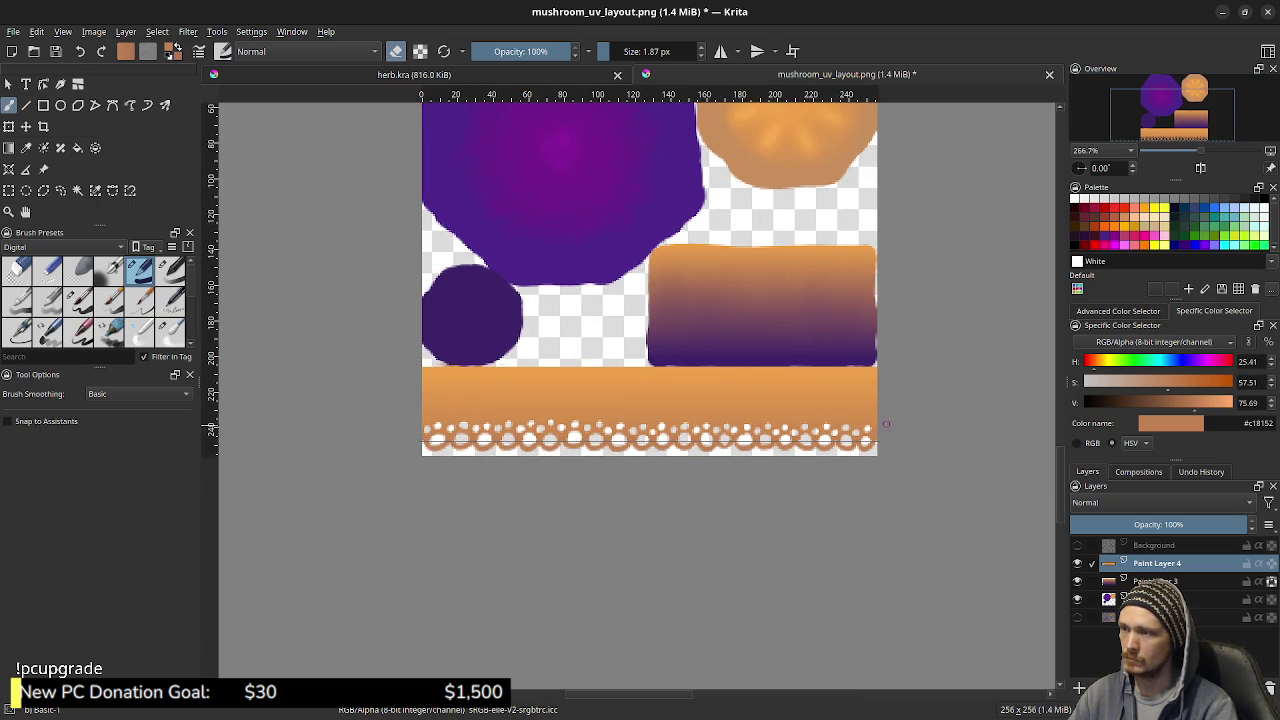
left_click_drag(961, 370, 903, 532)
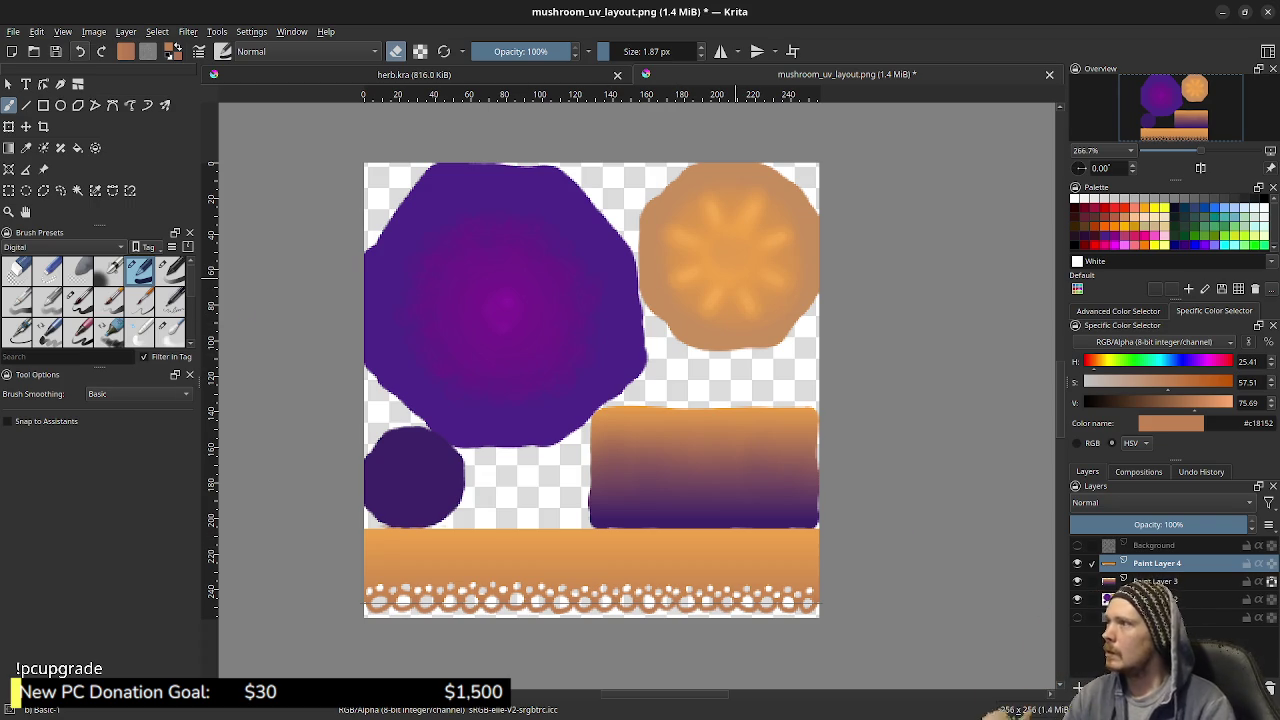
left_click(93, 31)
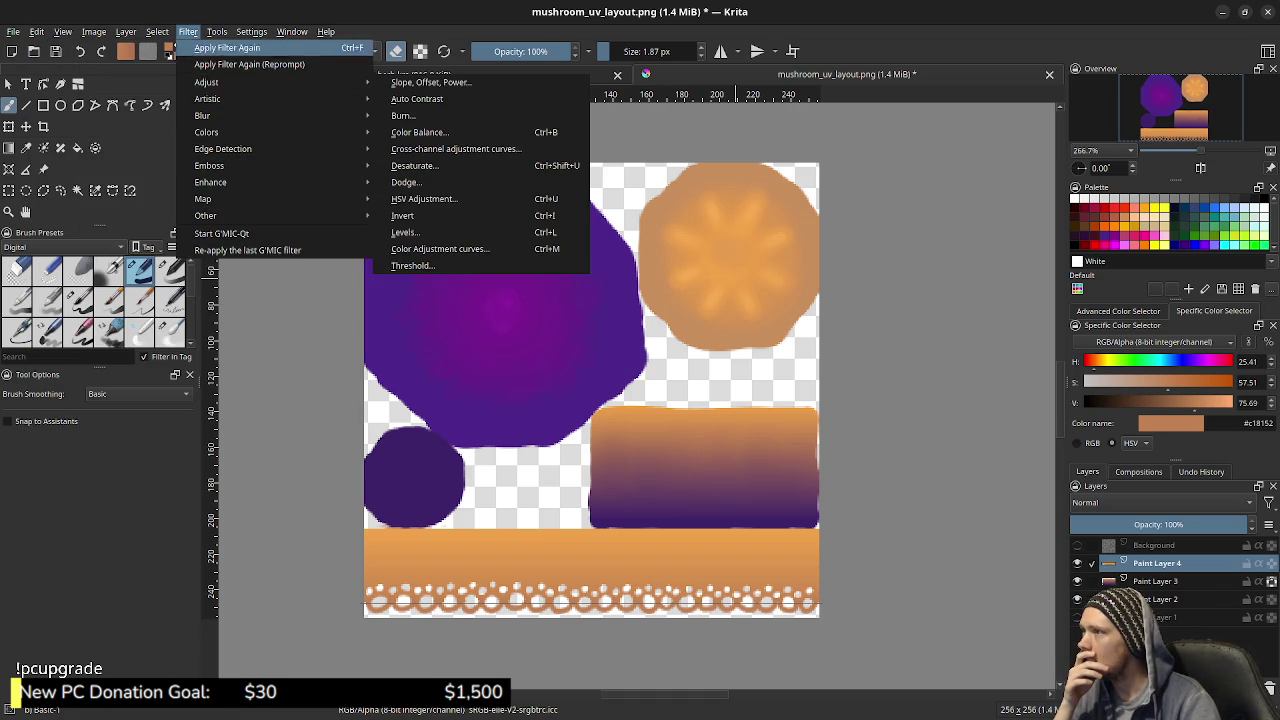
Look through the menus, then open Filter > Adjust > Levels on the mushroom texture
left_click(188, 31)
left_click(251, 31)
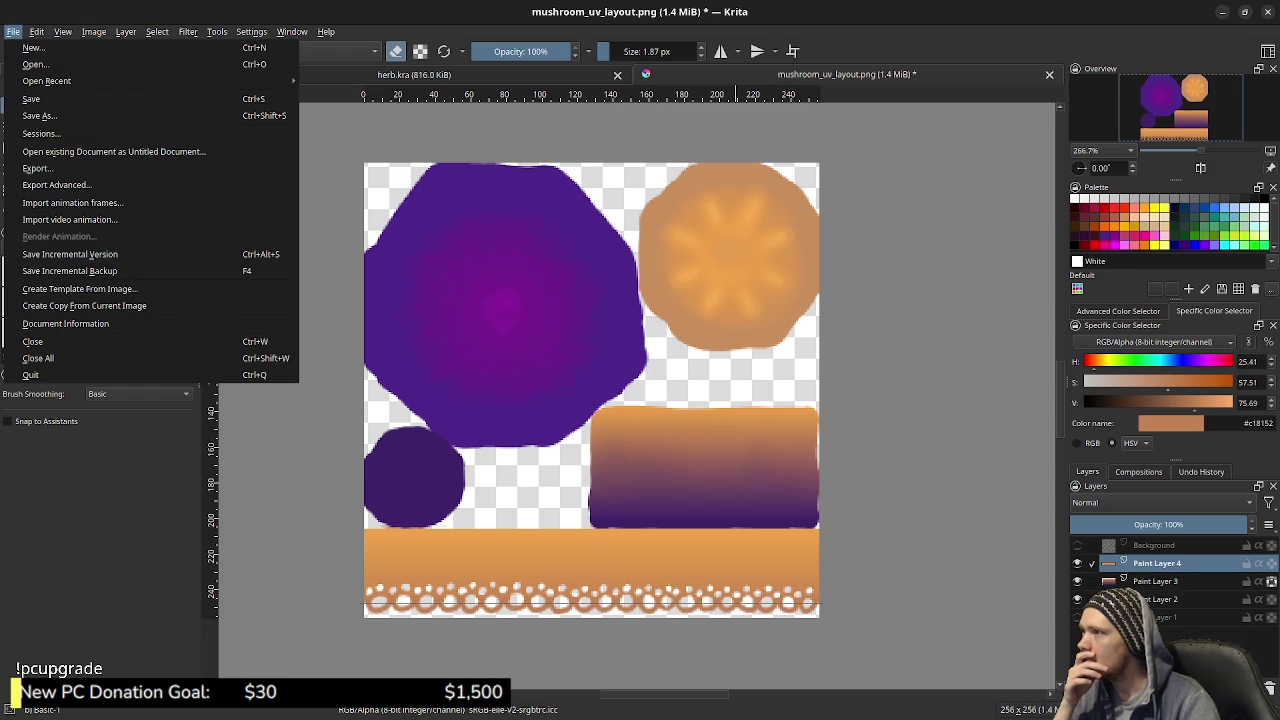
left_click(13, 31)
left_click(251, 31)
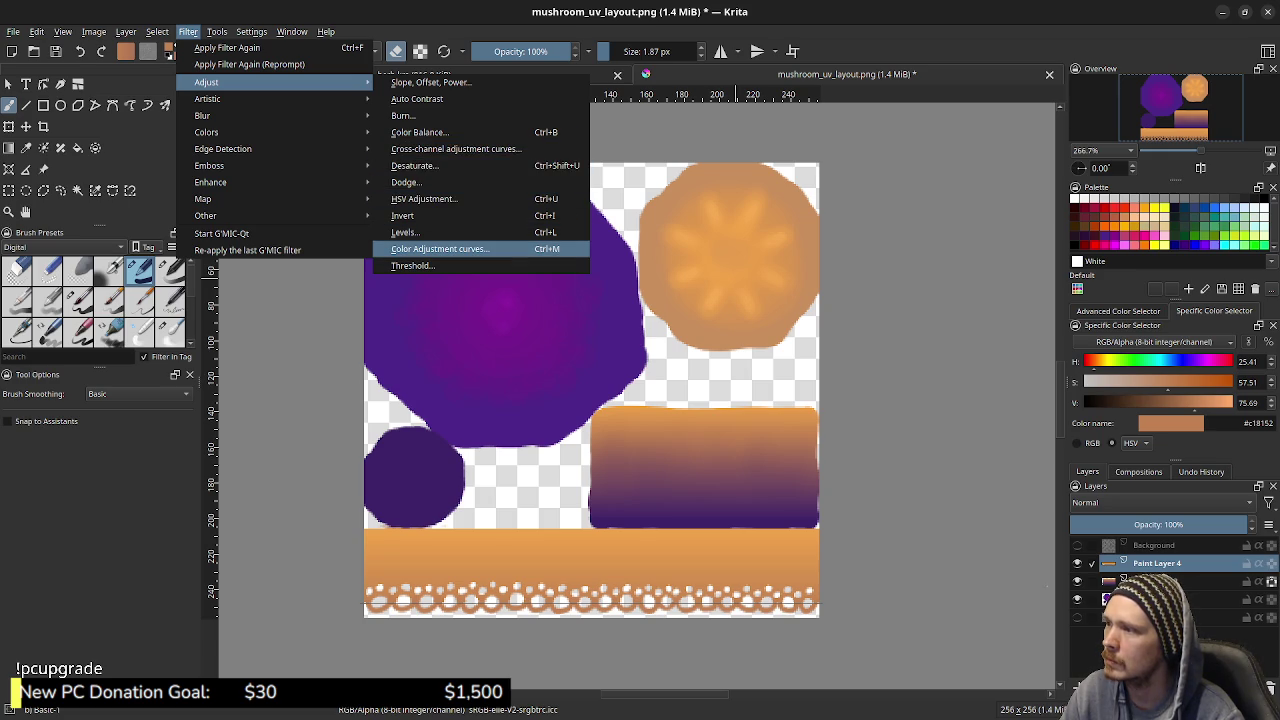
left_click(420, 232)
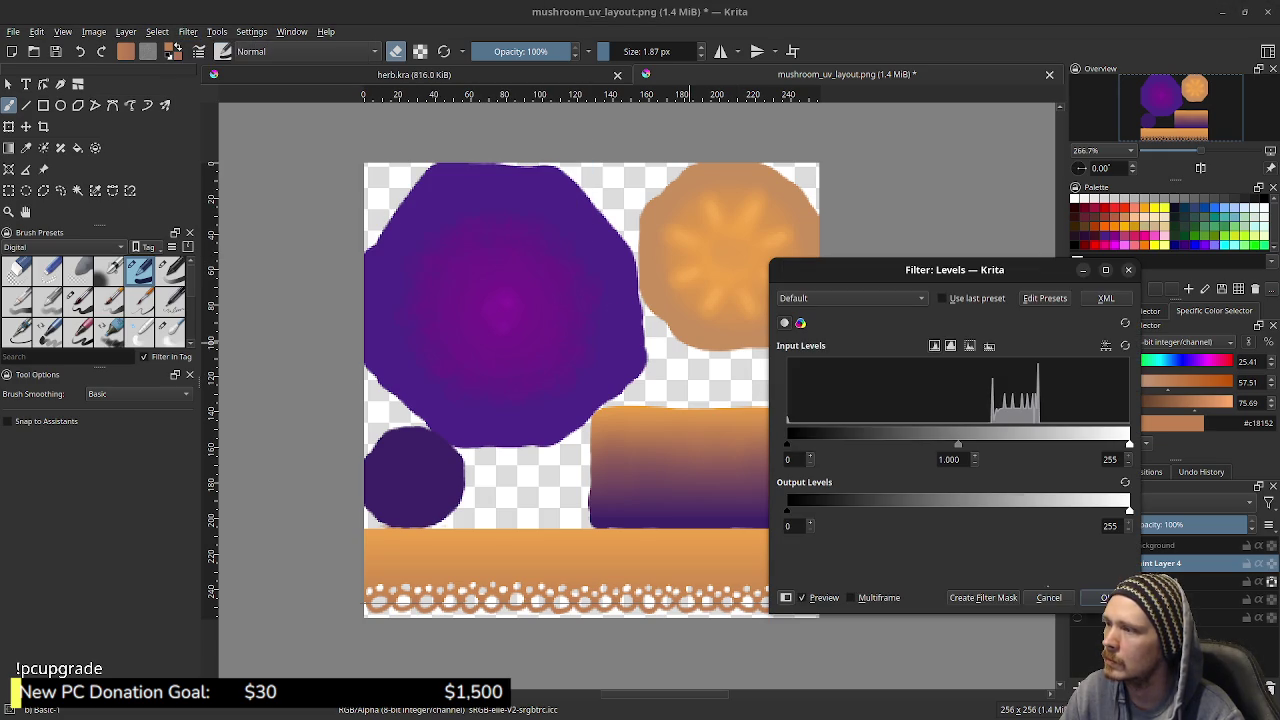
Apply Levels with a raised black point, then merge the upper paint layers into Paint Layer 2
left_click_drag(787, 445, 824, 445)
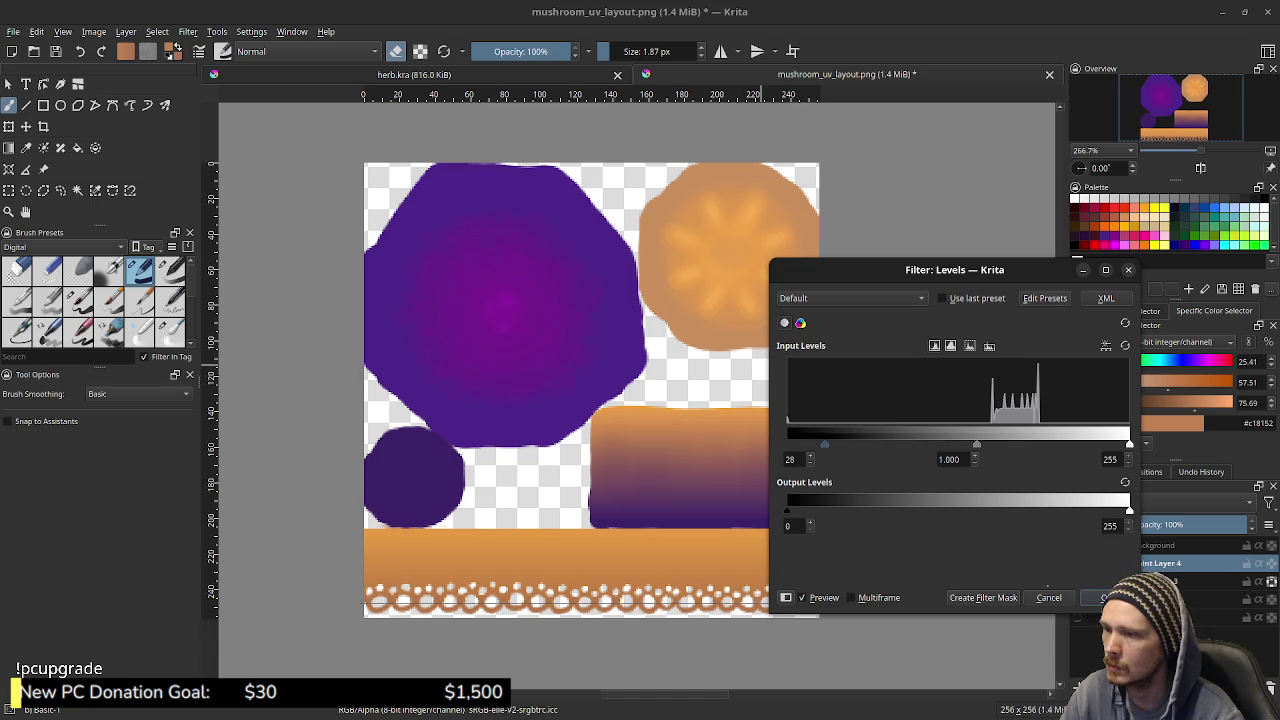
left_click(1108, 597)
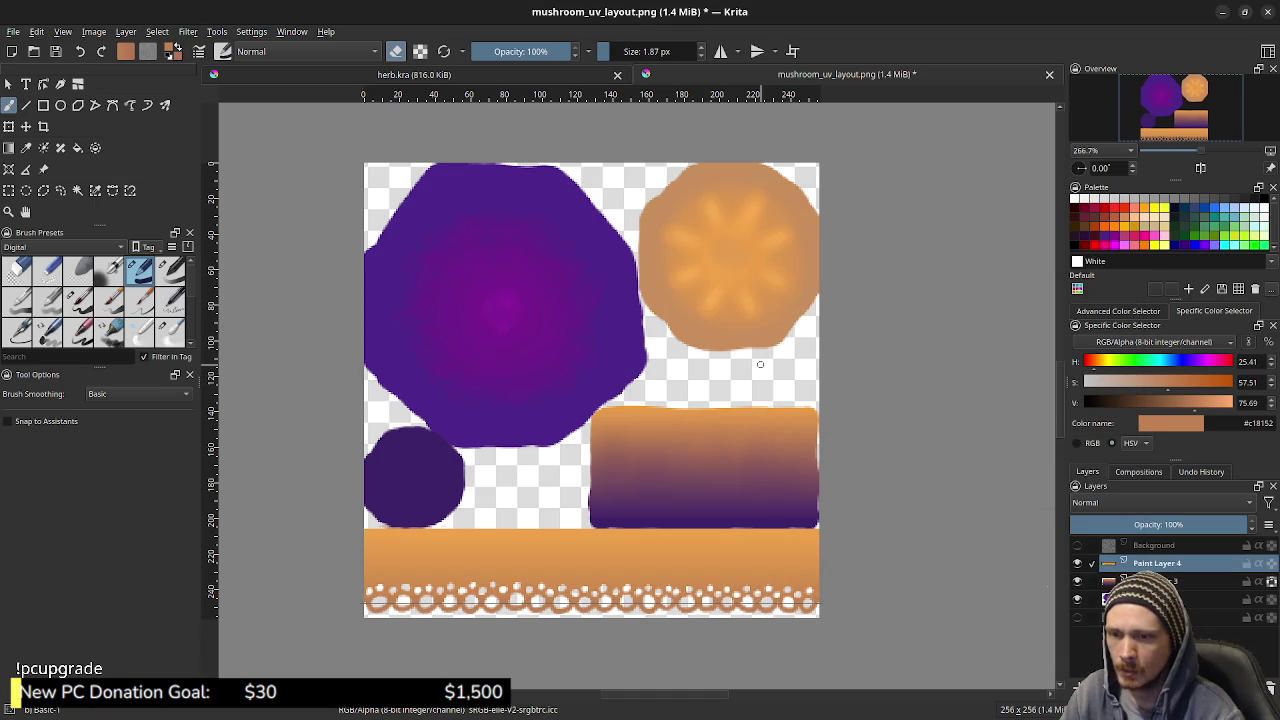
right_click(1150, 568)
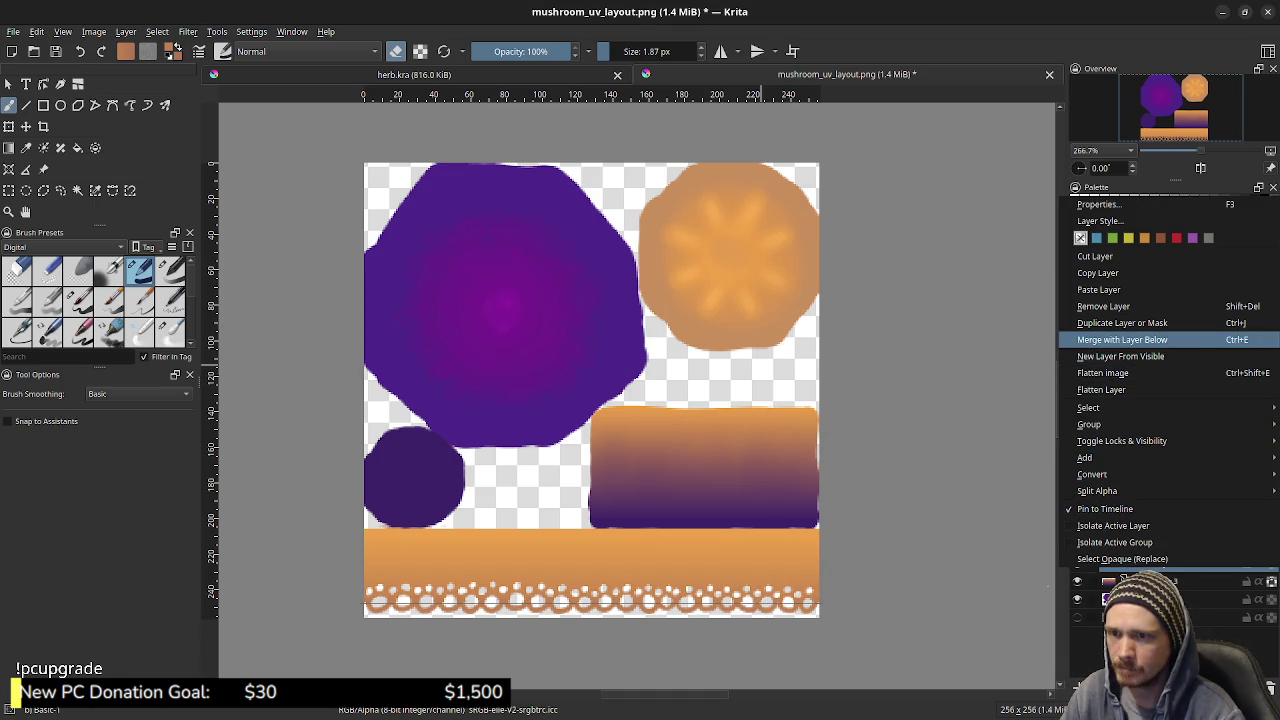
left_click(1120, 339)
right_click(1150, 563)
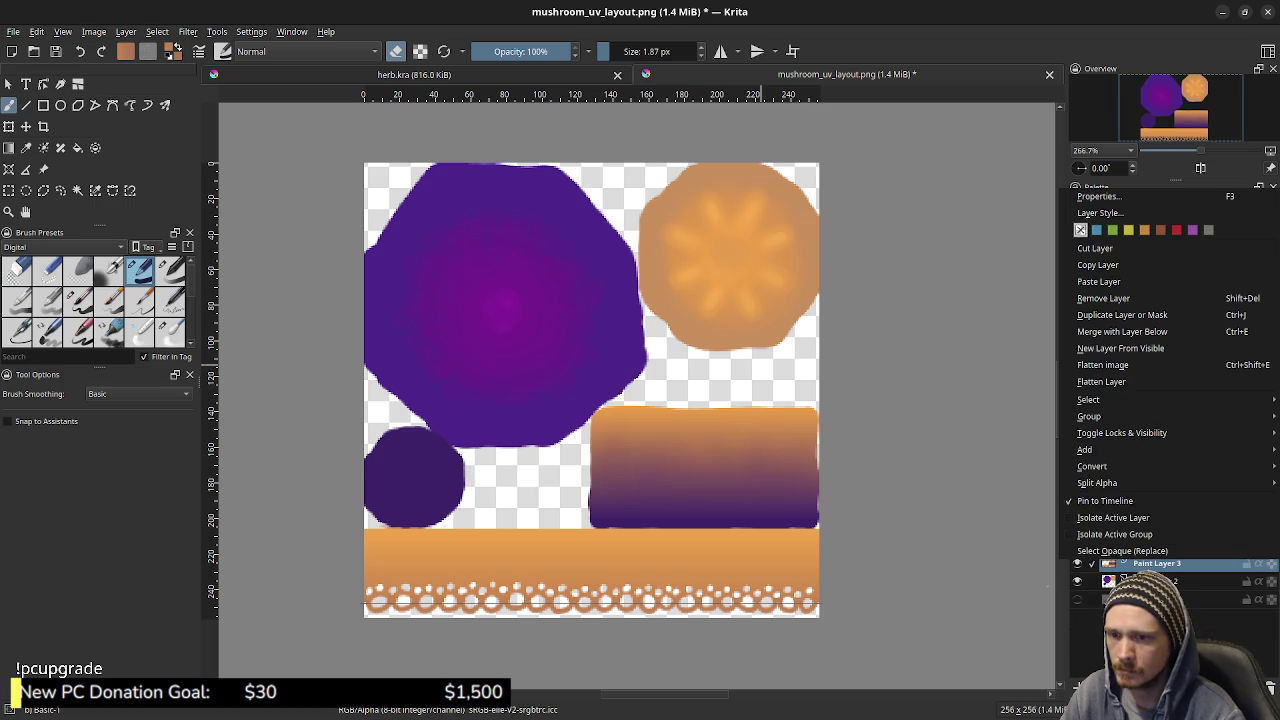
left_click(1120, 340)
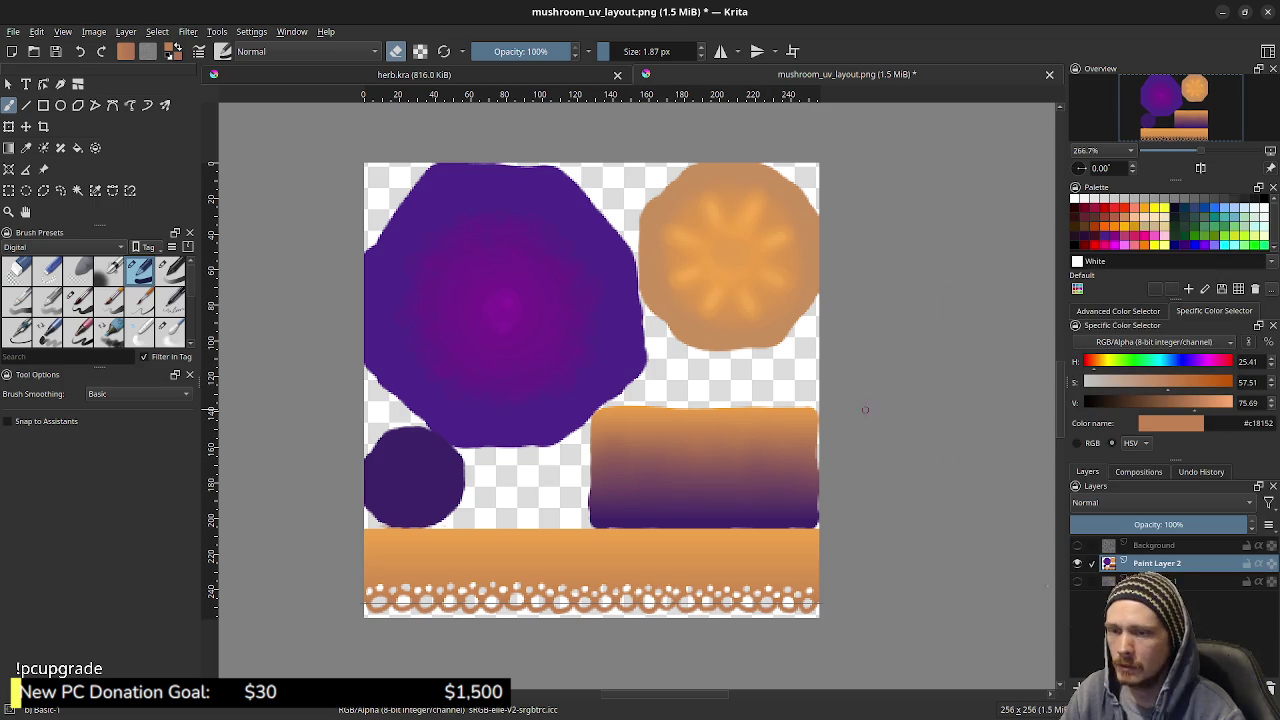
left_click(188, 31)
mouse_move(230, 82)
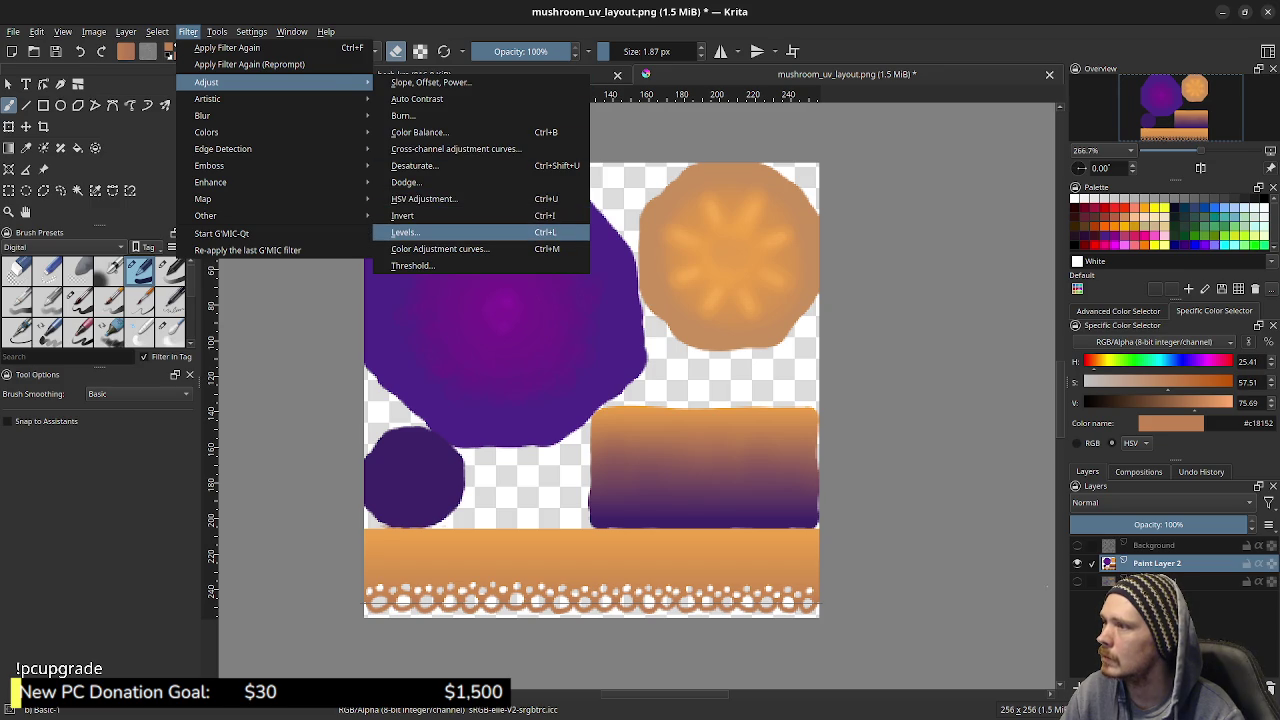
left_click(405, 232)
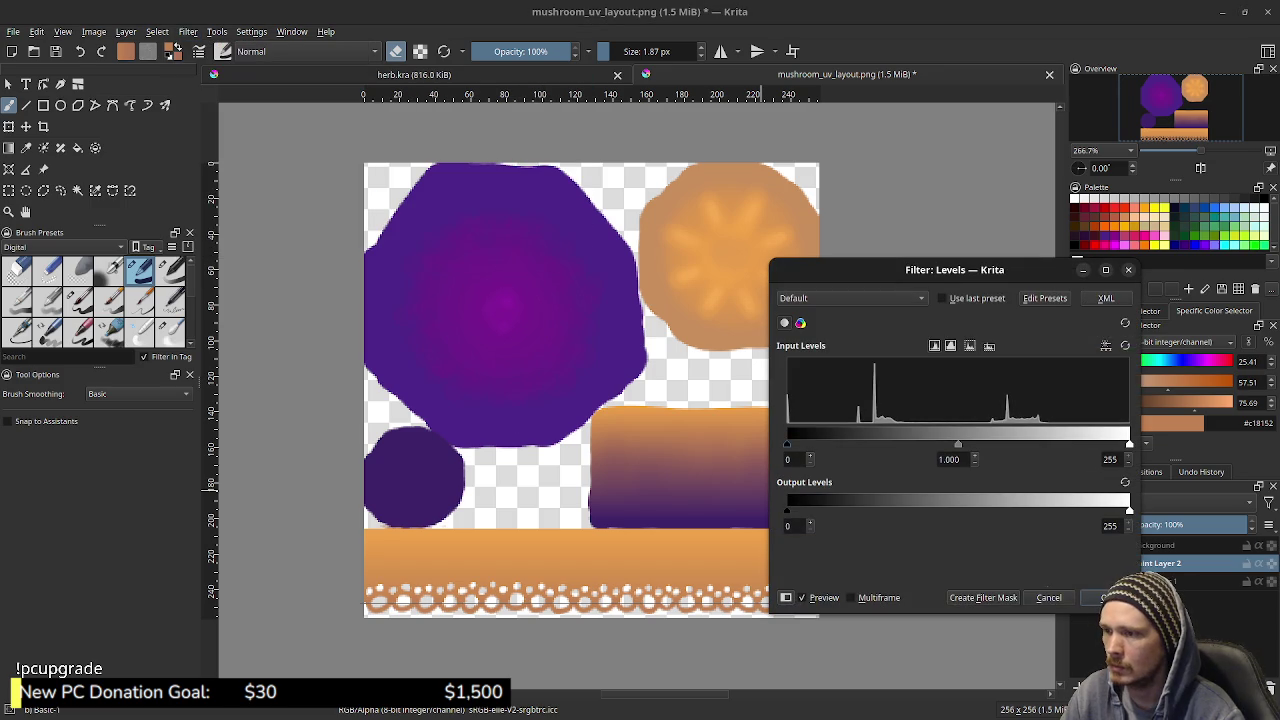
mouse_move(958, 443)
left_mouse_down()
mouse_move(1005, 443)
mouse_move(958, 443)
left_mouse_up()
mouse_move(1129, 443)
left_mouse_down()
mouse_move(930, 443)
mouse_move(1129, 443)
mouse_move(1091, 443)
left_mouse_up()
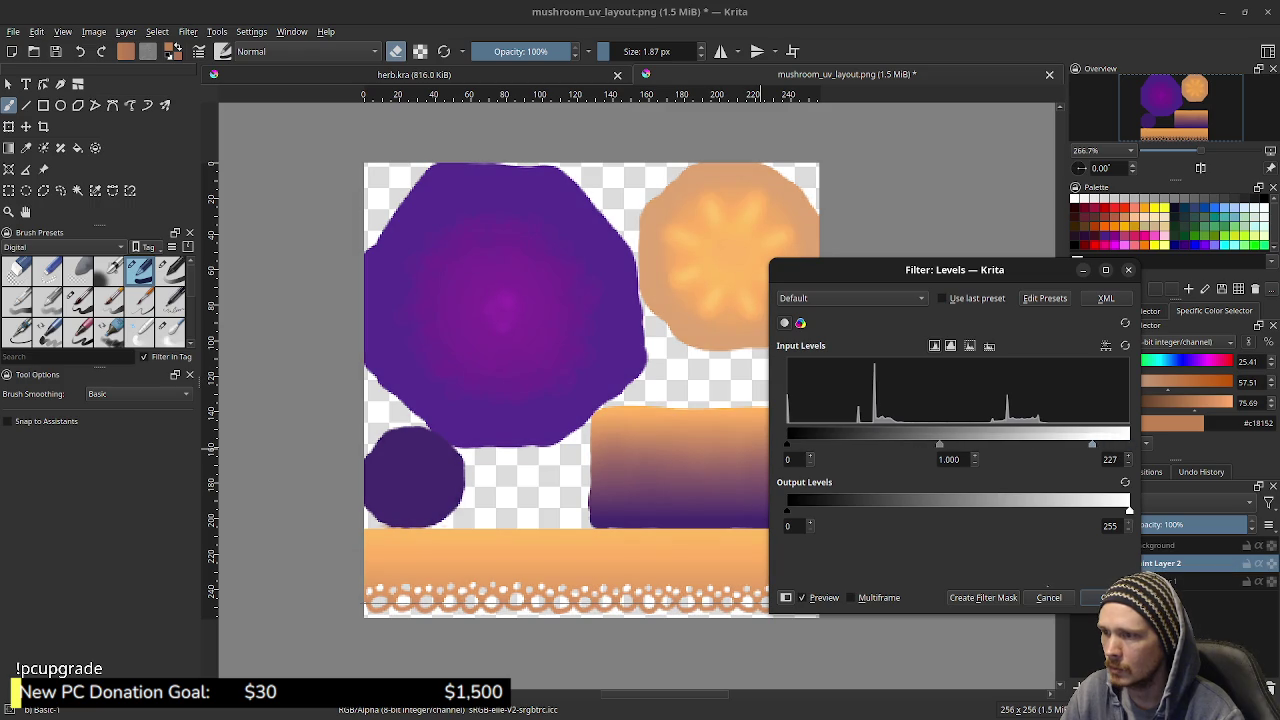
left_click_drag(787, 444, 827, 444)
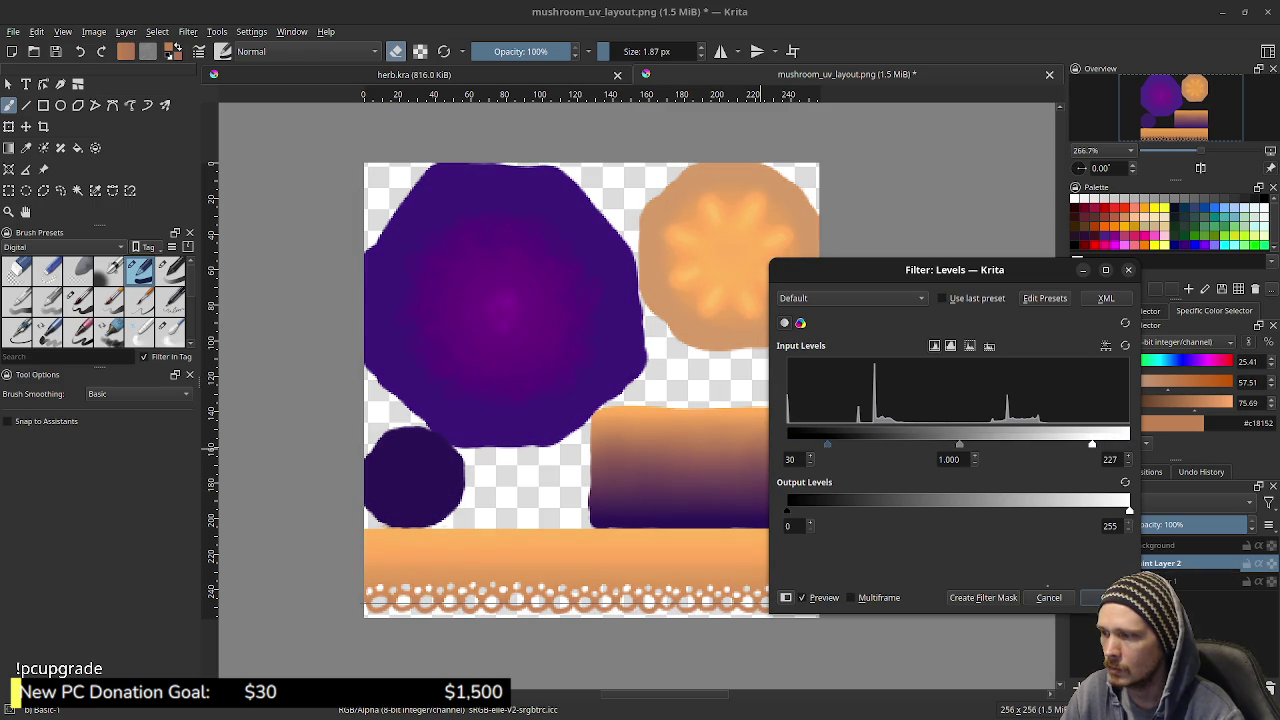
left_click_drag(1091, 443, 1056, 443)
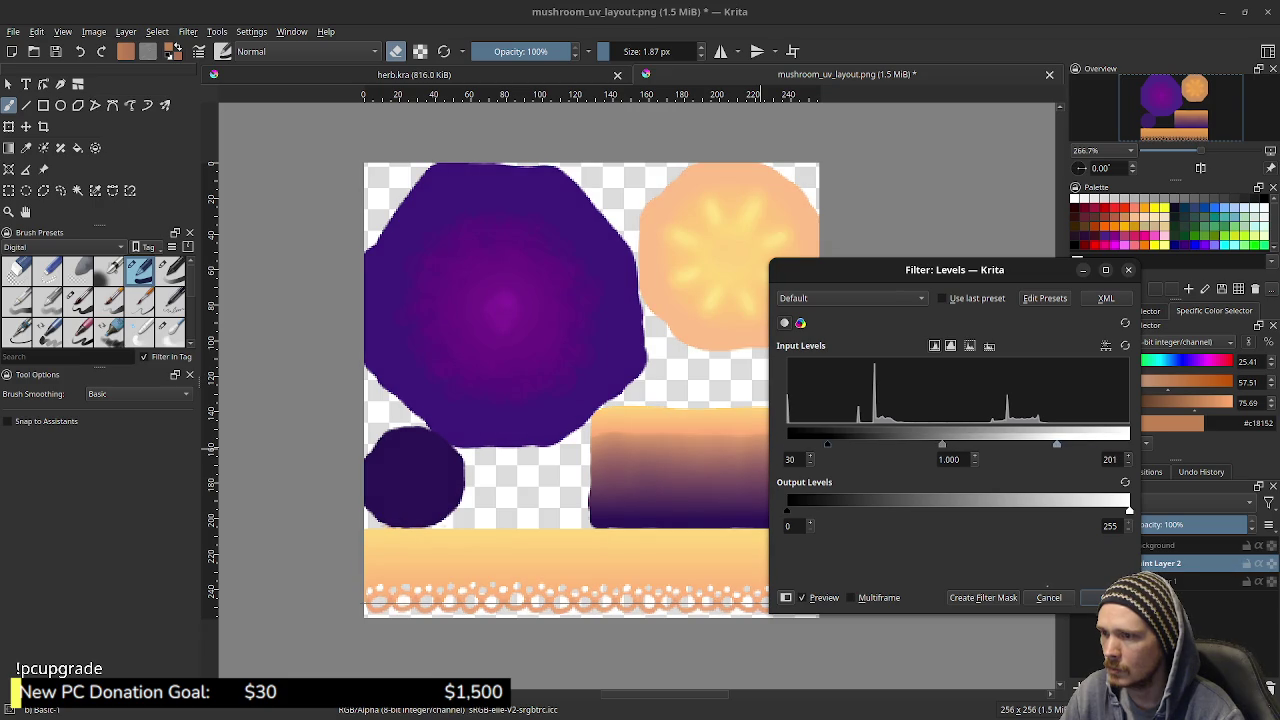
mouse_move(827, 444)
left_mouse_down()
mouse_move(860, 444)
mouse_move(849, 444)
left_mouse_up()
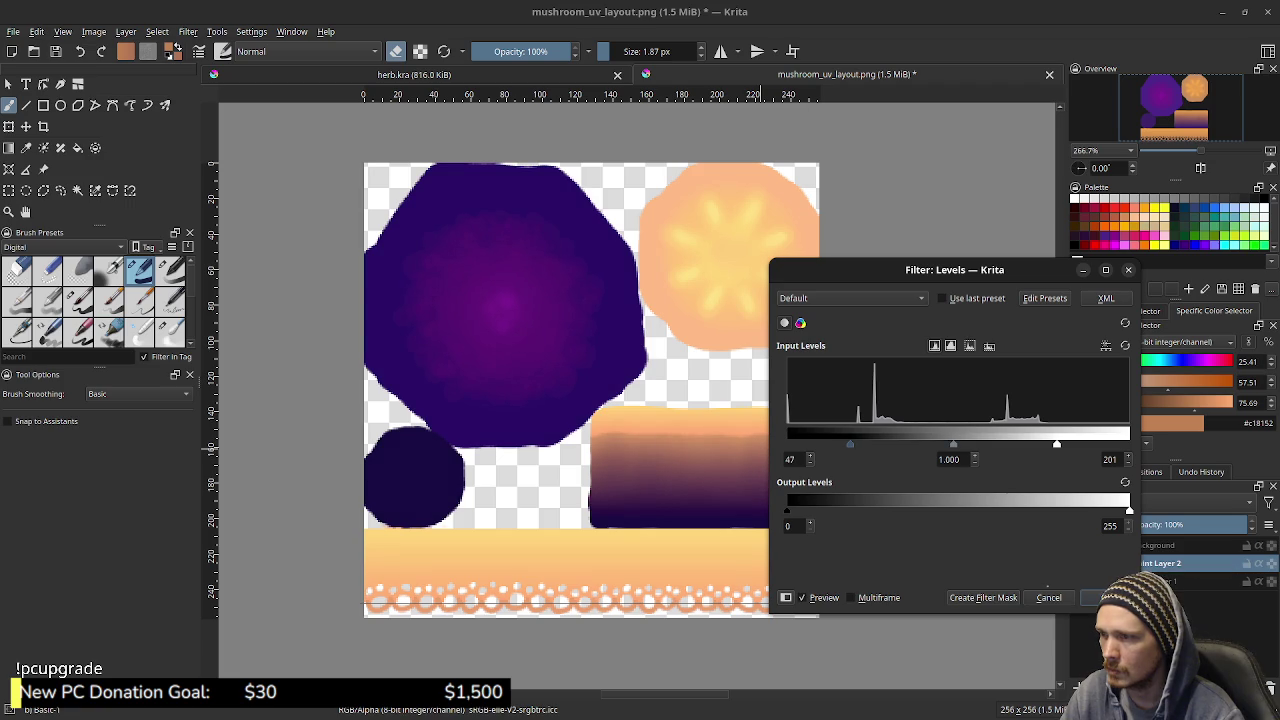
left_click_drag(953, 444, 939, 444)
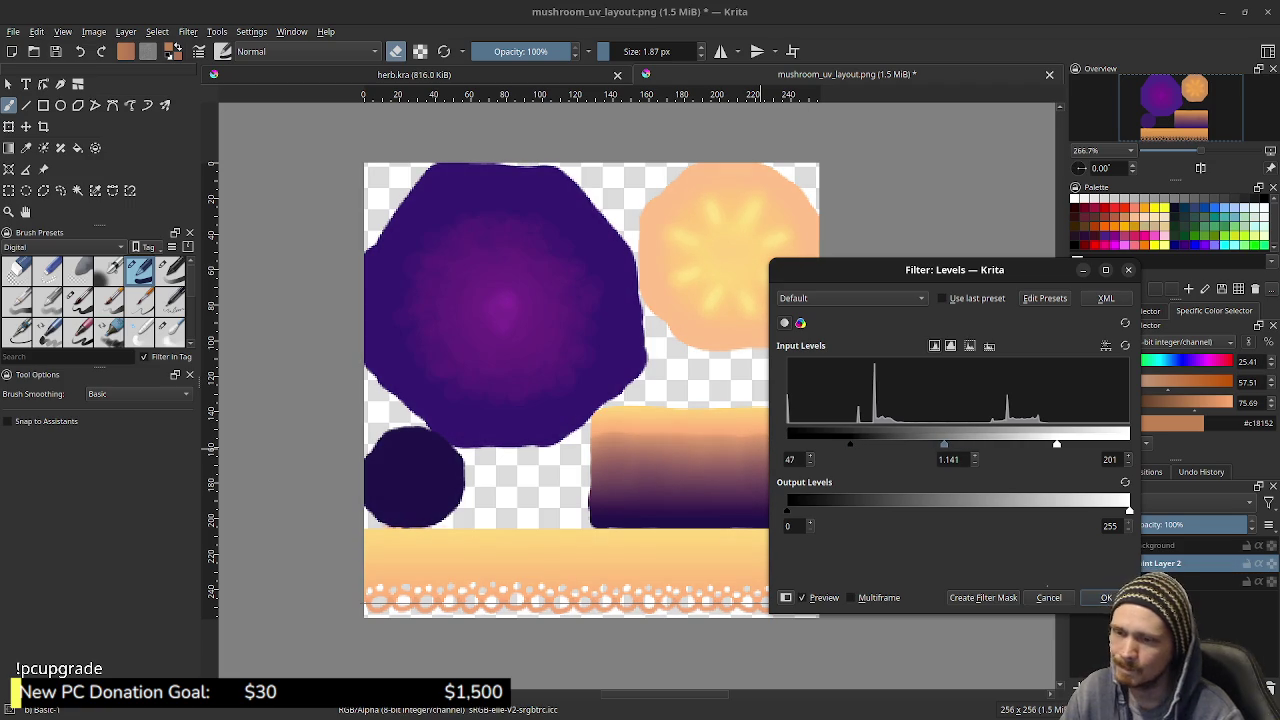
left_click(1049, 597)
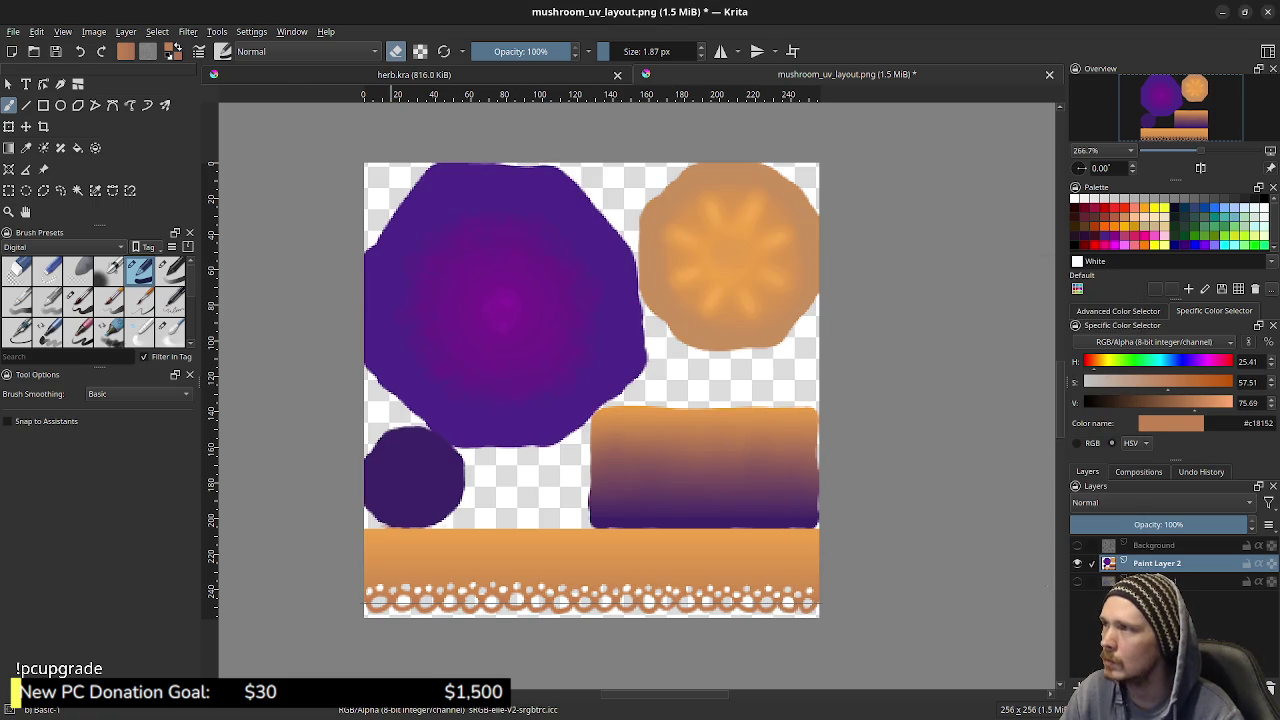
Dismiss HSV Adjustment unchanged, then turn on wrap-around mode to tile the texture
left_click(251, 31)
left_click(251, 31)
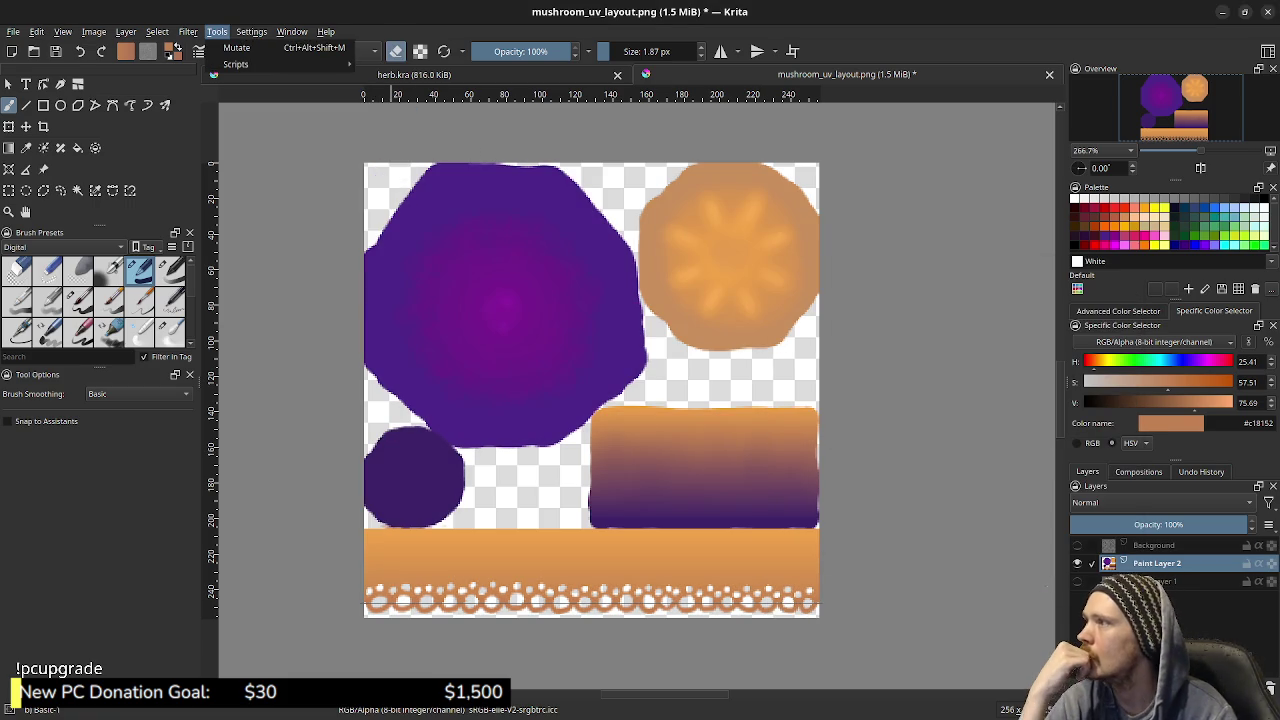
left_click(188, 31)
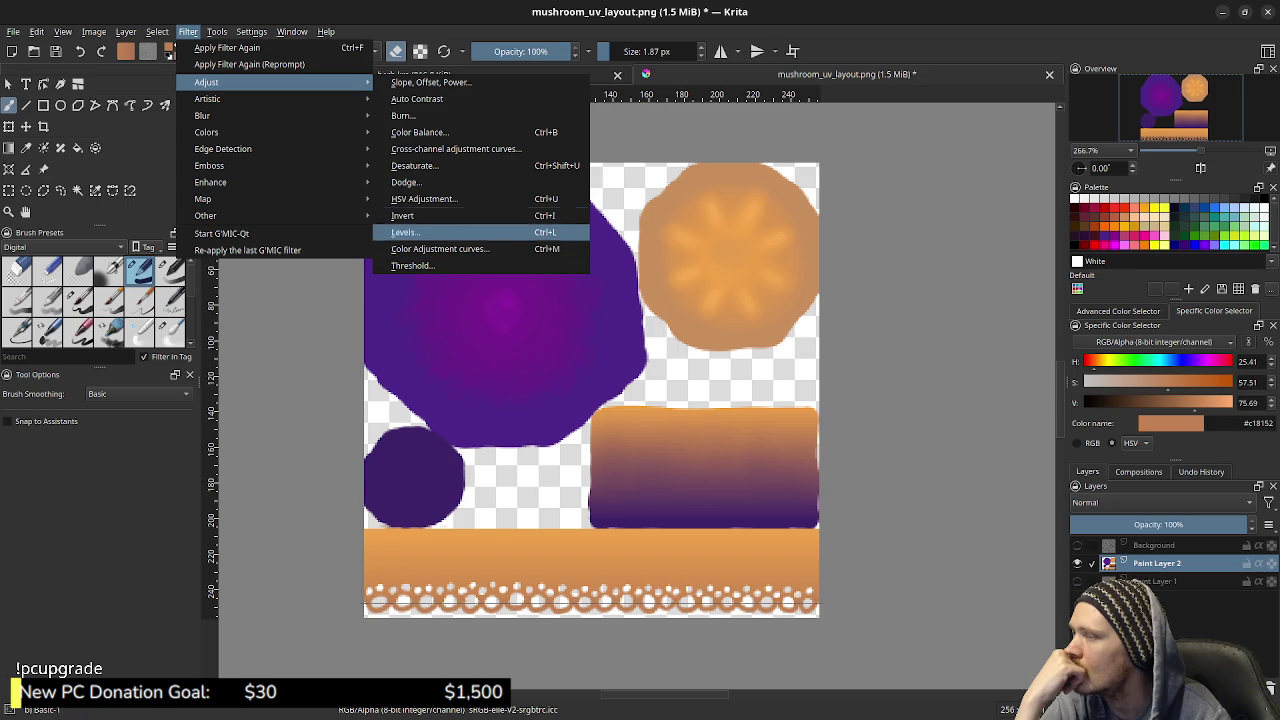
left_click(424, 198)
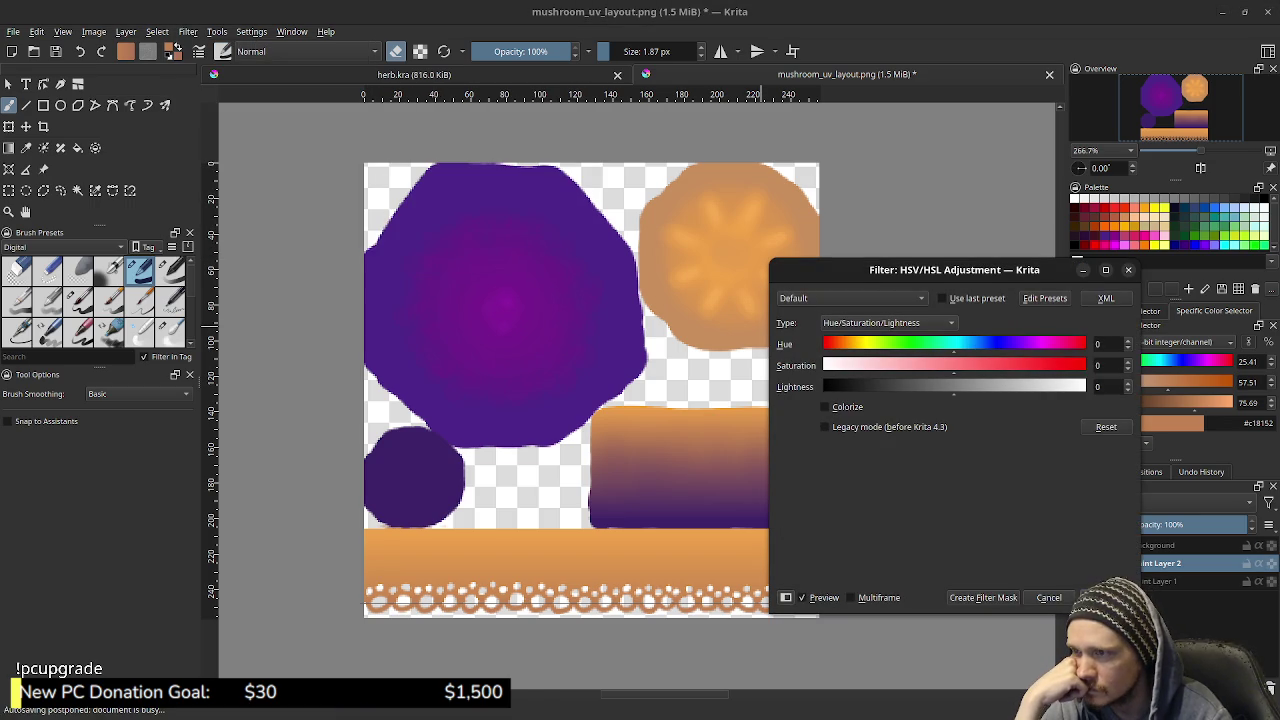
key("Escape")
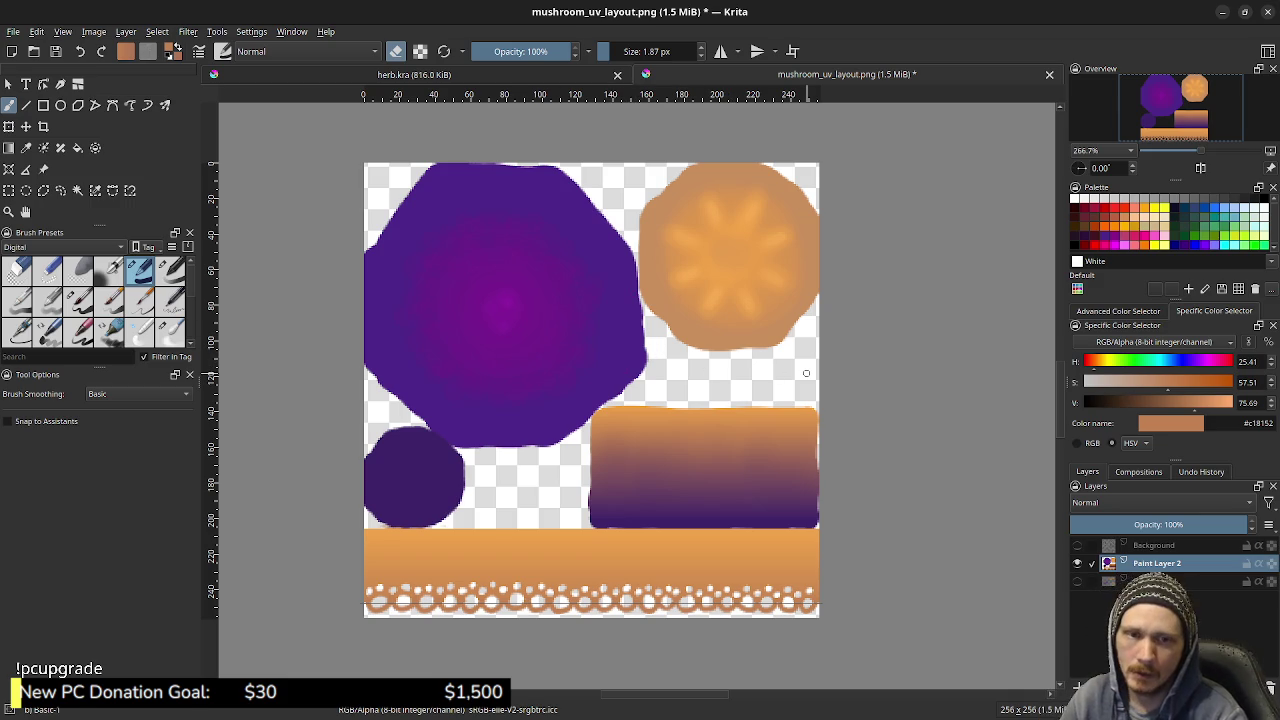
key("w")
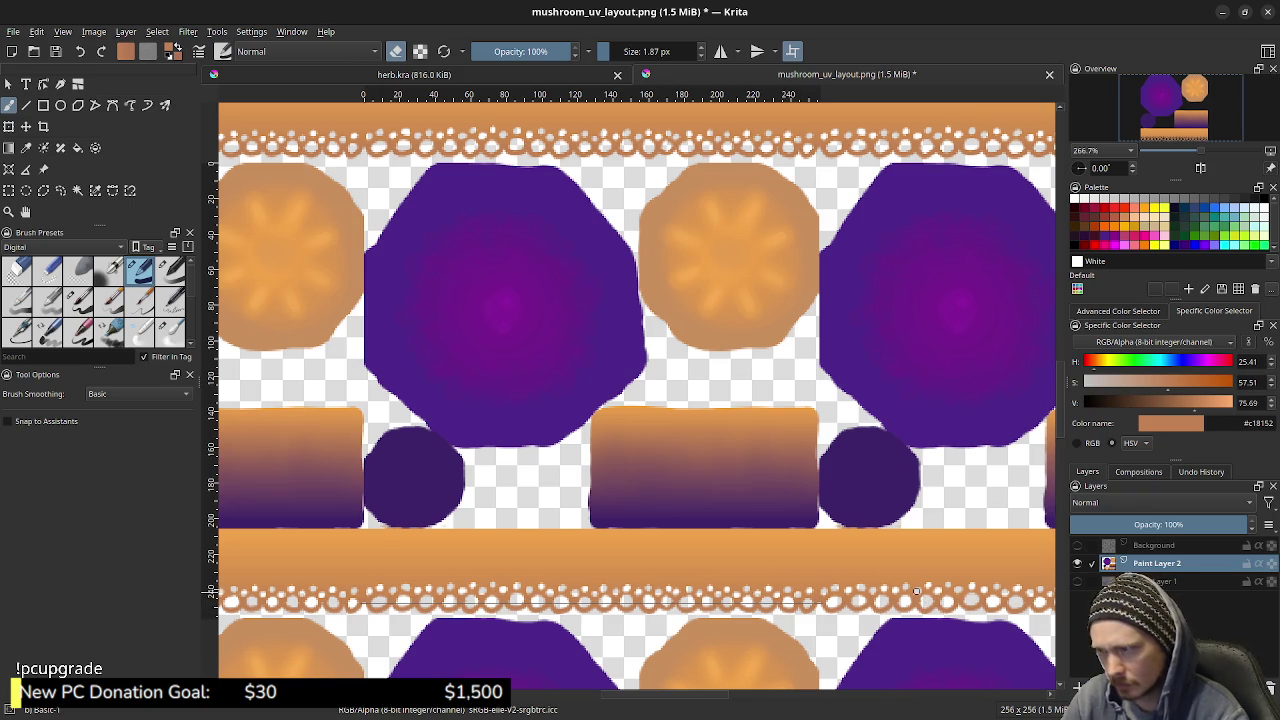
Zoom out and back in on the tiled texture, then turn wrap-around mode off with W
scroll(922, 600, "down", 1)
scroll(922, 592, "down", 1)
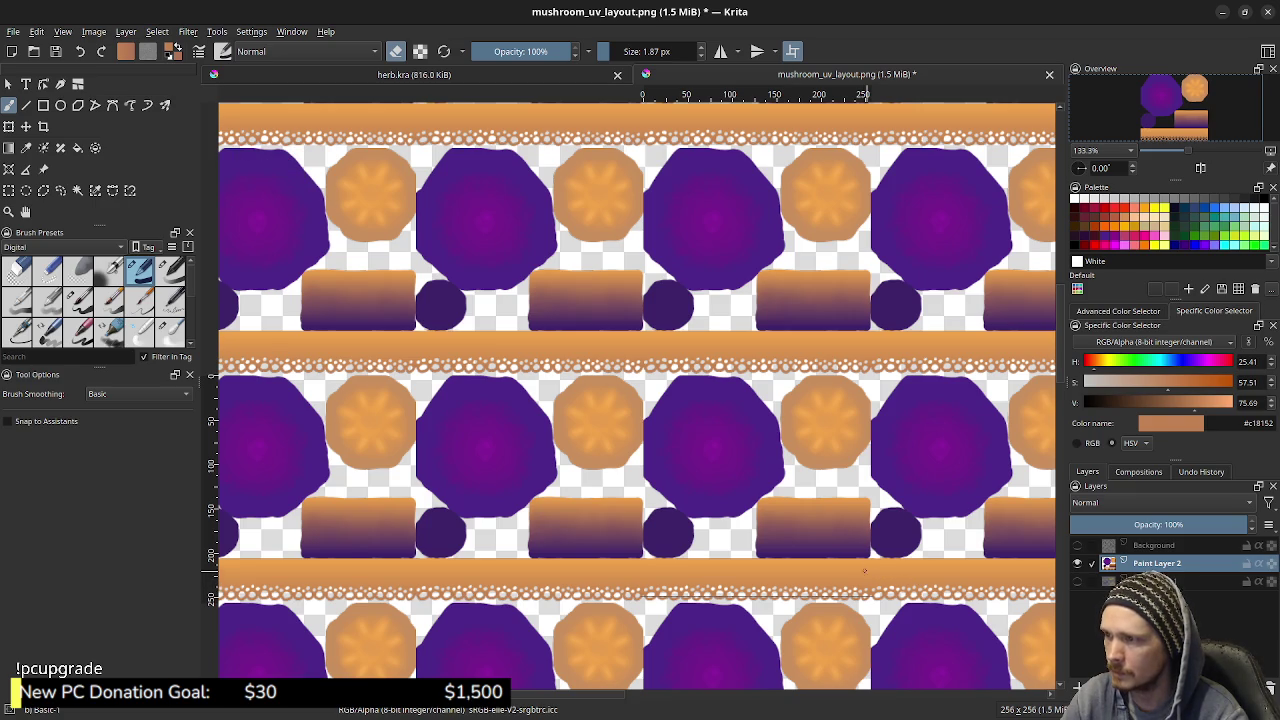
scroll(868, 568, "up", 1)
scroll(840, 540, "up", 1)
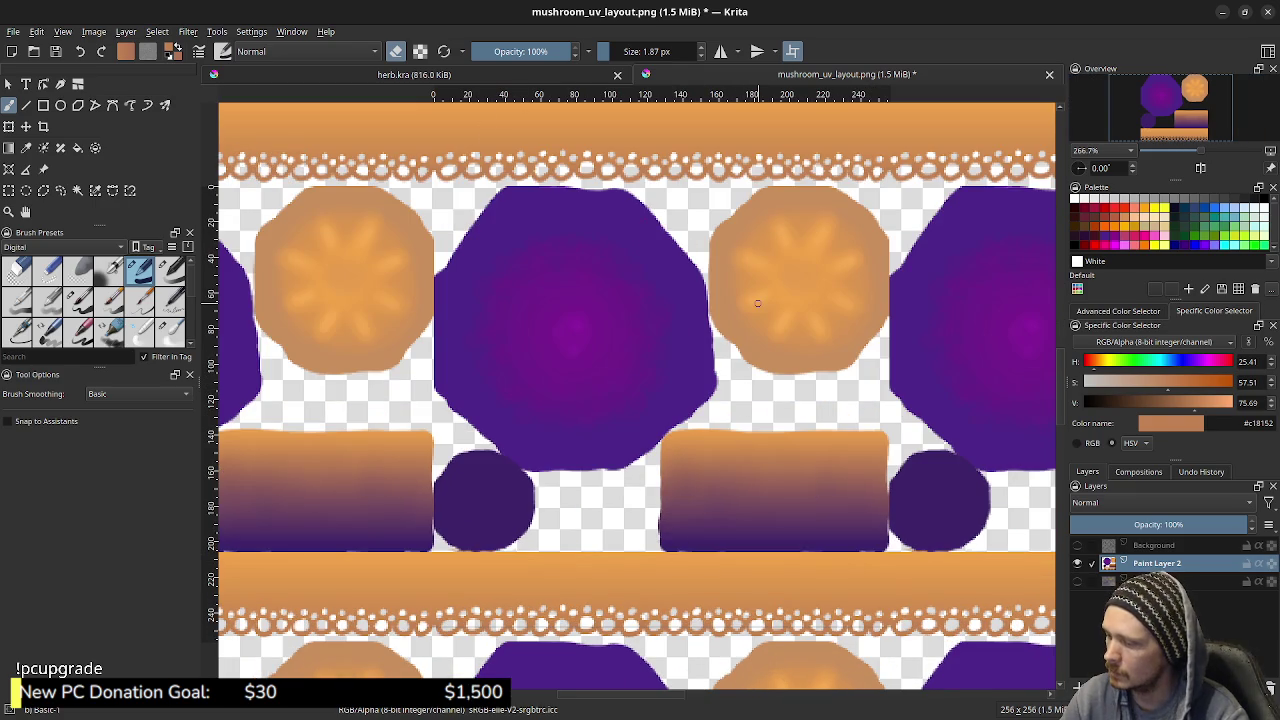
key("w")
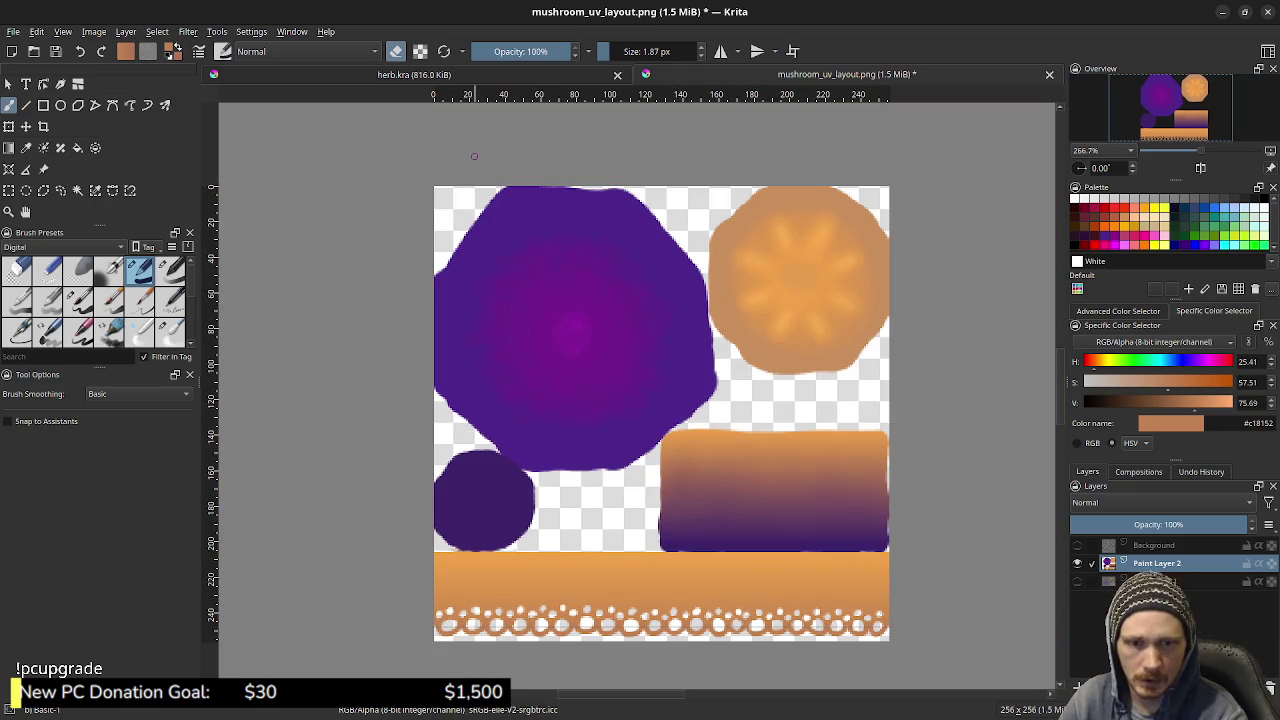
left_click(251, 31)
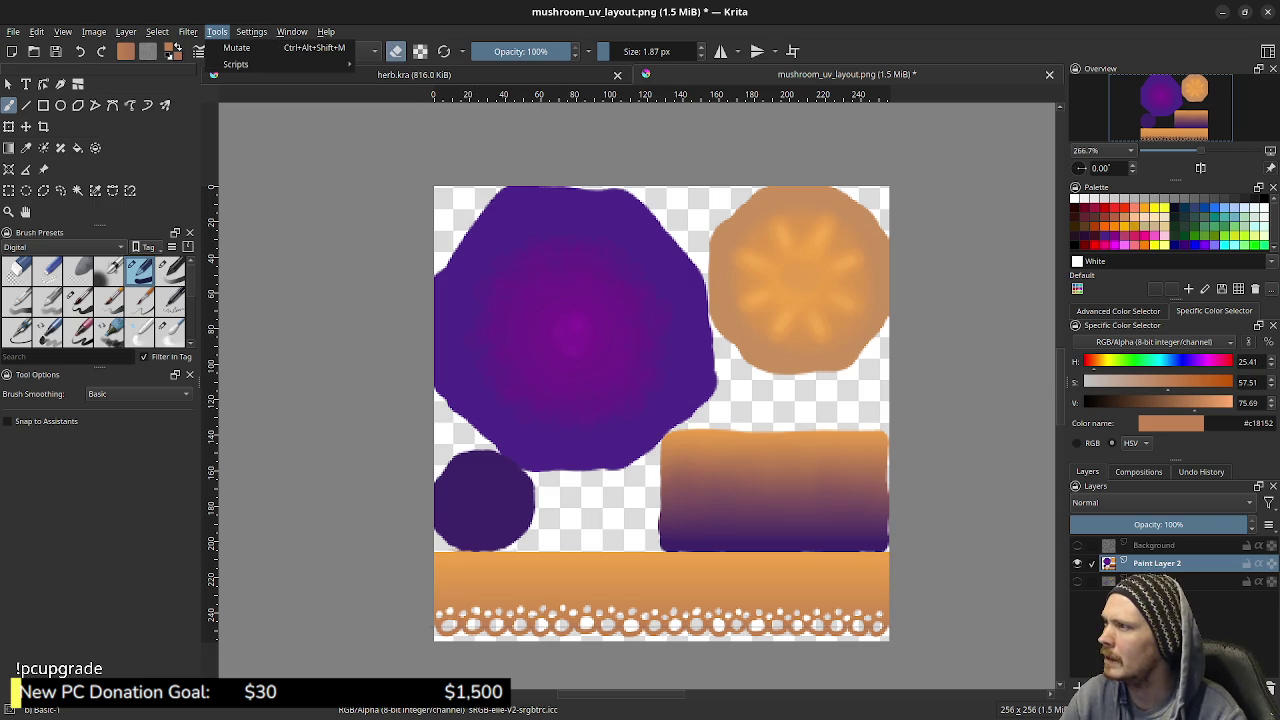
mouse_move(230, 82)
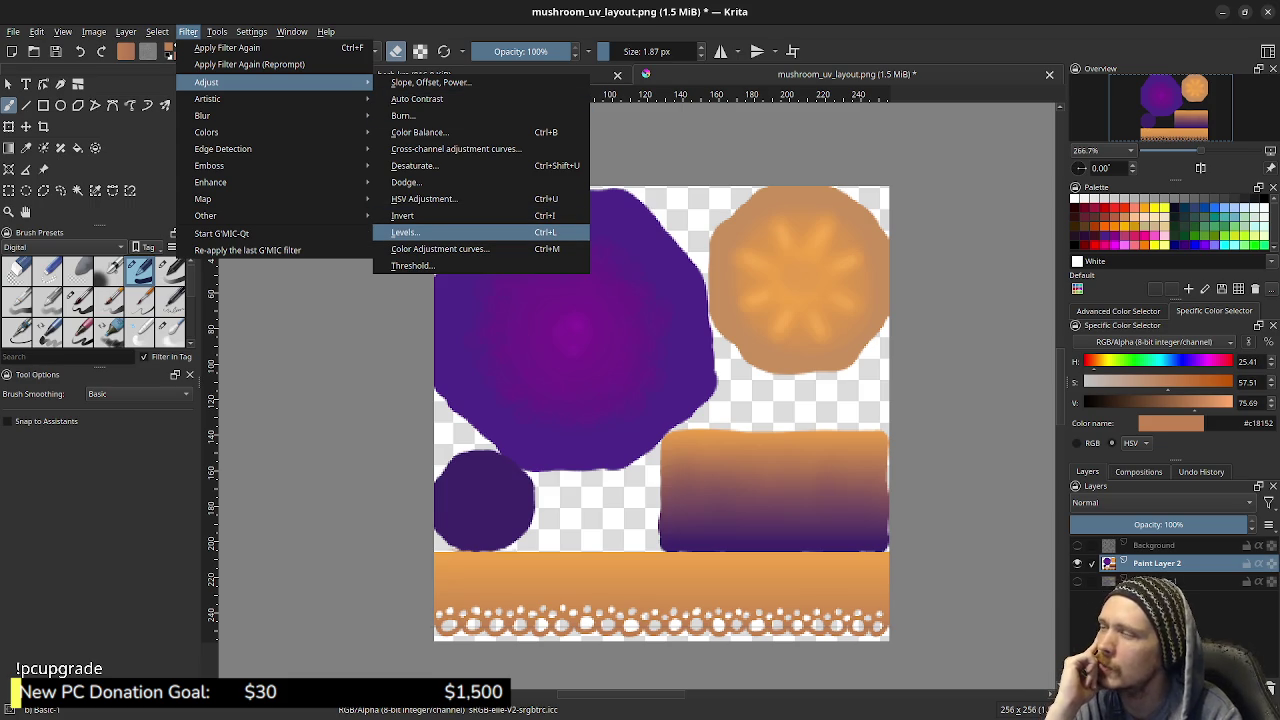
left_click(405, 232)
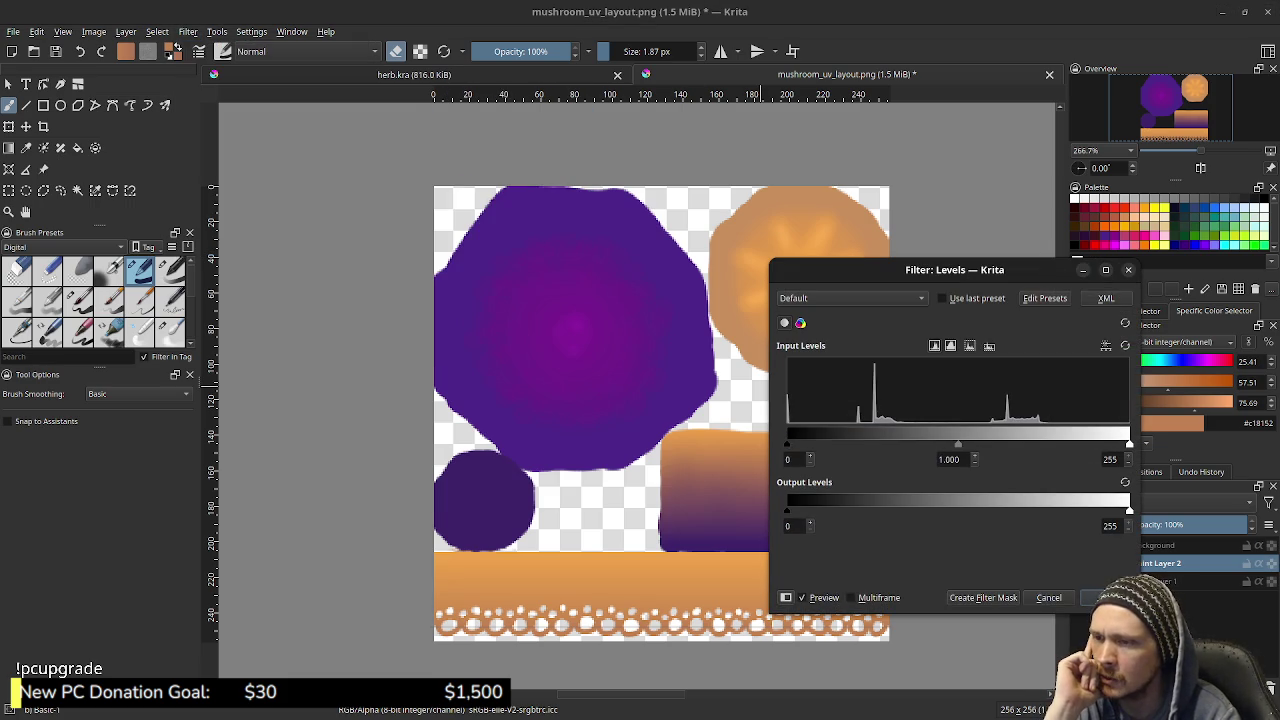
left_click_drag(1129, 443, 1051, 443)
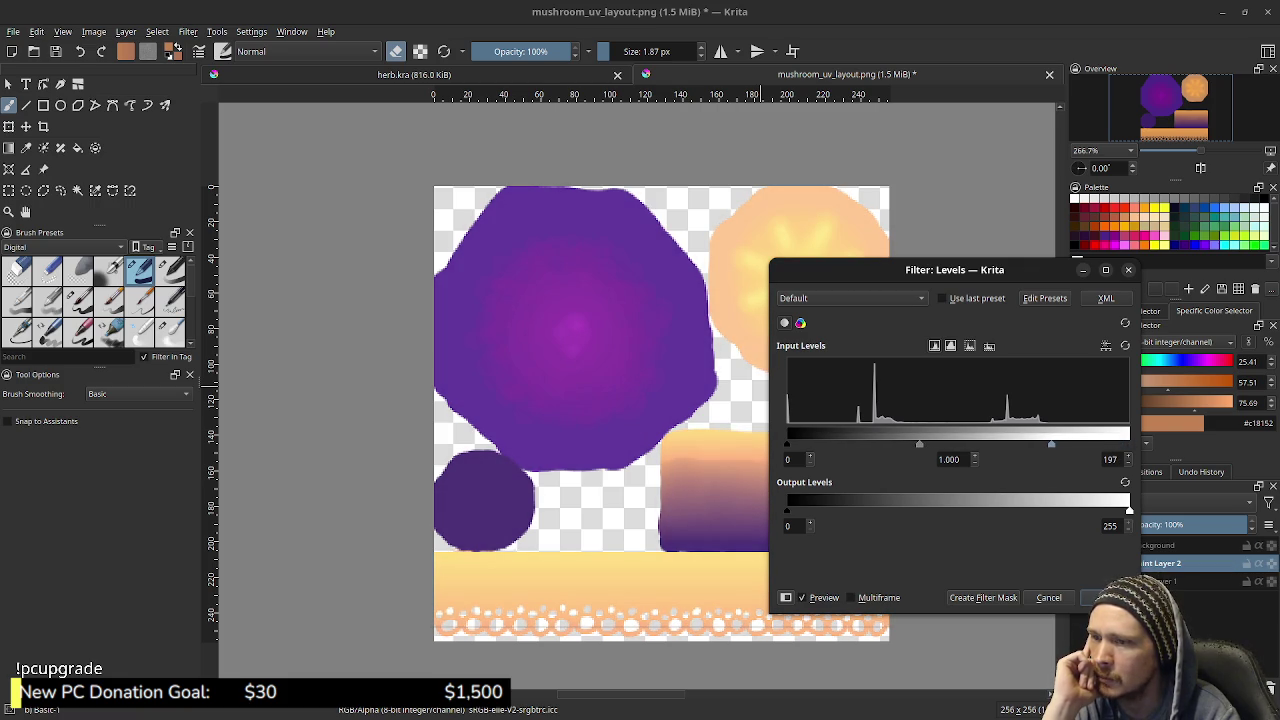
mouse_move(787, 443)
left_mouse_down()
mouse_move(848, 443)
mouse_move(837, 443)
left_mouse_up()
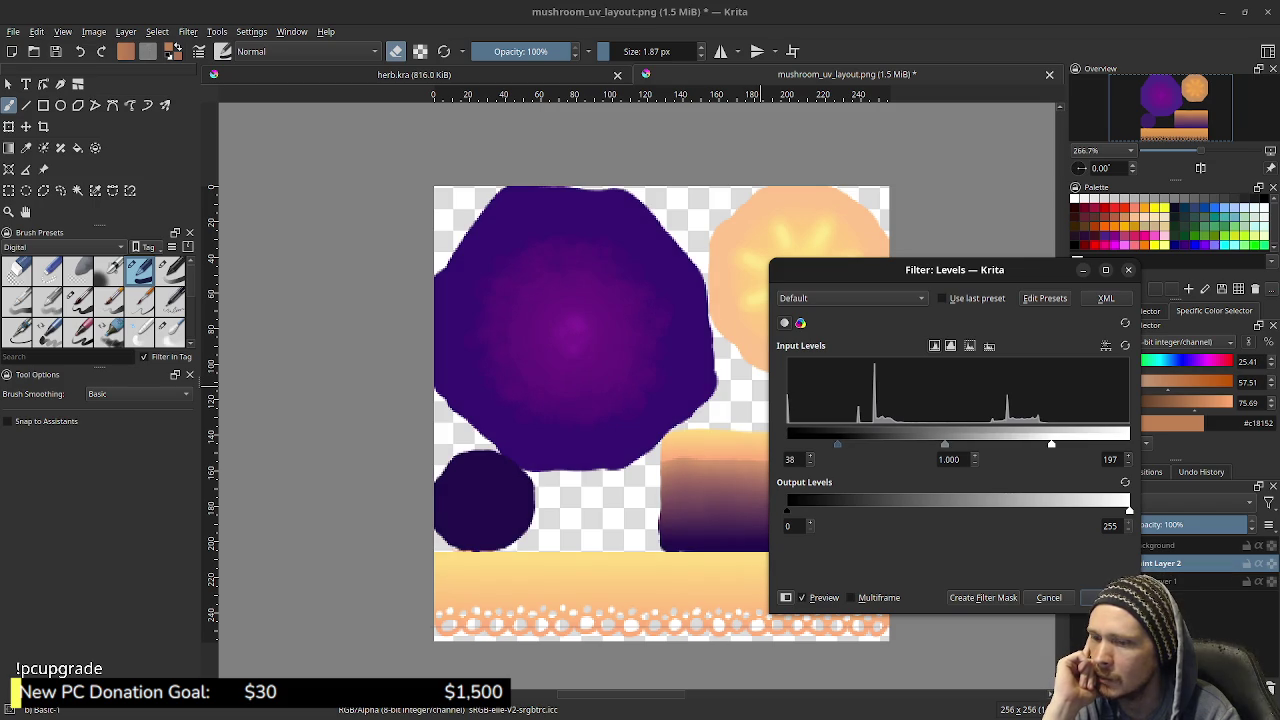
left_click(1100, 597)
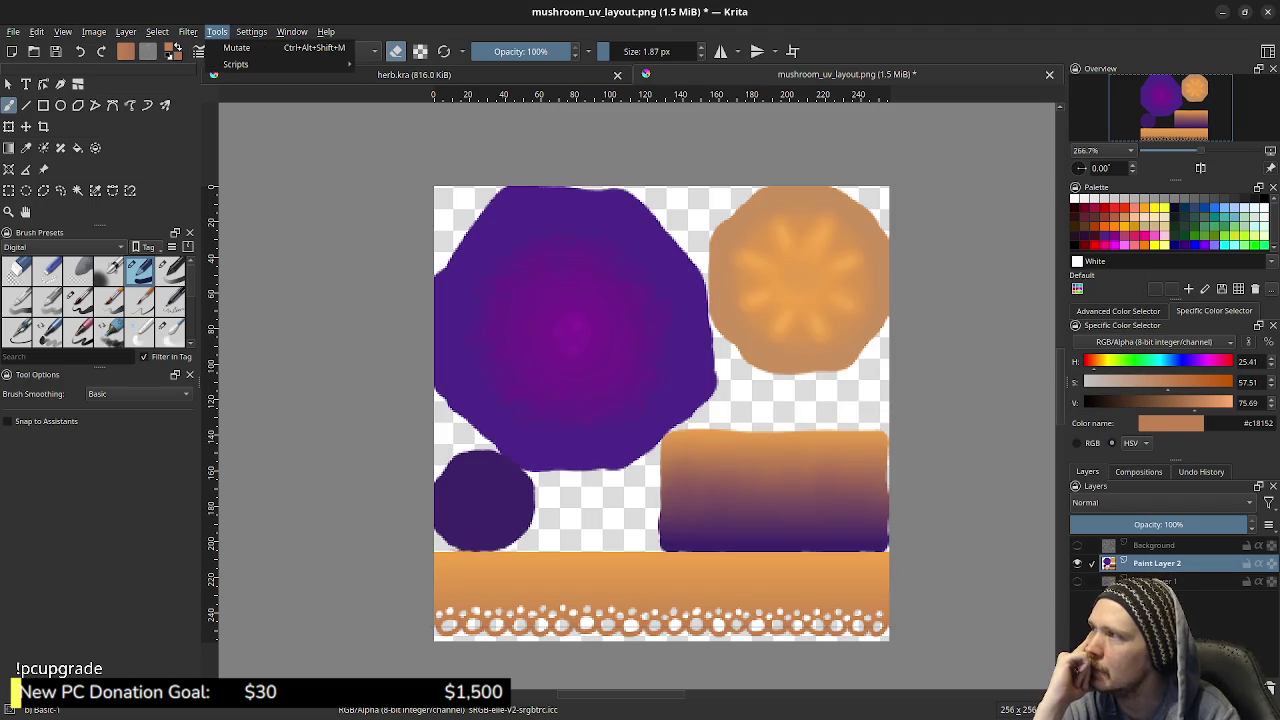
left_click(217, 31)
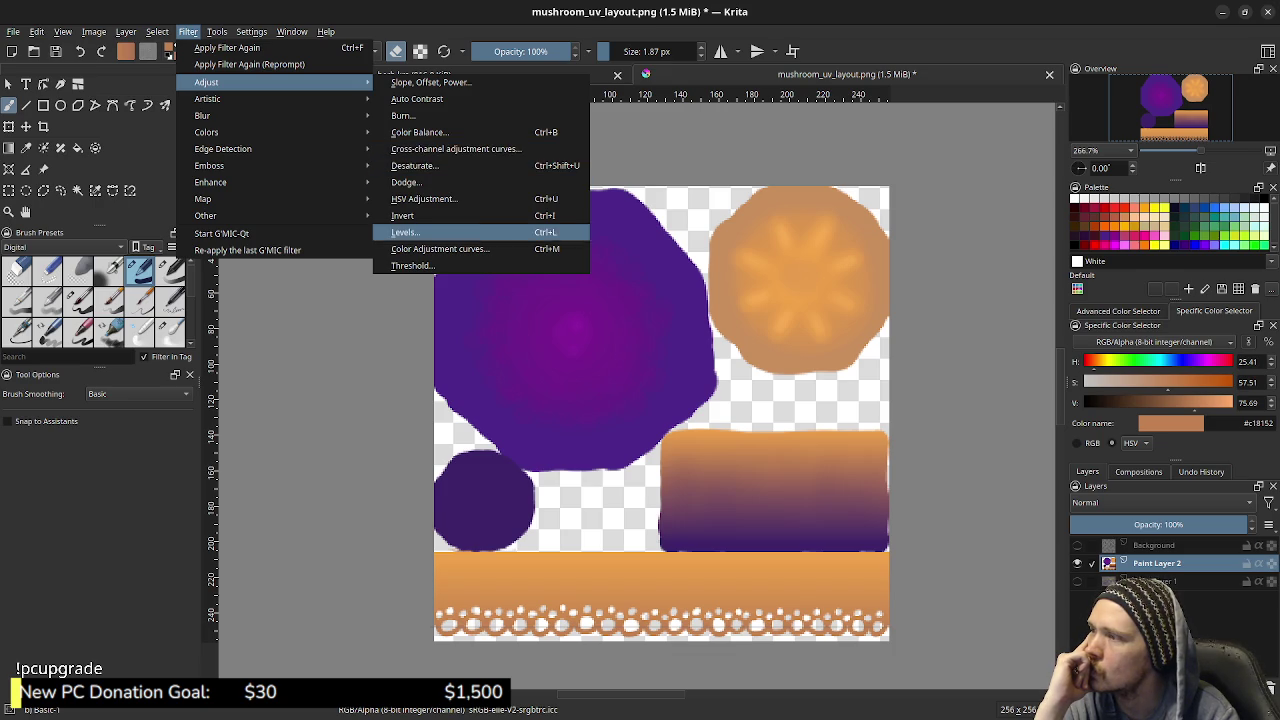
left_click(440, 248)
mouse_move(958, 434)
left_mouse_down()
mouse_move(953, 451)
mouse_move(970, 396)
mouse_move(1003, 443)
mouse_move(1006, 423)
mouse_move(1080, 391)
mouse_move(1102, 356)
mouse_move(889, 451)
mouse_move(854, 486)
mouse_move(837, 471)
mouse_move(906, 488)
left_mouse_up()
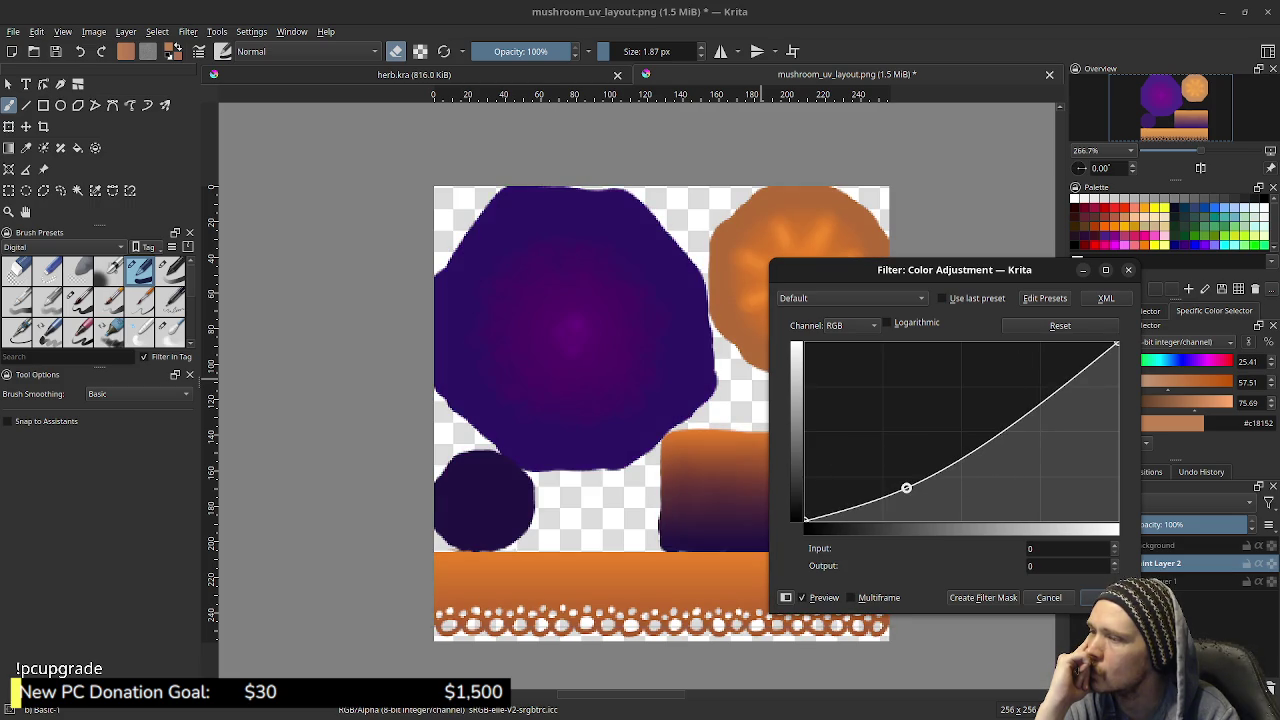
key("Escape")
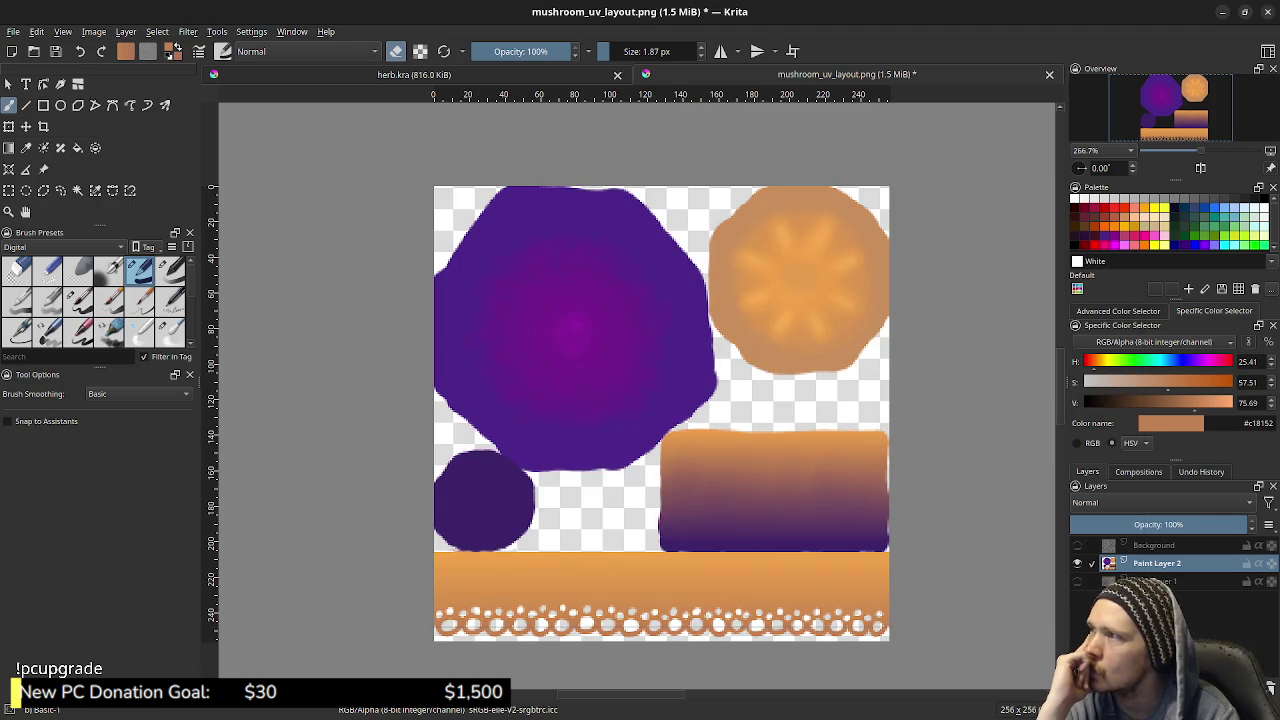
Preview slope and offset changes in the Slope, Offset, Power filter and cancel it
left_click(188, 31)
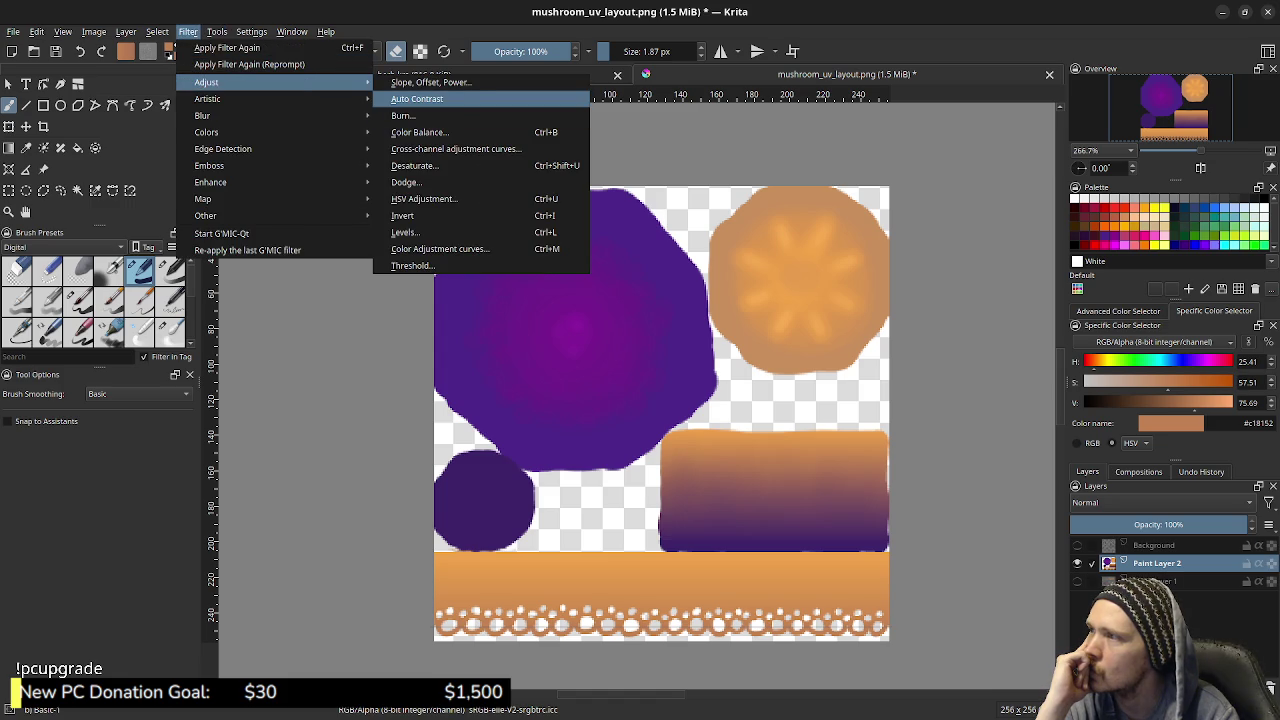
left_click(430, 82)
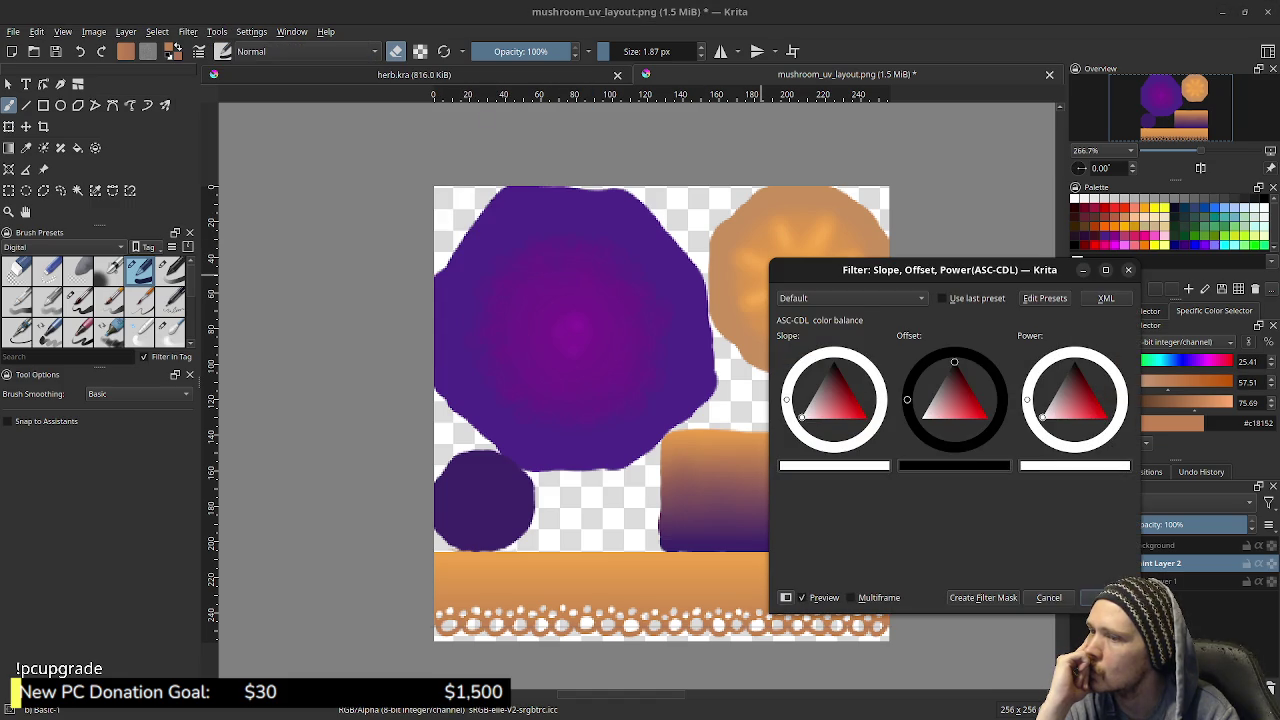
left_click_drag(801, 416, 801, 416)
mouse_move(954, 362)
left_mouse_down()
mouse_move(986, 416)
mouse_move(954, 362)
left_mouse_up()
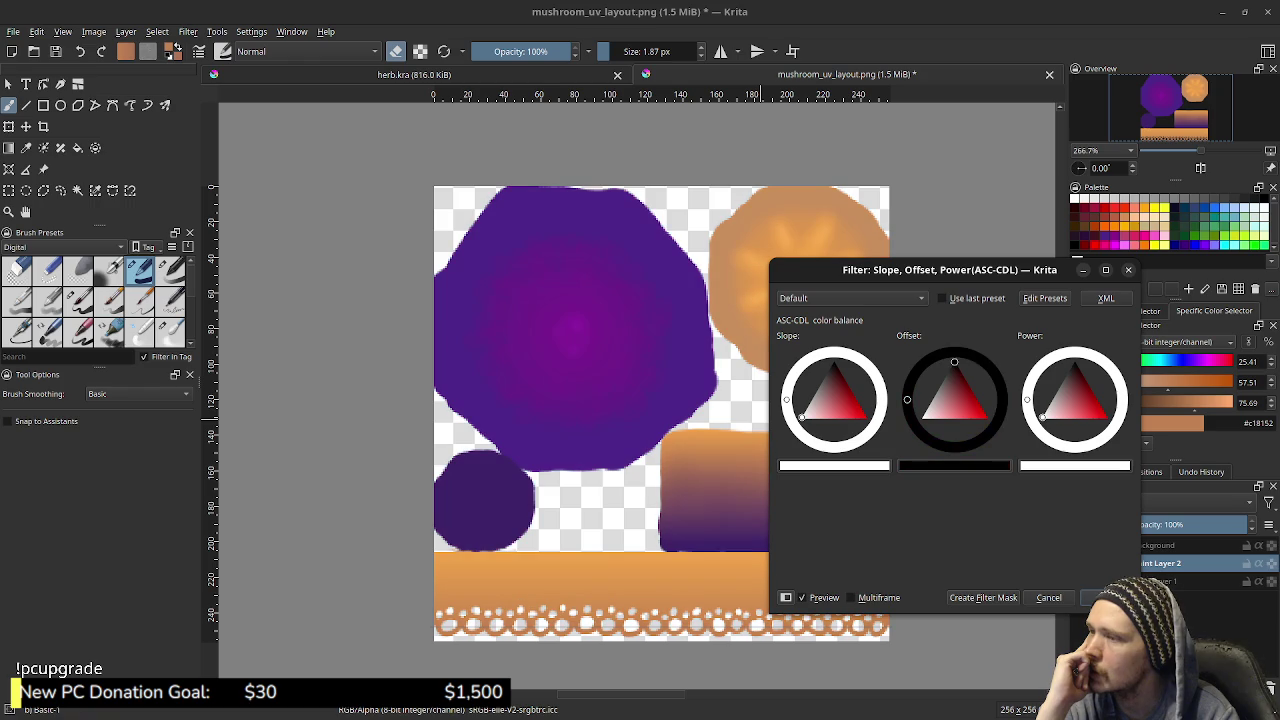
left_click(1049, 597)
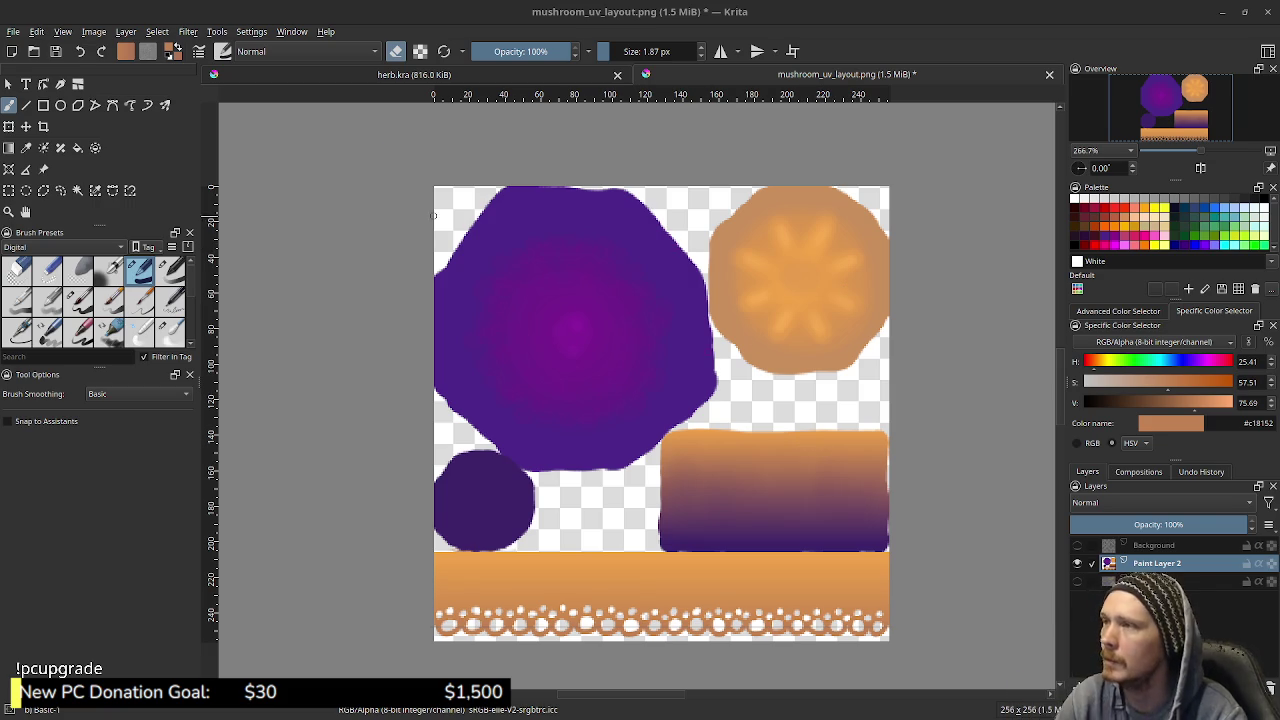
Test a Threshold level change and cancel it, then open the Levels adjustment
left_click(188, 31)
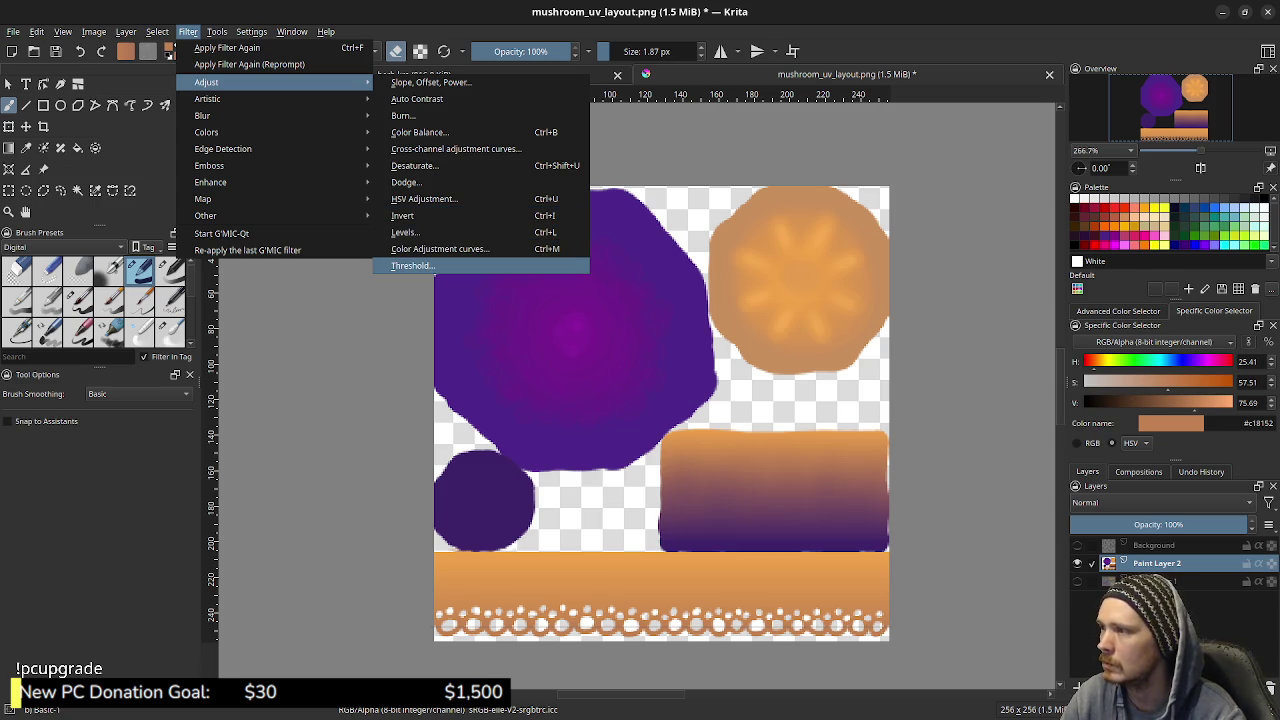
key("Return")
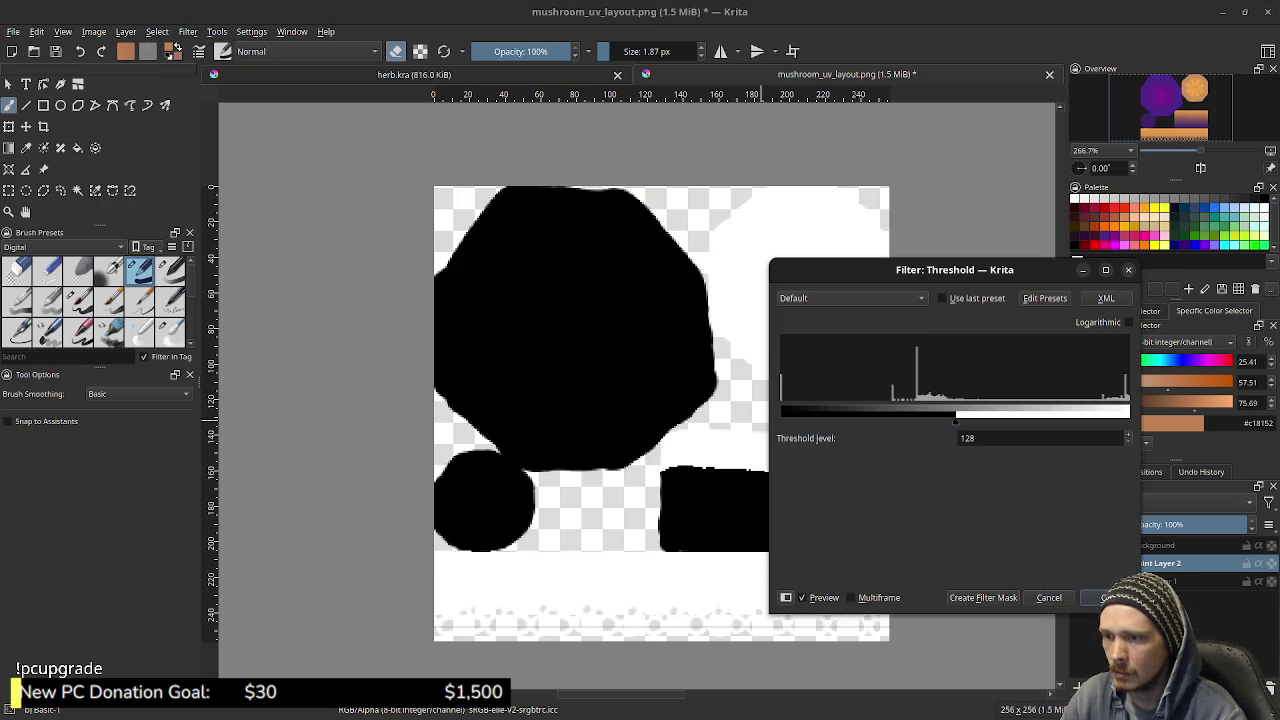
left_click_drag(955, 420, 1037, 420)
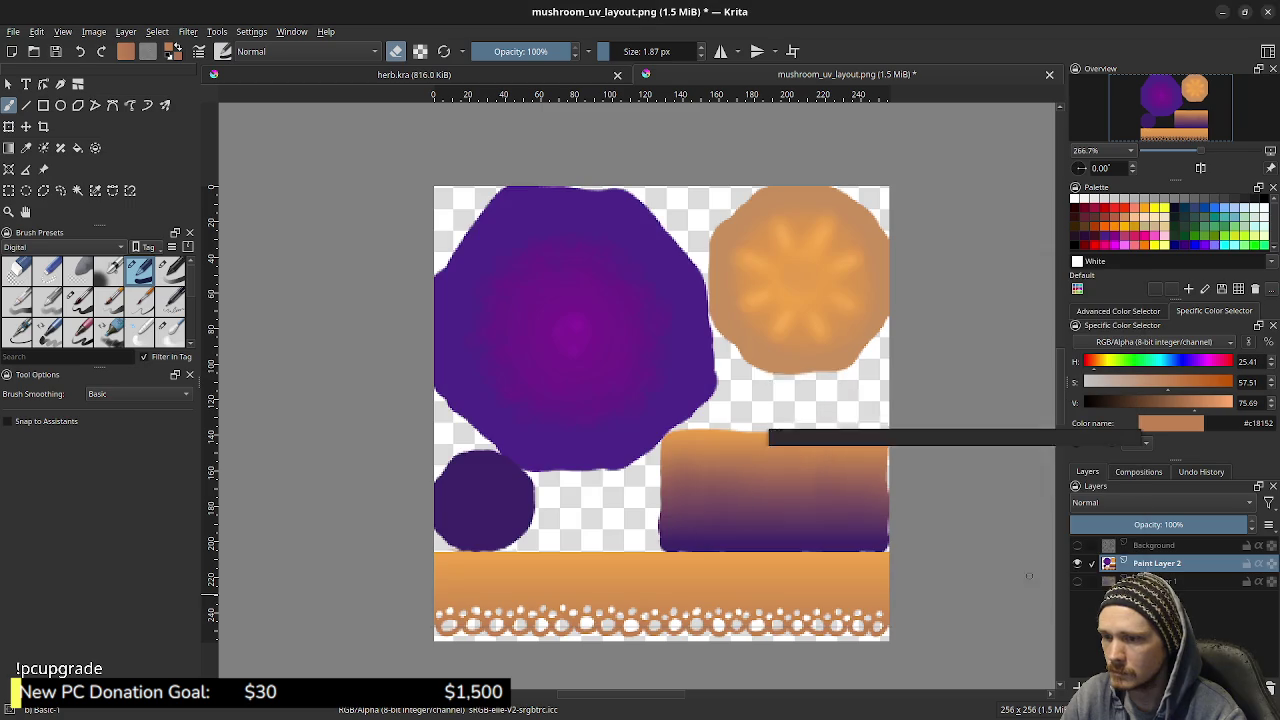
left_click(1049, 597)
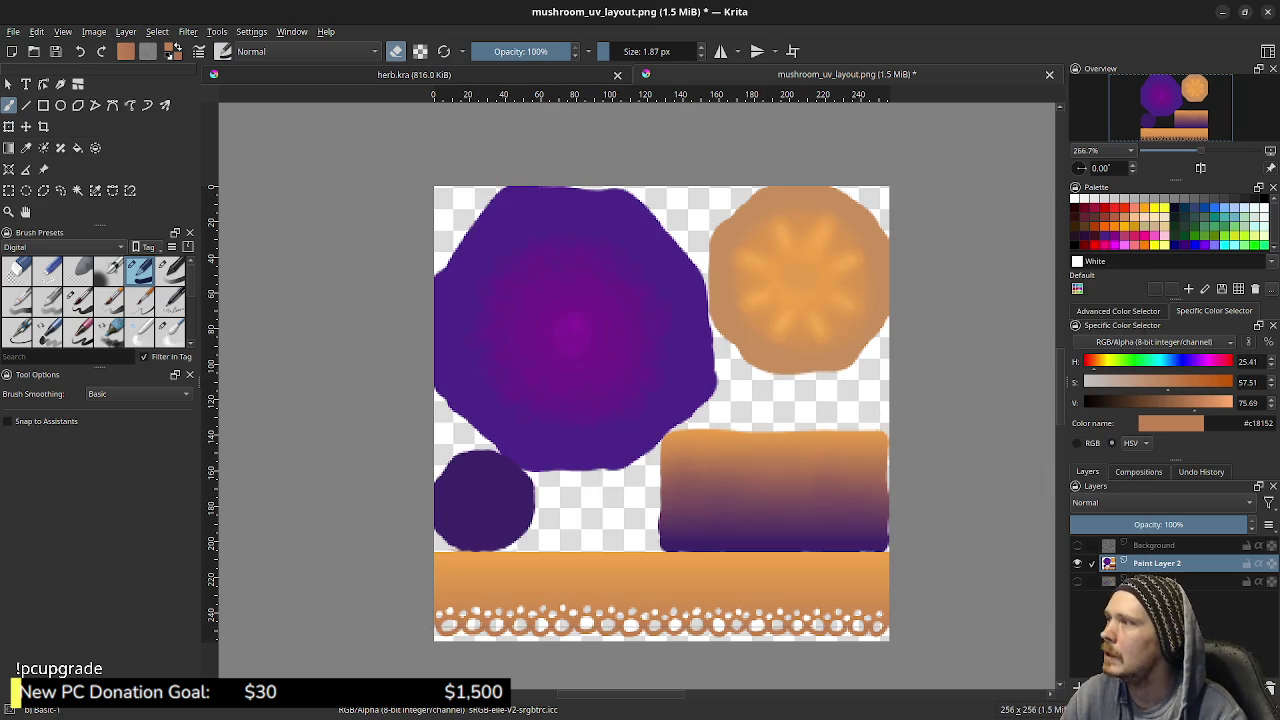
left_click(188, 31)
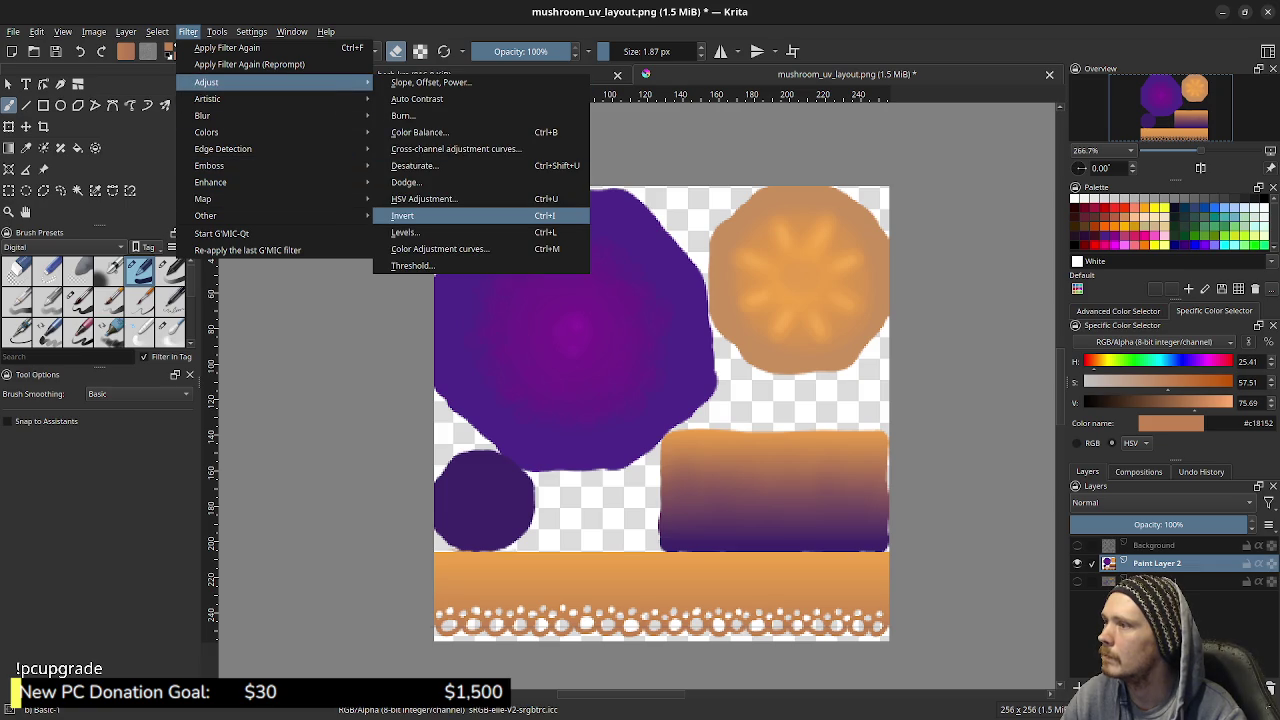
left_click(410, 232)
mouse_move(958, 443)
left_mouse_down()
mouse_move(1051, 443)
mouse_move(955, 443)
left_mouse_up()
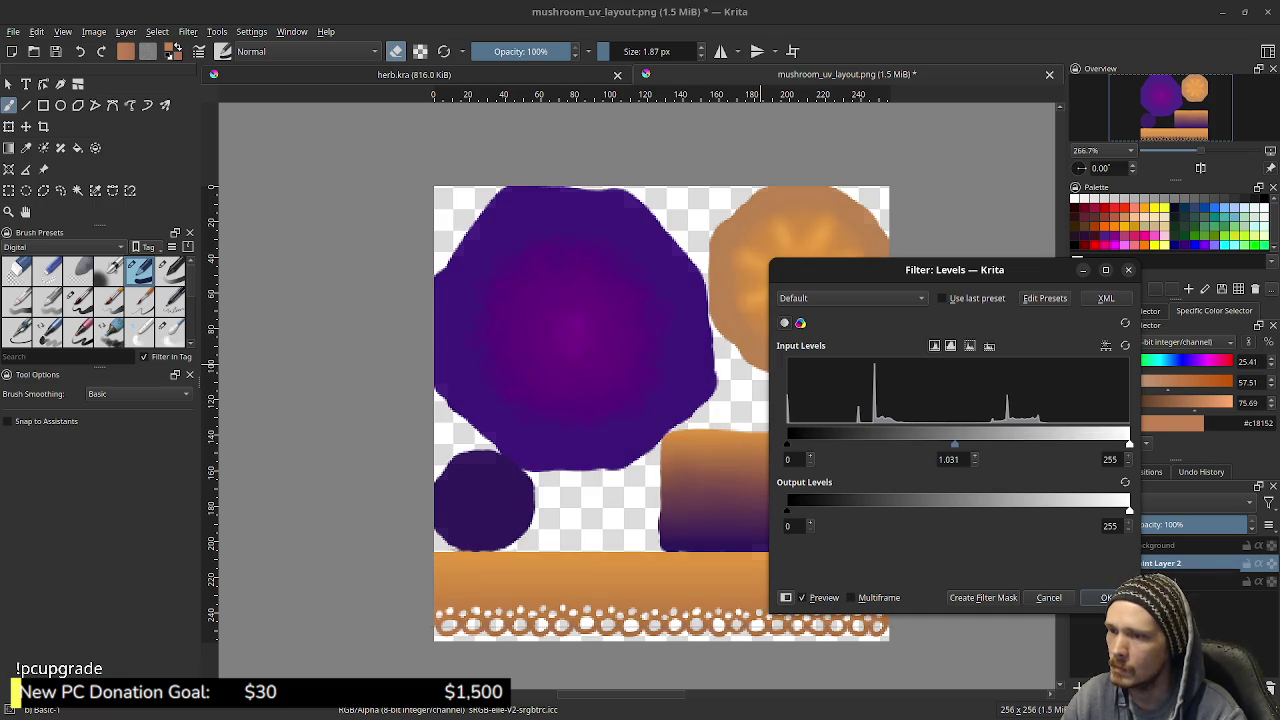
left_click_drag(1129, 443, 1053, 443)
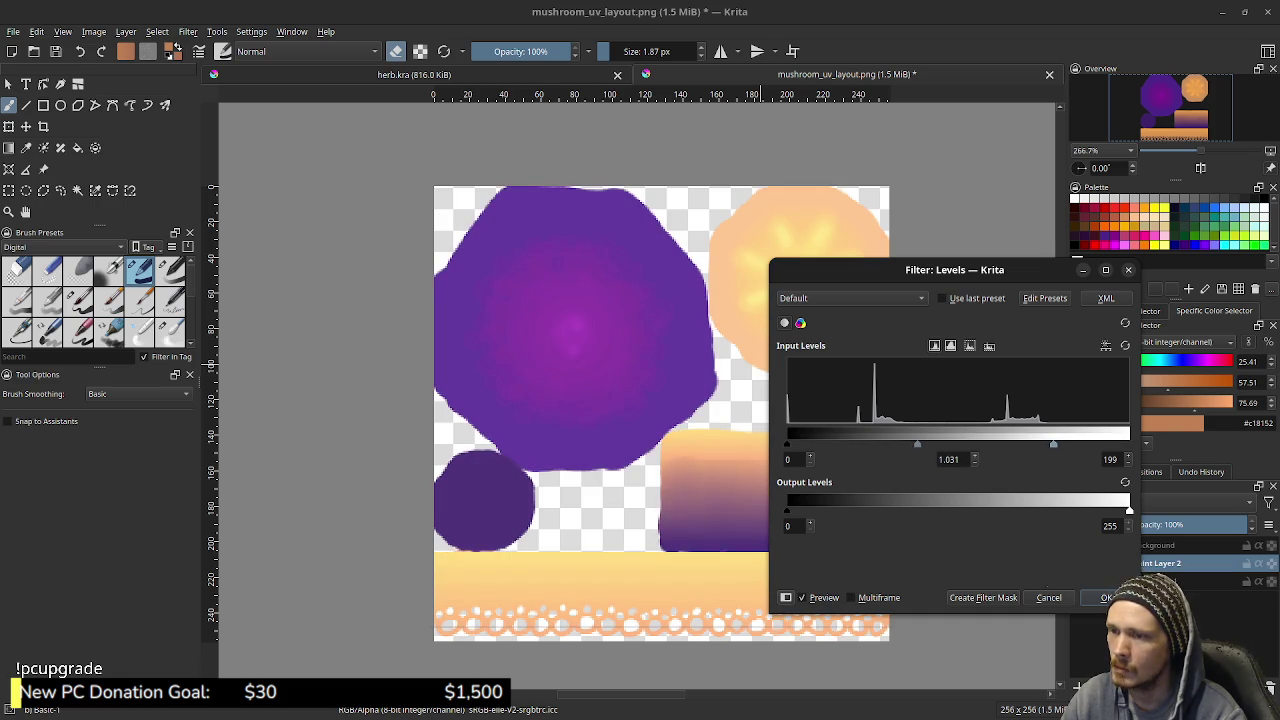
left_click_drag(787, 443, 849, 443)
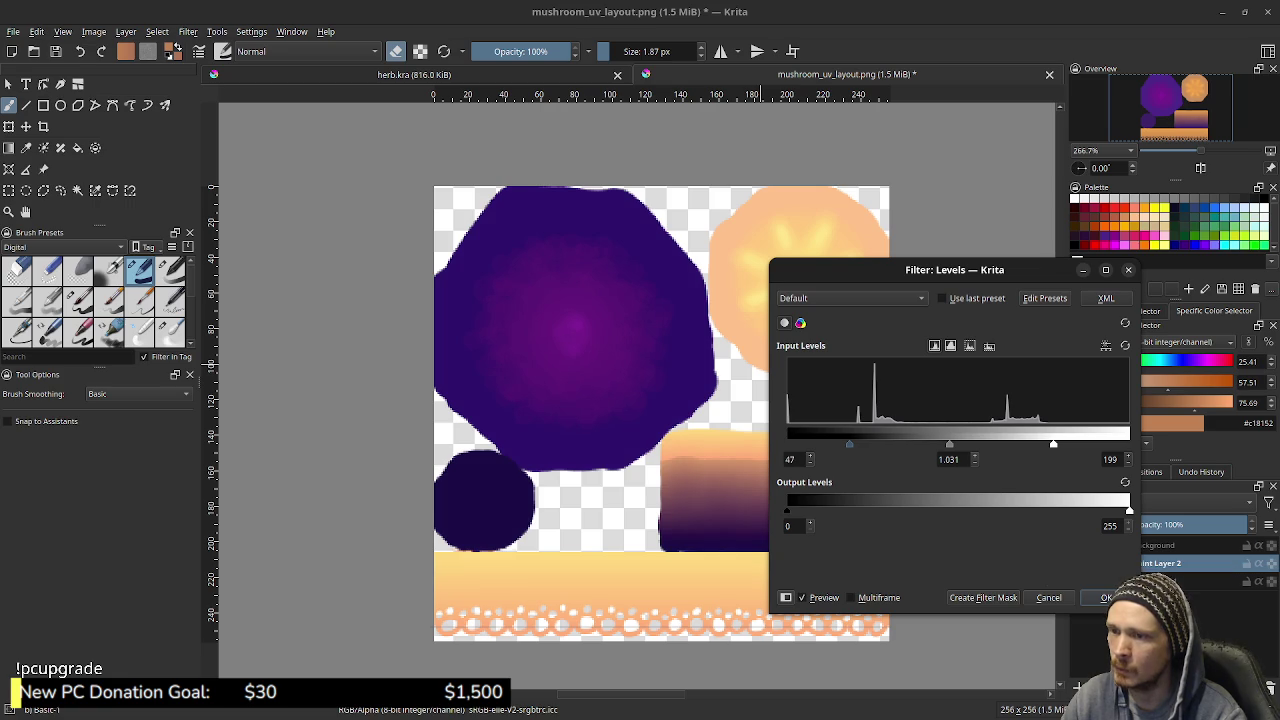
left_click_drag(849, 443, 852, 443)
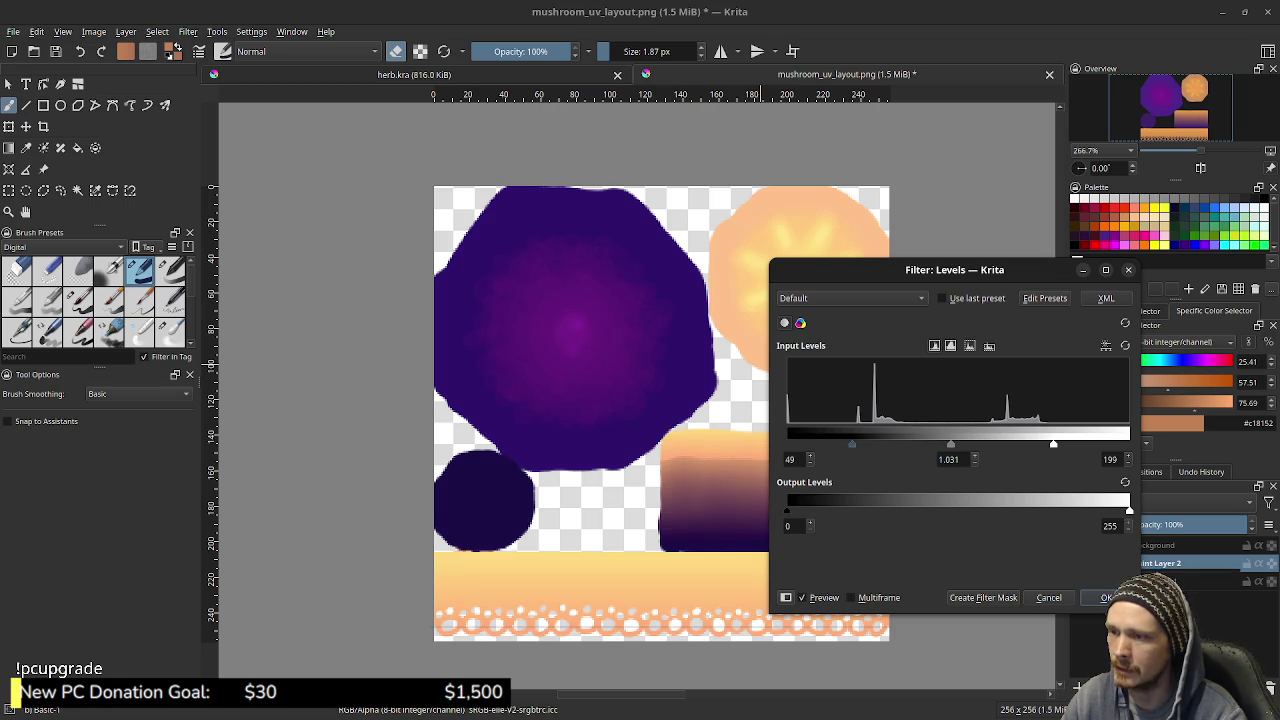
left_click_drag(1053, 443, 1046, 443)
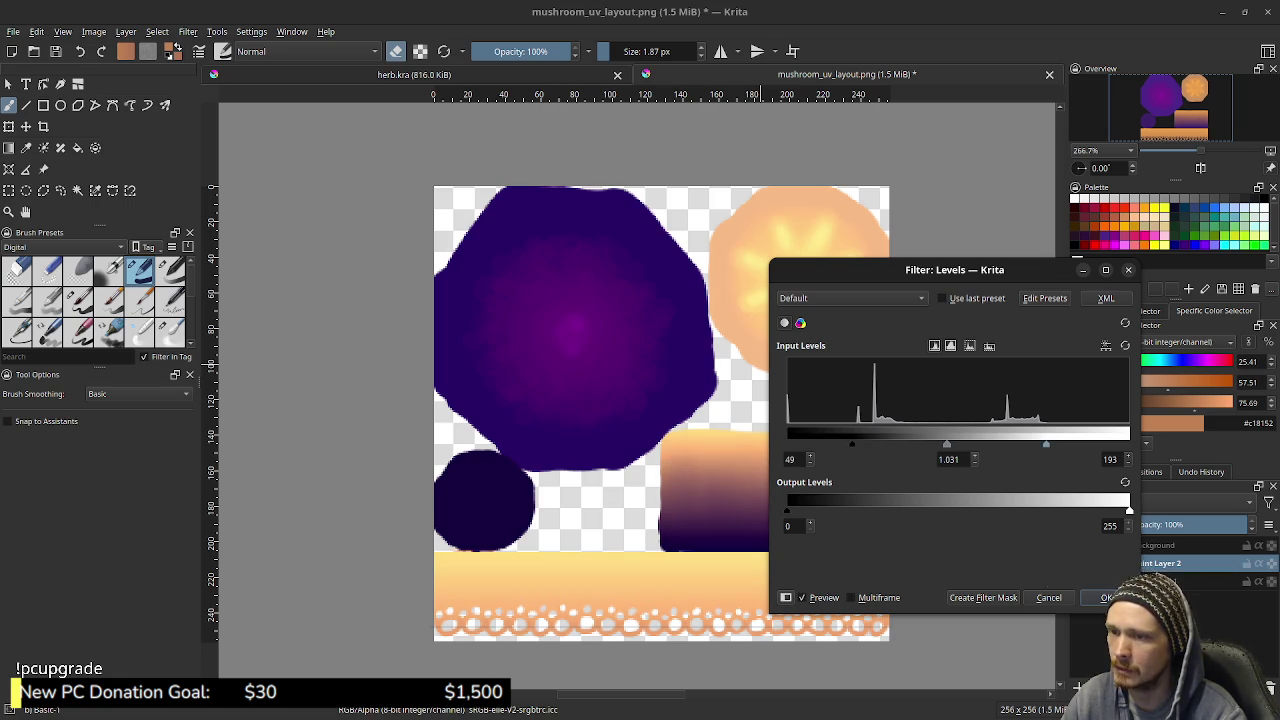
left_click_drag(880, 269, 1013, 282)
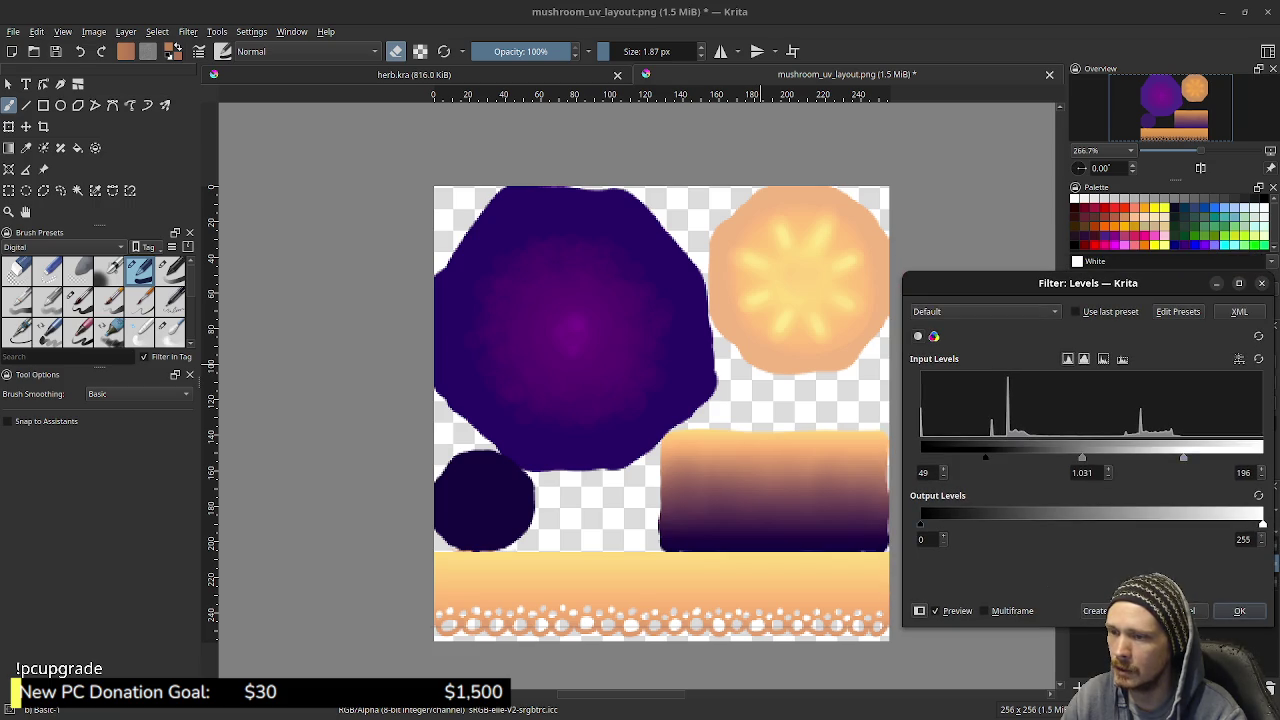
left_click_drag(1262, 523, 1156, 523)
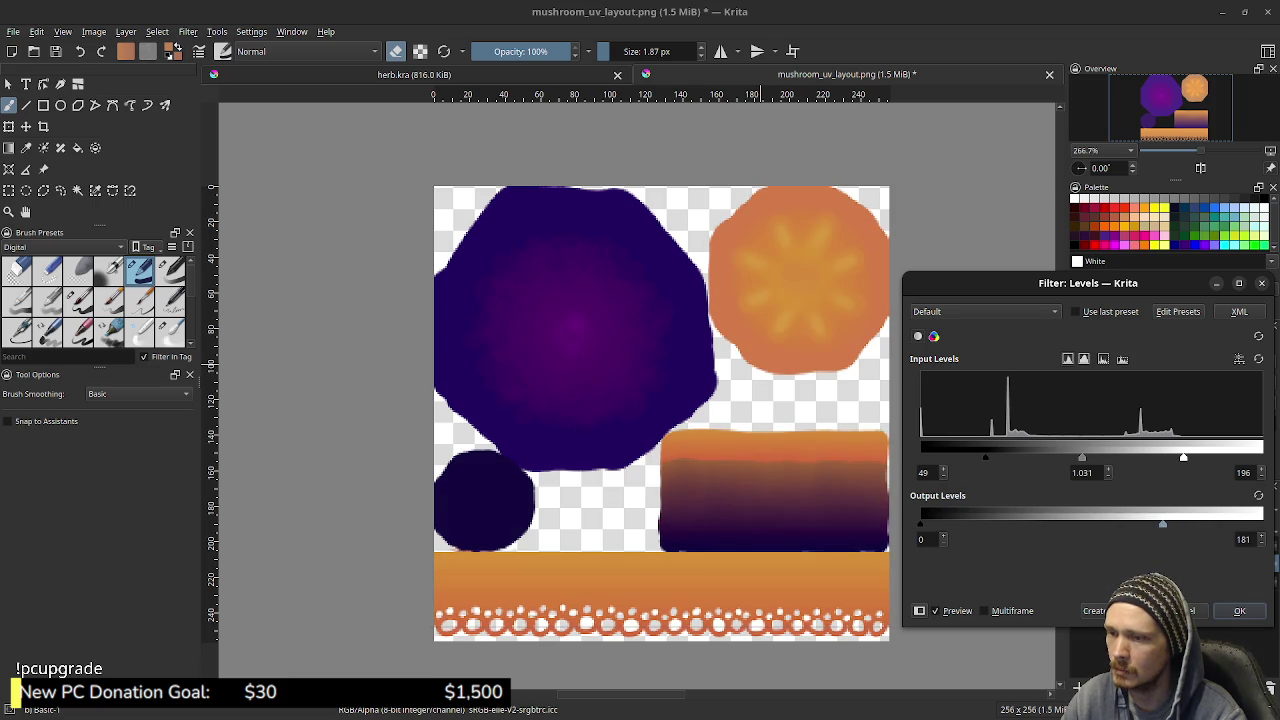
left_click_drag(929, 523, 983, 523)
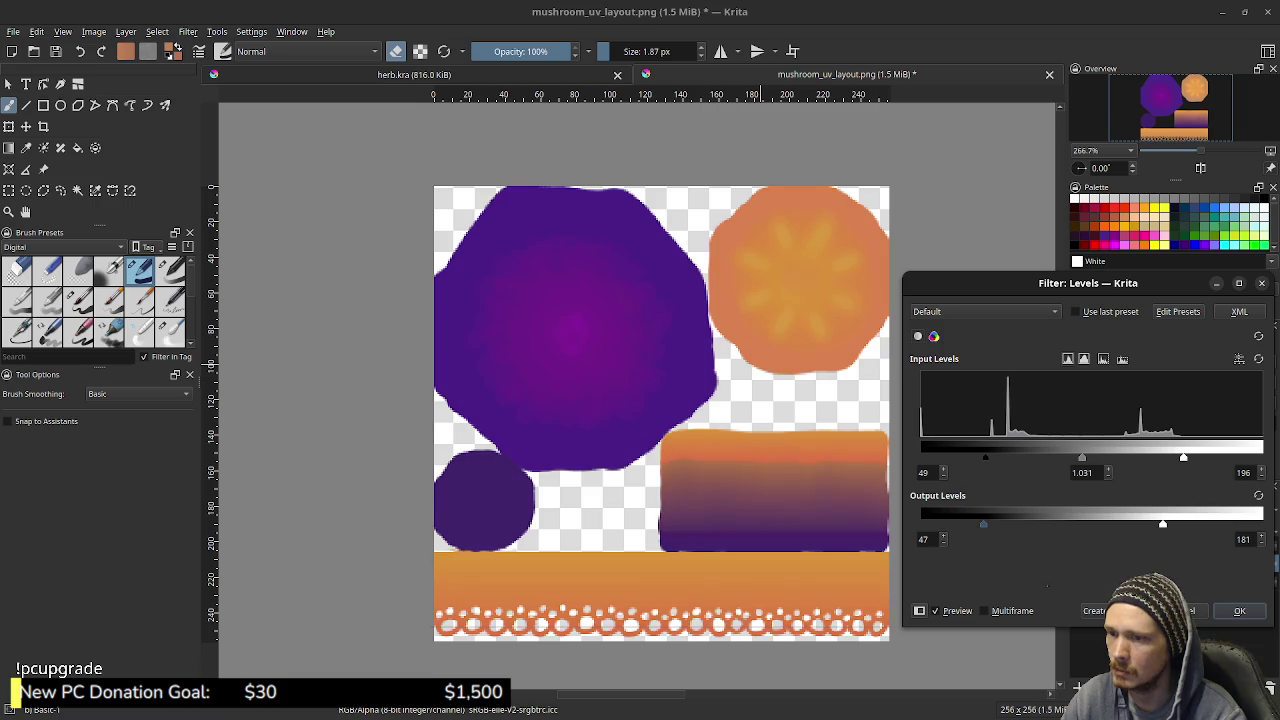
left_click_drag(1162, 523, 1204, 523)
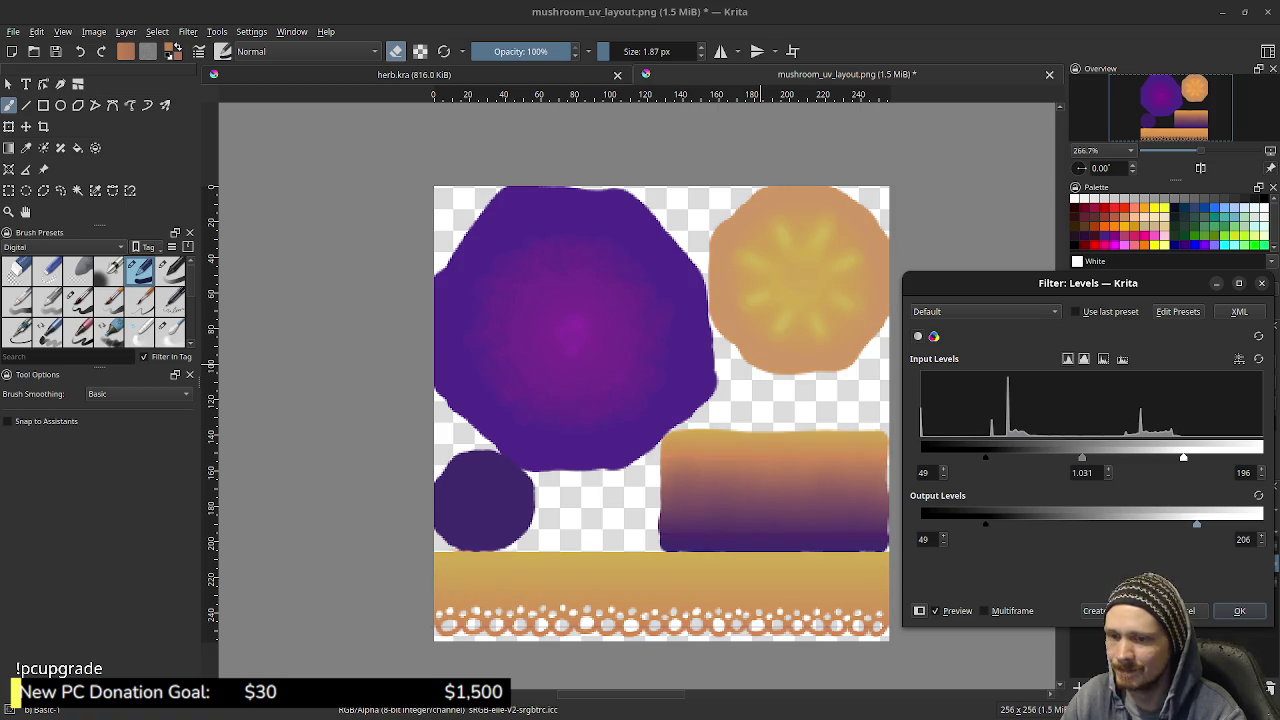
key("Escape")
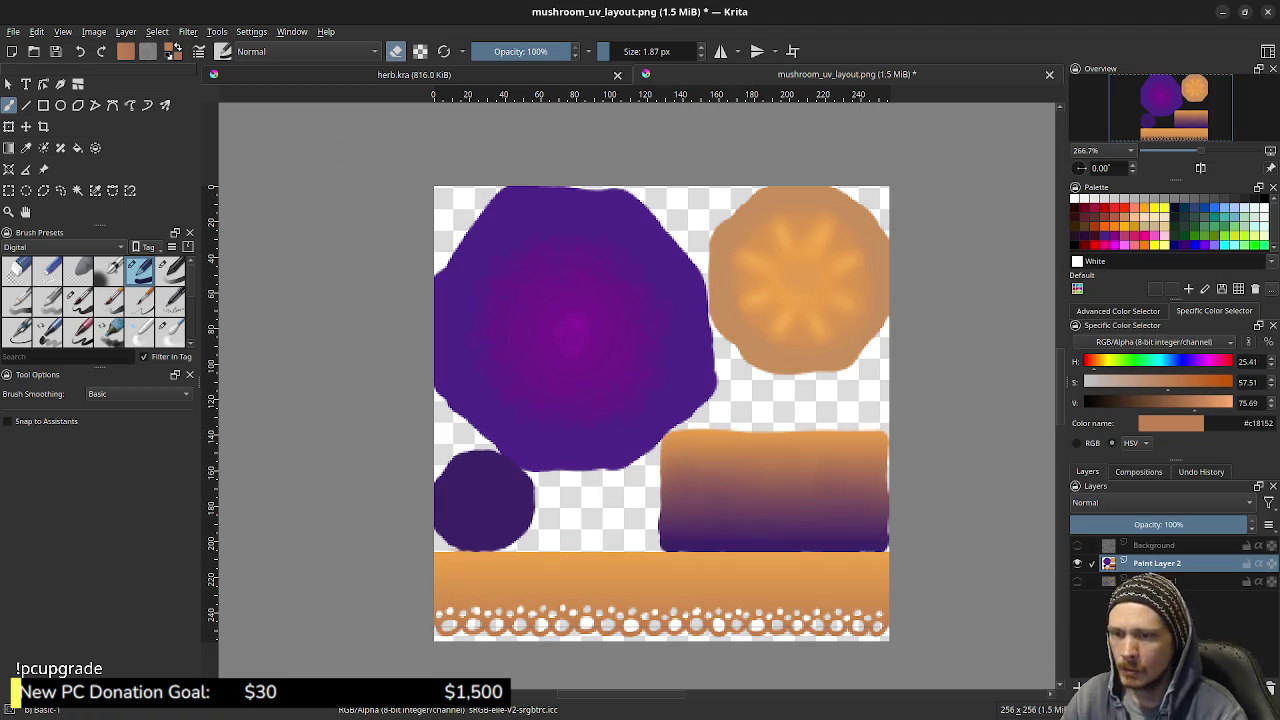
Apply Color Balance to the texture with midtones Red 14 and Blue -74
left_click(188, 31)
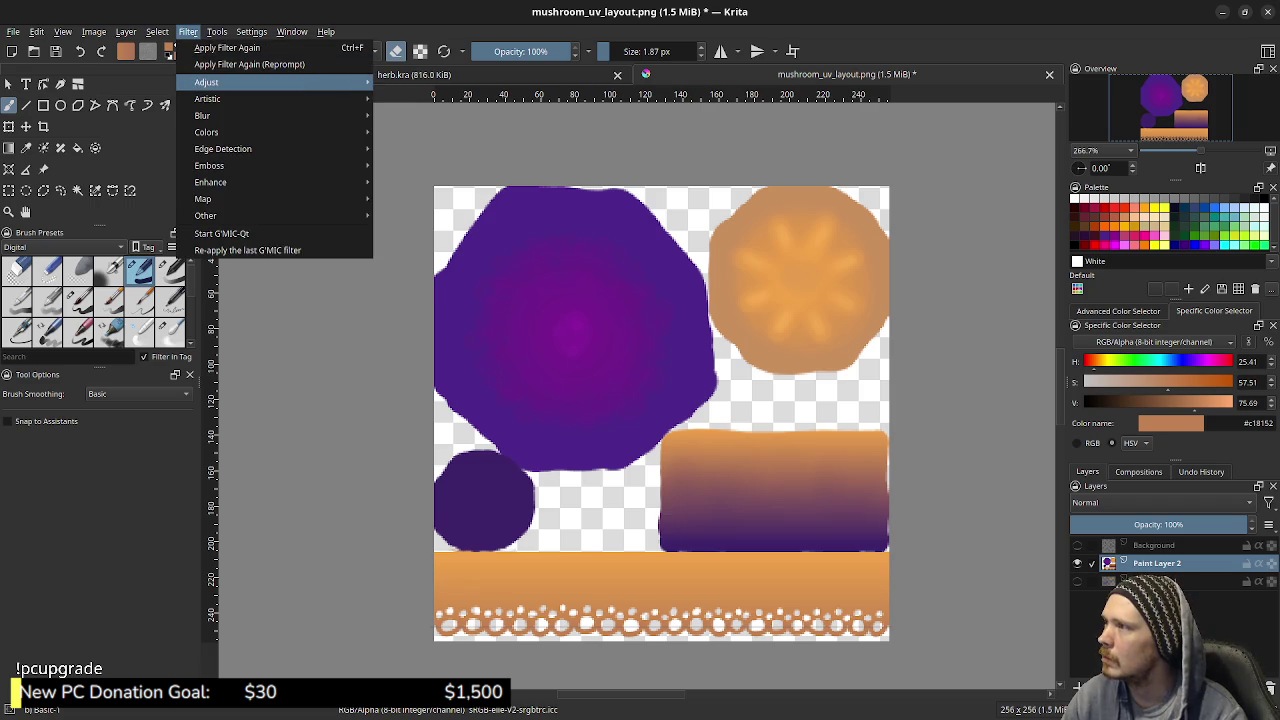
mouse_move(206, 82)
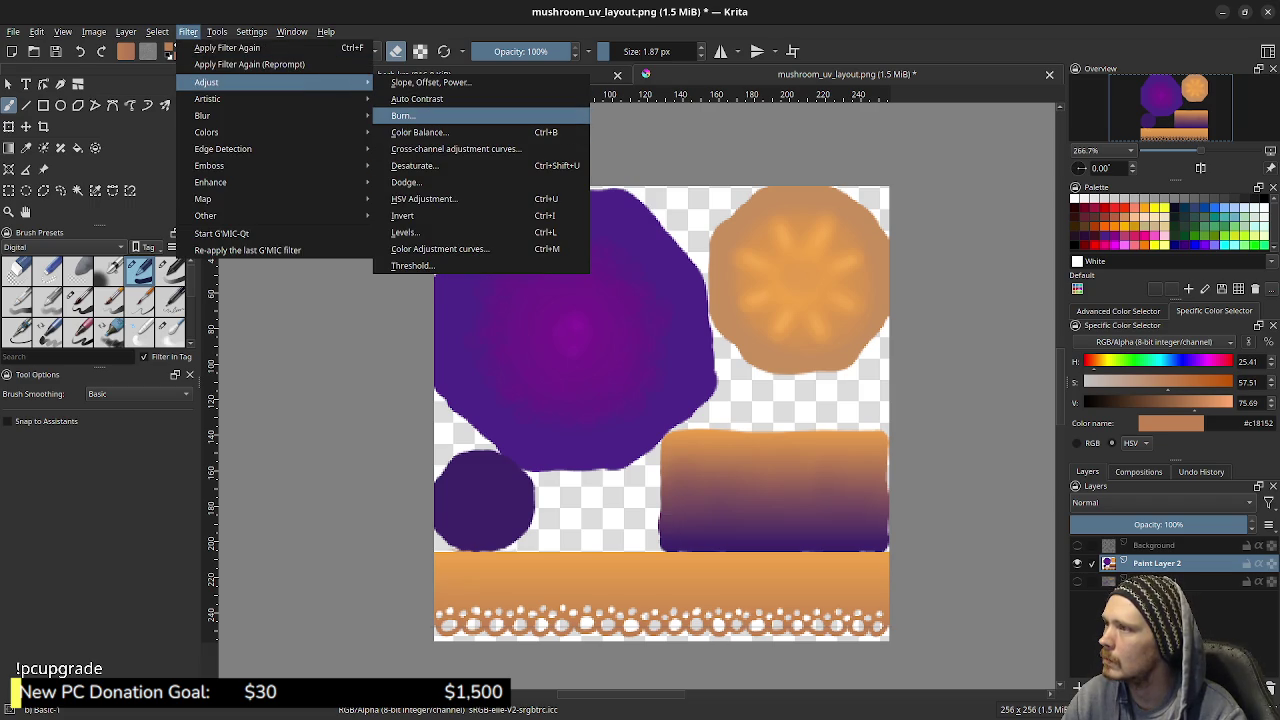
left_click(420, 132)
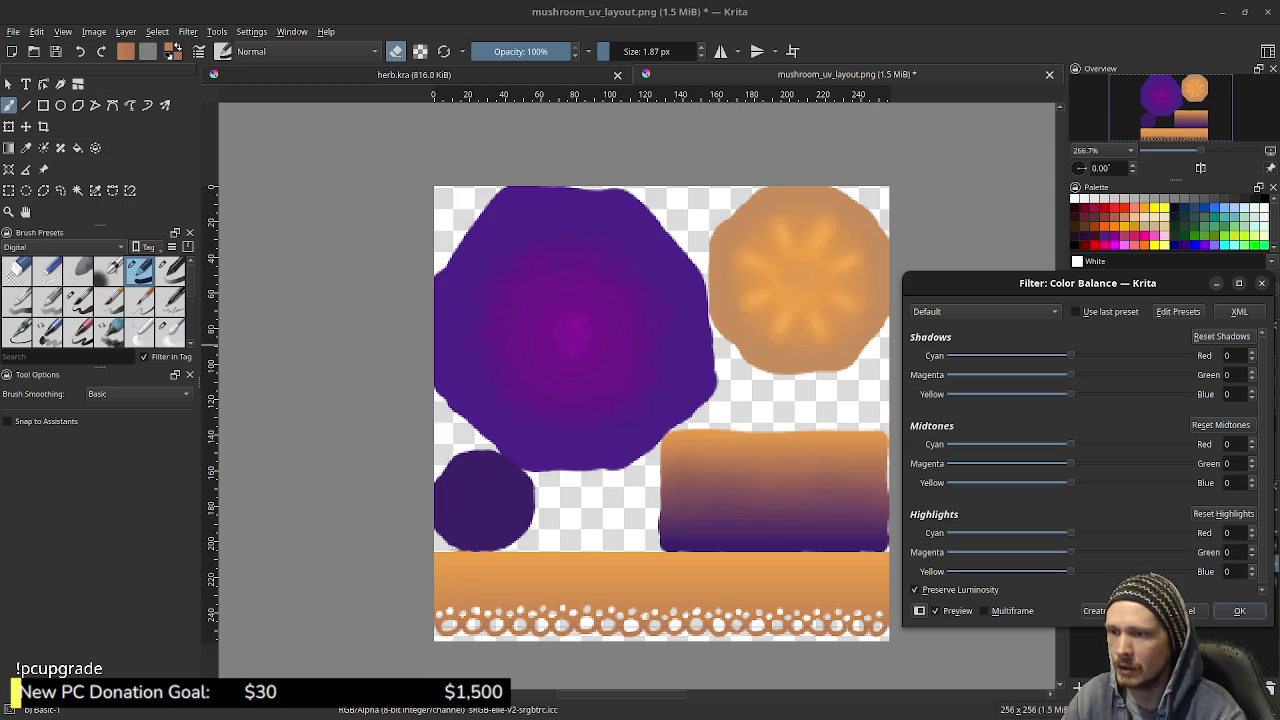
mouse_move(1071, 444)
left_mouse_down()
mouse_move(1105, 444)
mouse_move(1074, 444)
left_mouse_up()
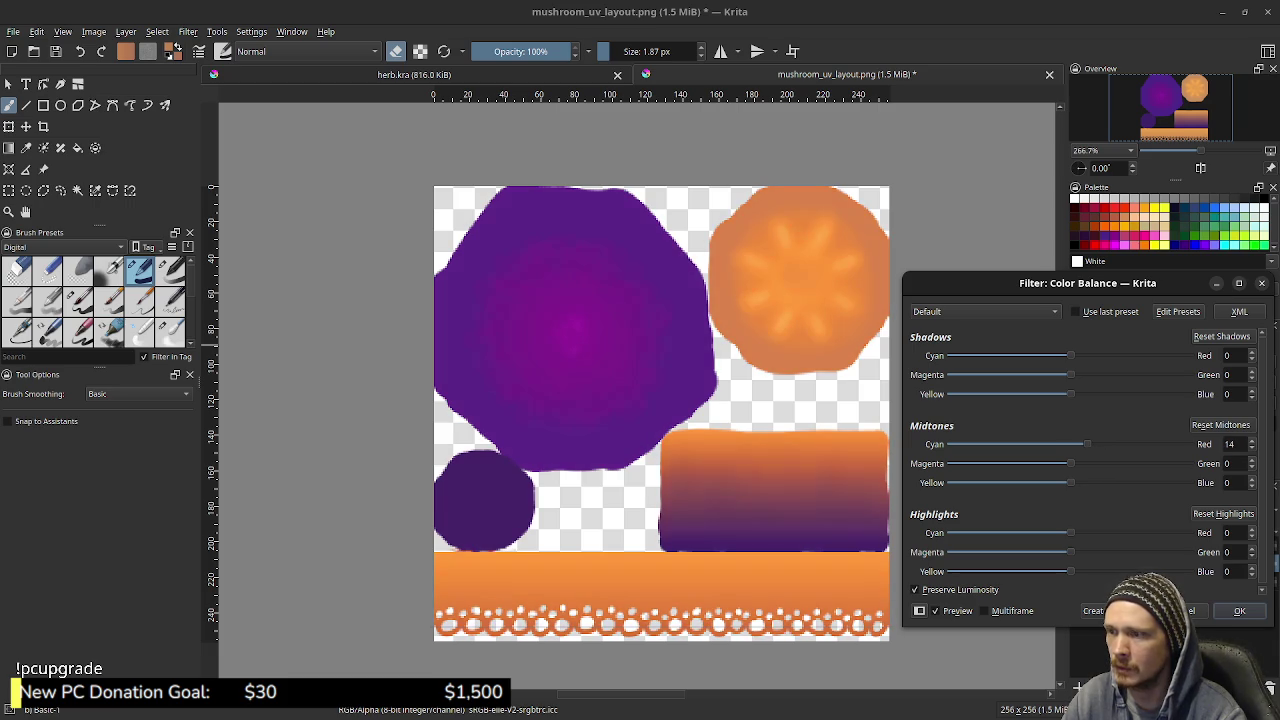
left_click_drag(1080, 444, 1087, 444)
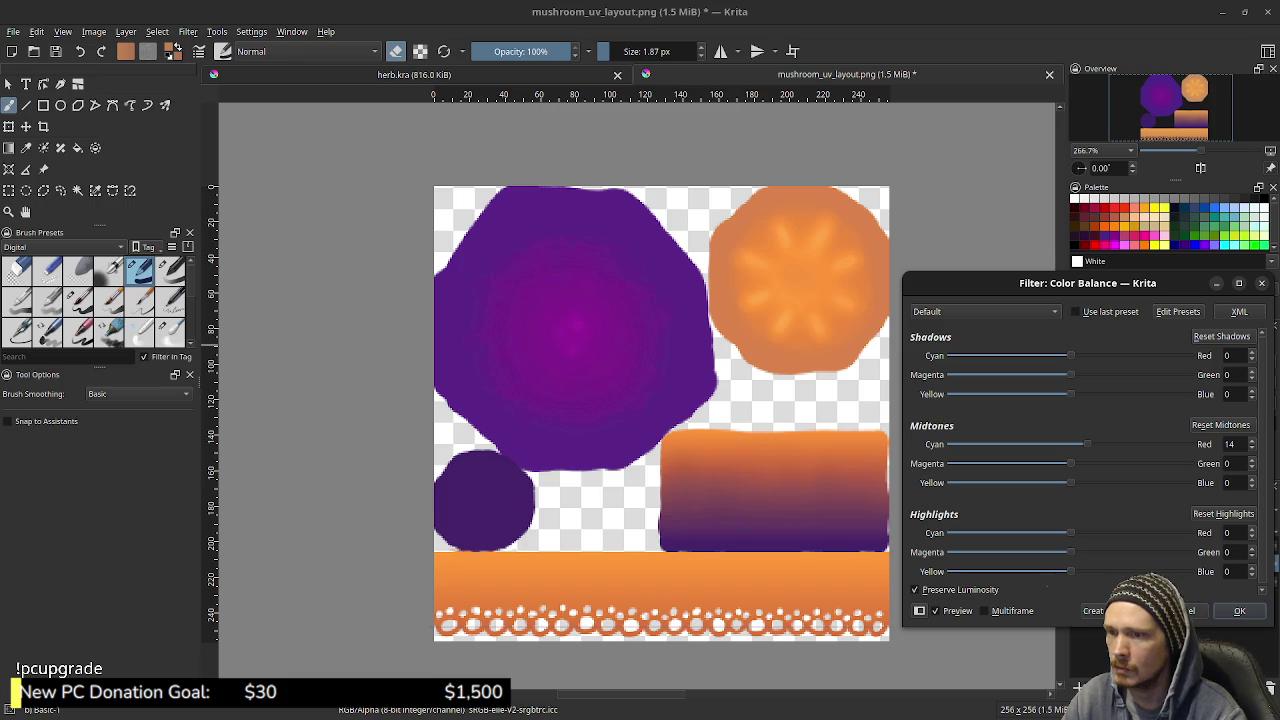
left_click_drag(1071, 482, 1036, 482)
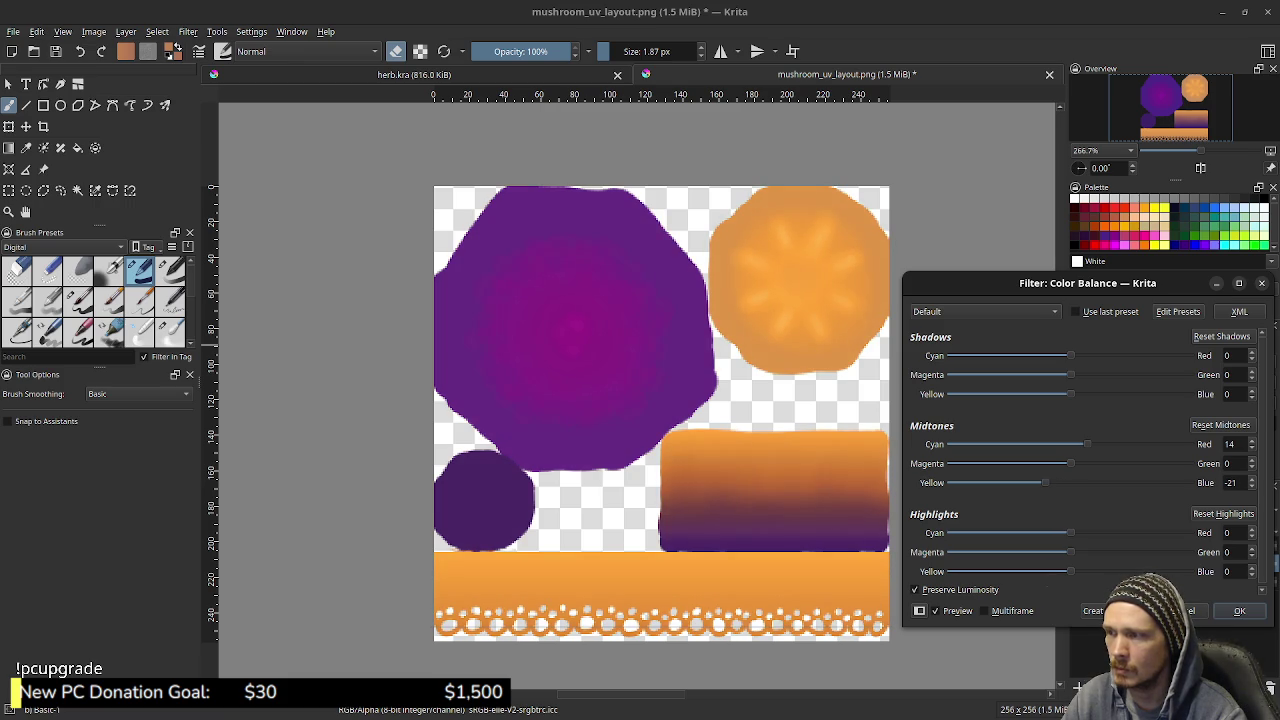
mouse_move(1045, 482)
left_mouse_down()
mouse_move(1110, 482)
mouse_move(993, 482)
left_mouse_up()
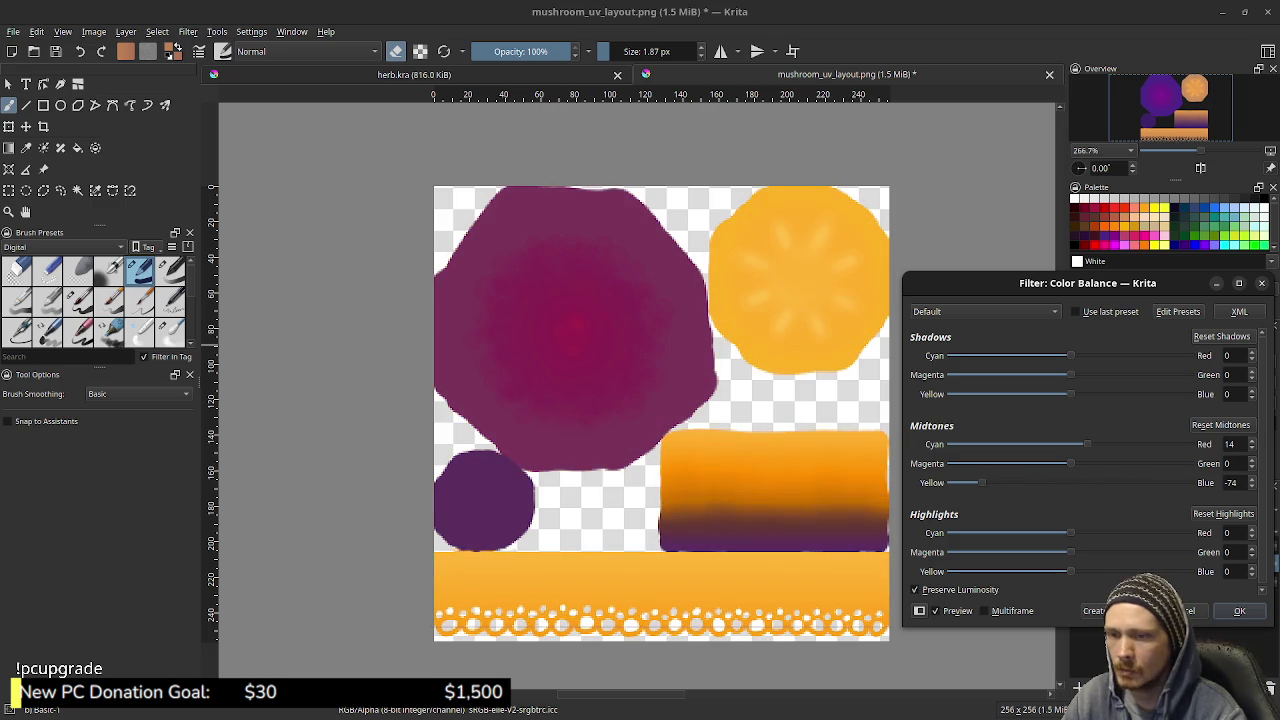
left_click(1239, 610)
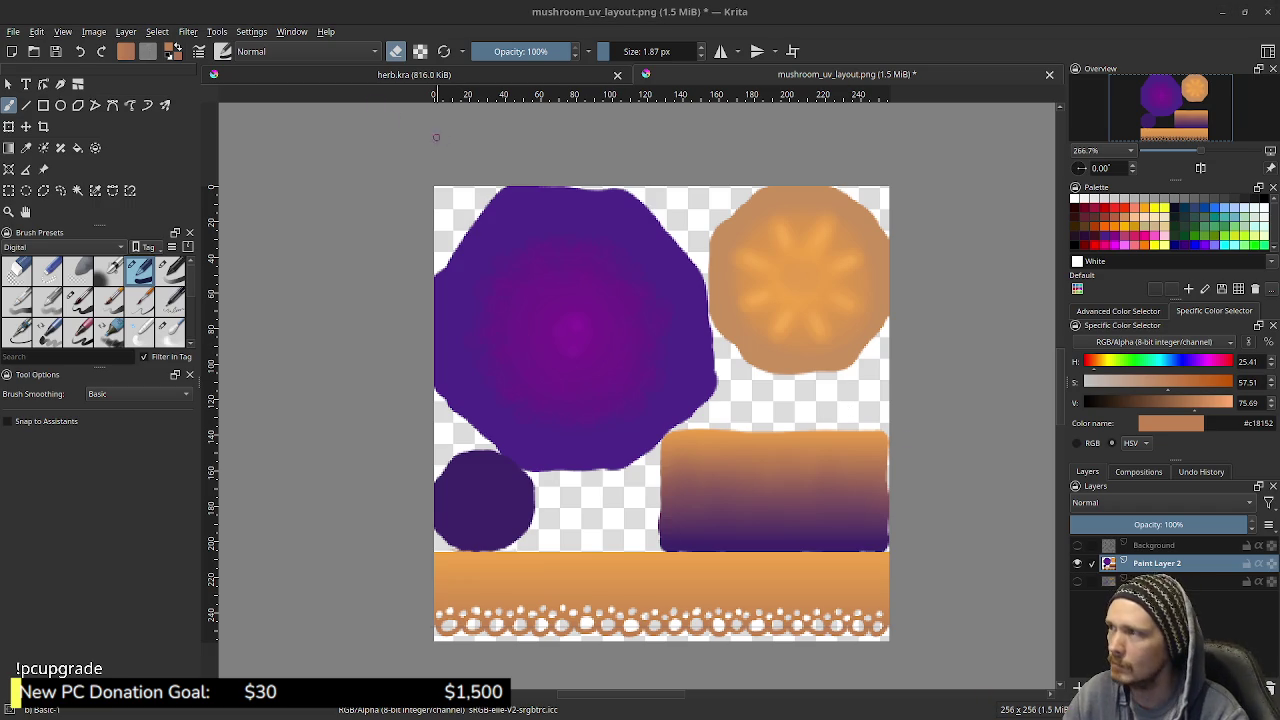
left_click(188, 31)
mouse_move(250, 198)
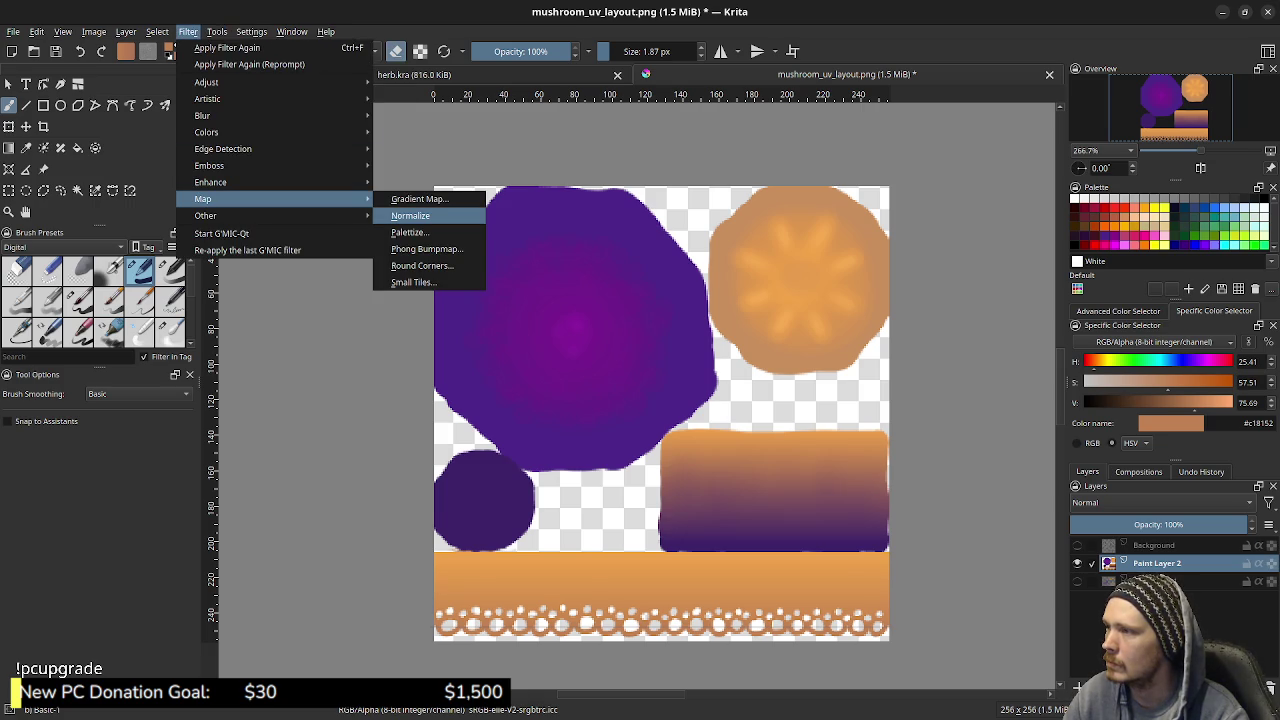
Try Normalize and Auto Contrast on the texture, undoing each with Ctrl+Z
left_click(410, 216)
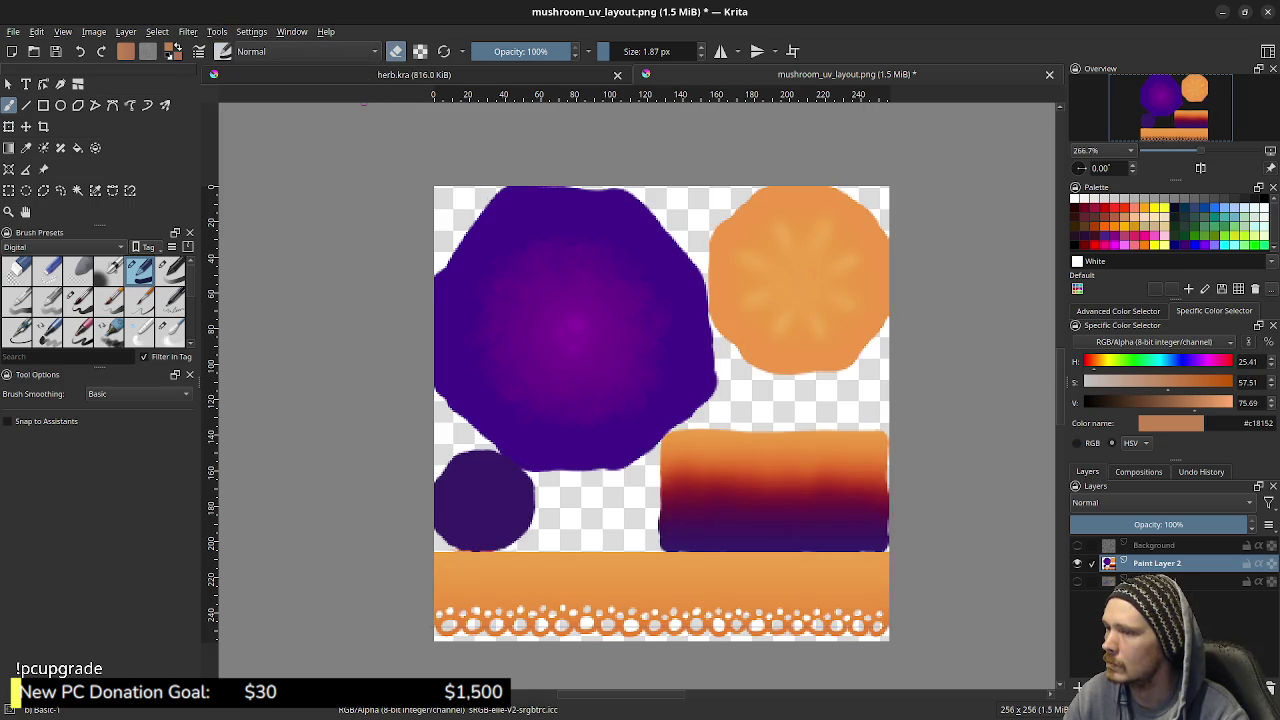
key("ctrl+z")
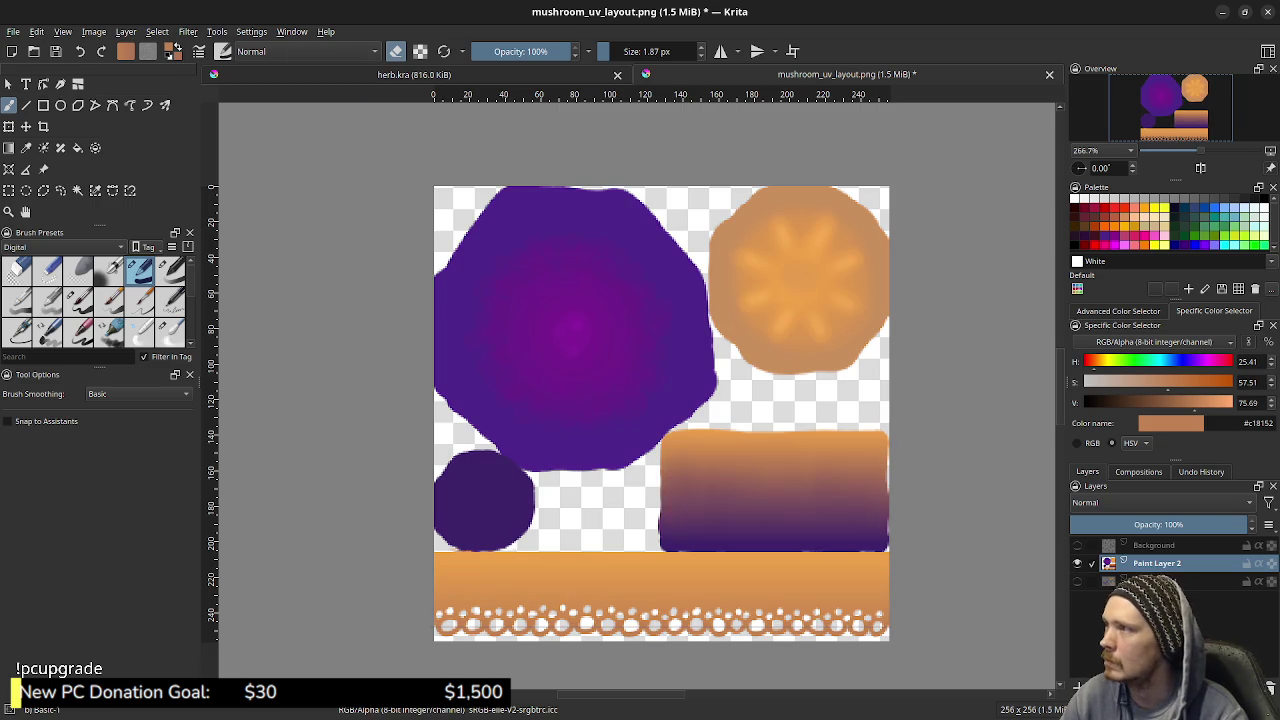
left_click(188, 31)
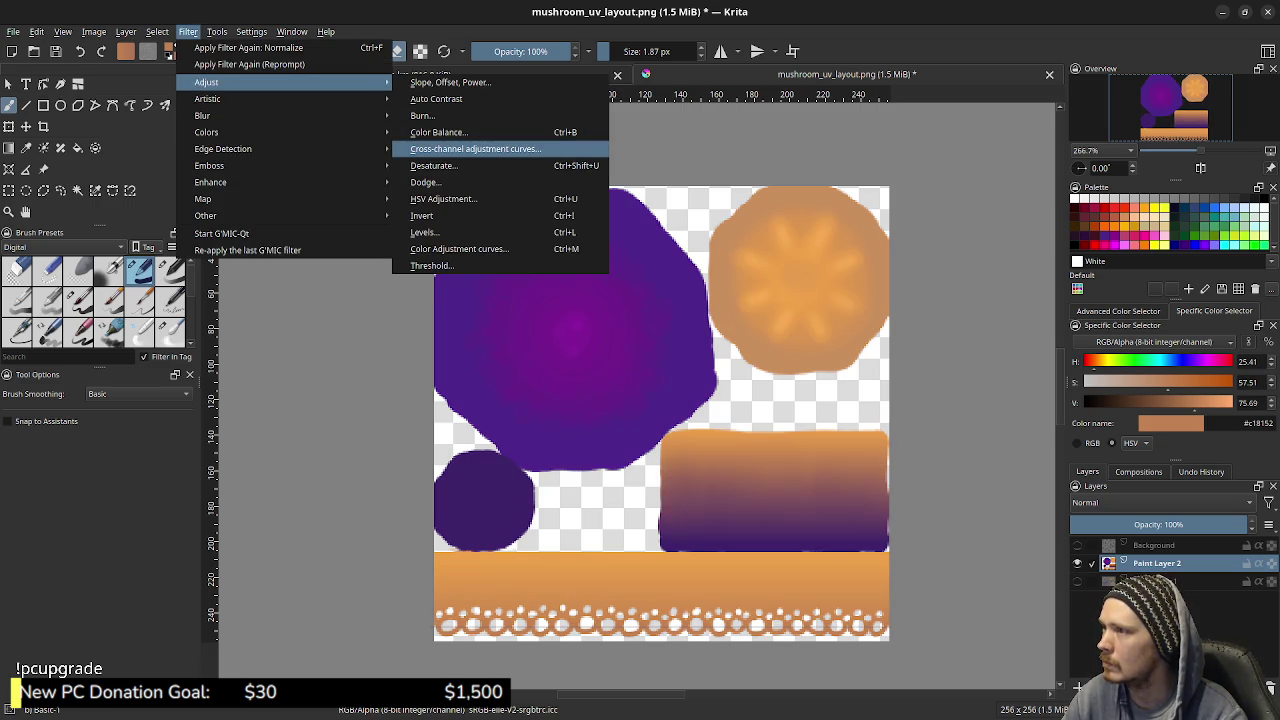
left_click(436, 98)
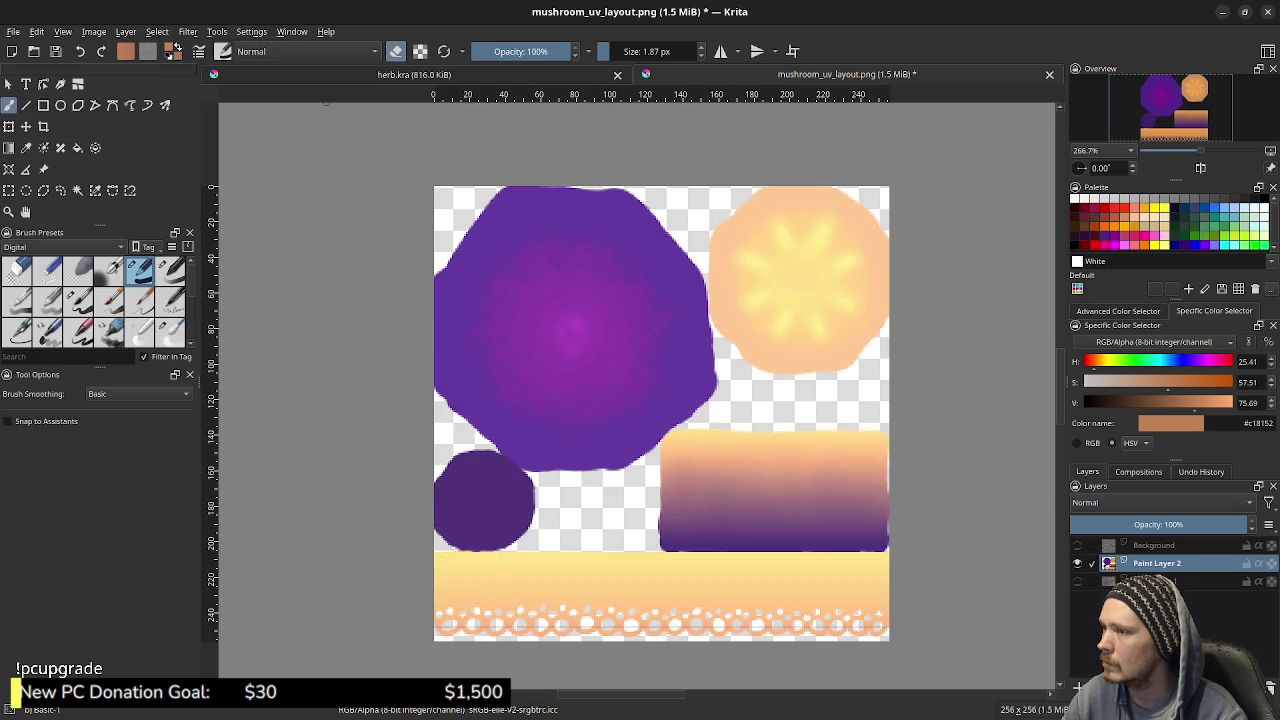
key("ctrl+z")
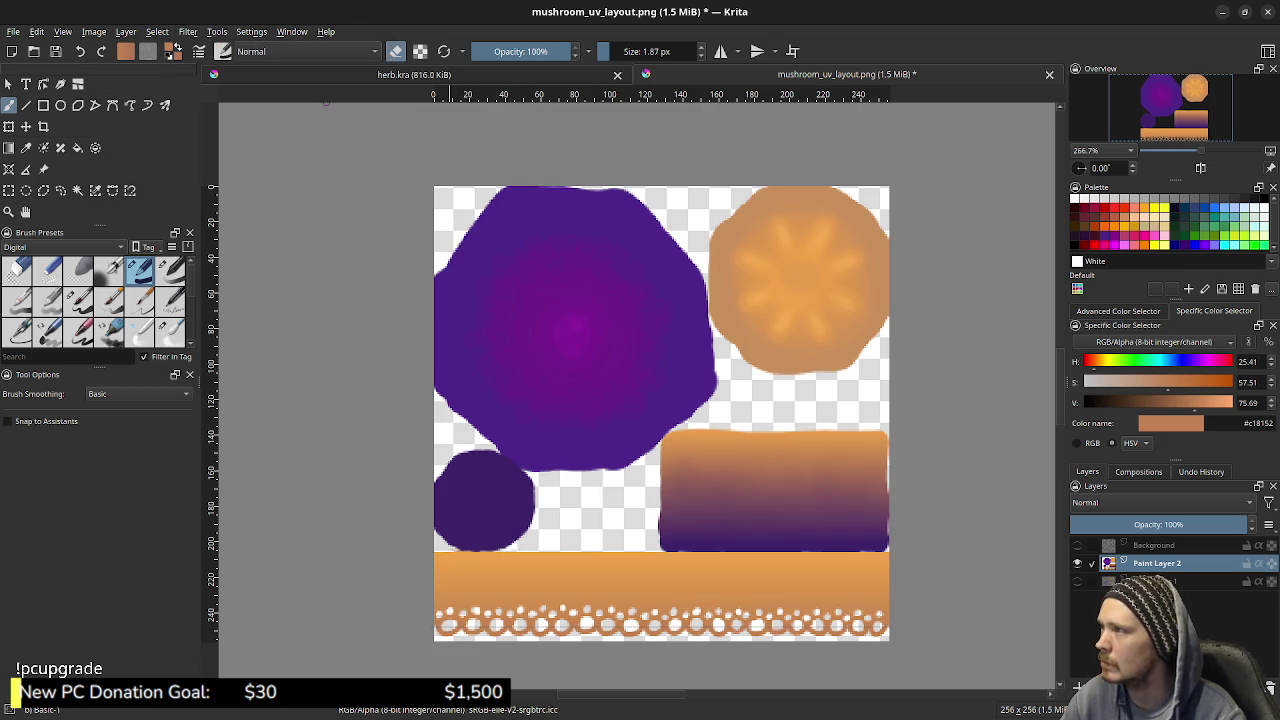
Open the Color Balance settings from the Filter > Adjust list
left_click(188, 31)
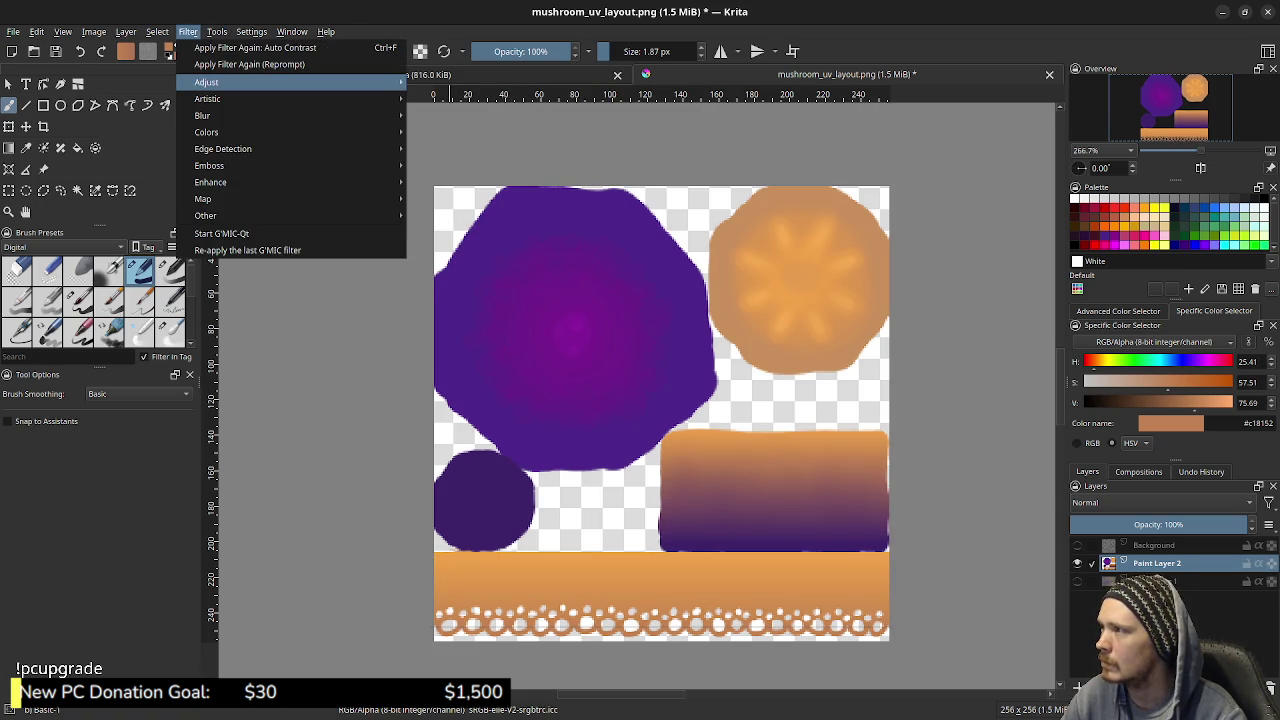
mouse_move(206, 82)
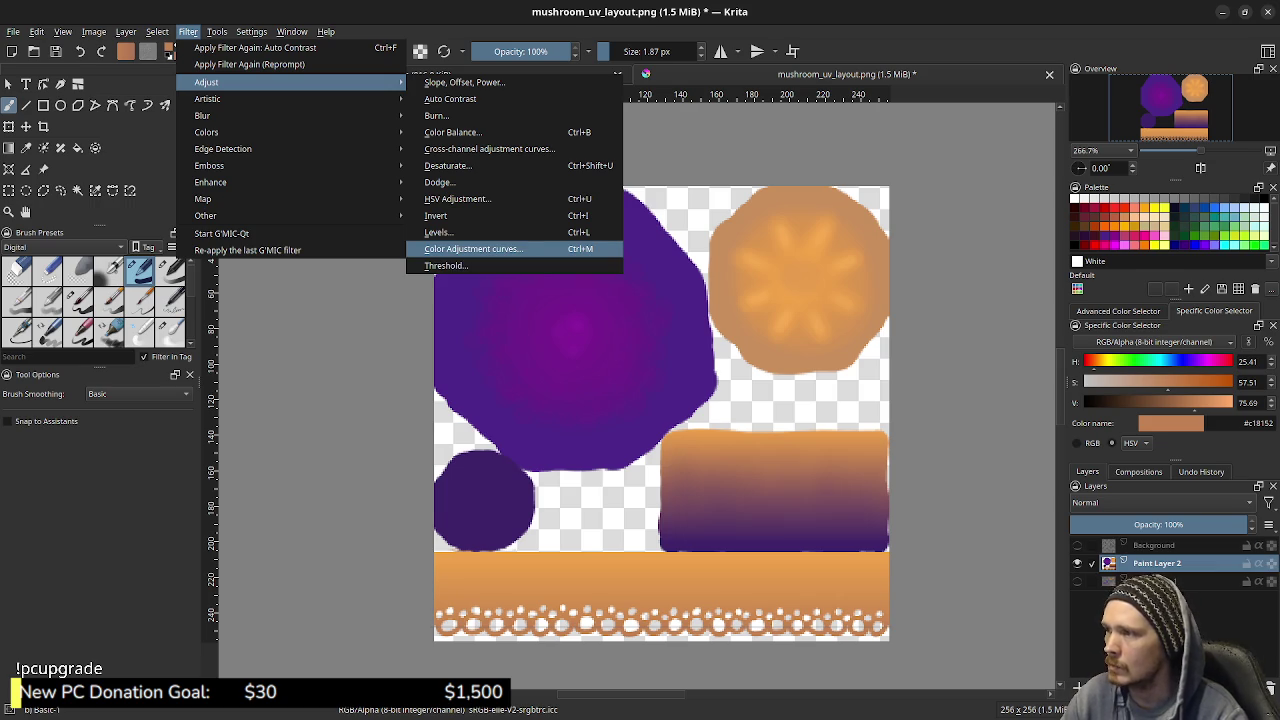
key("Up")
key("Up")
key("Up")
key("Up")
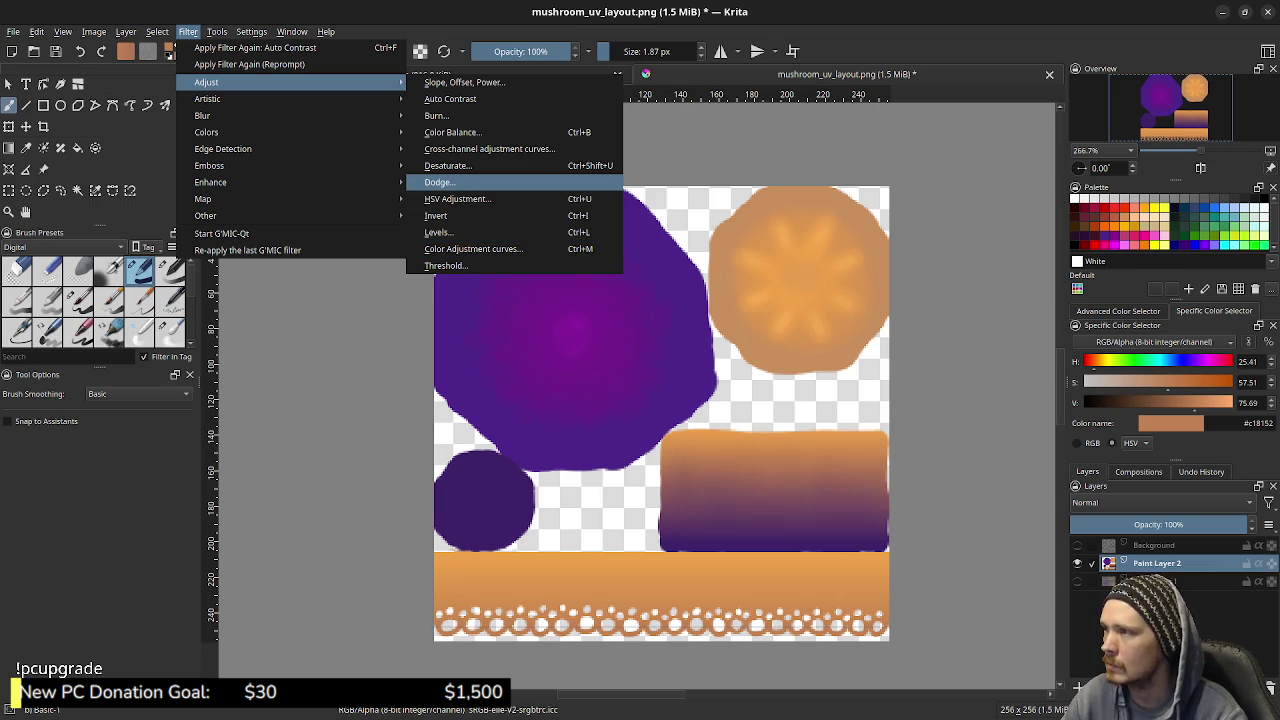
key("Up")
key("Up")
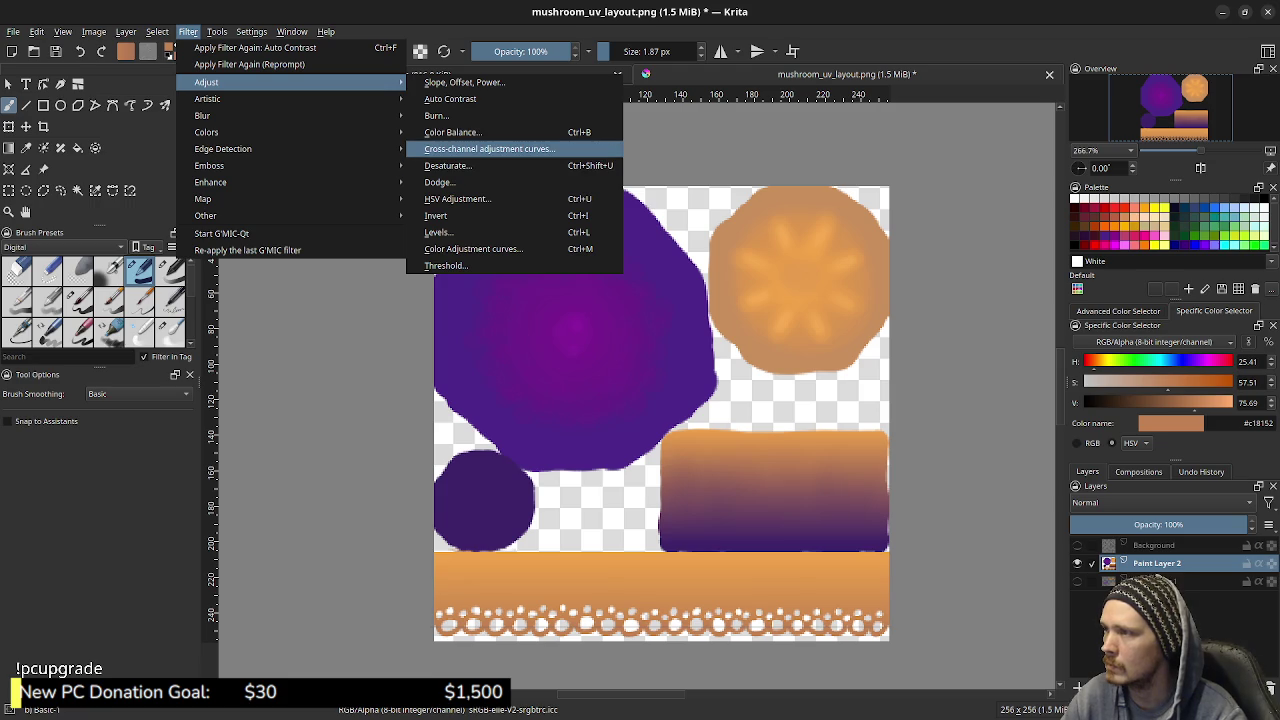
key("Up")
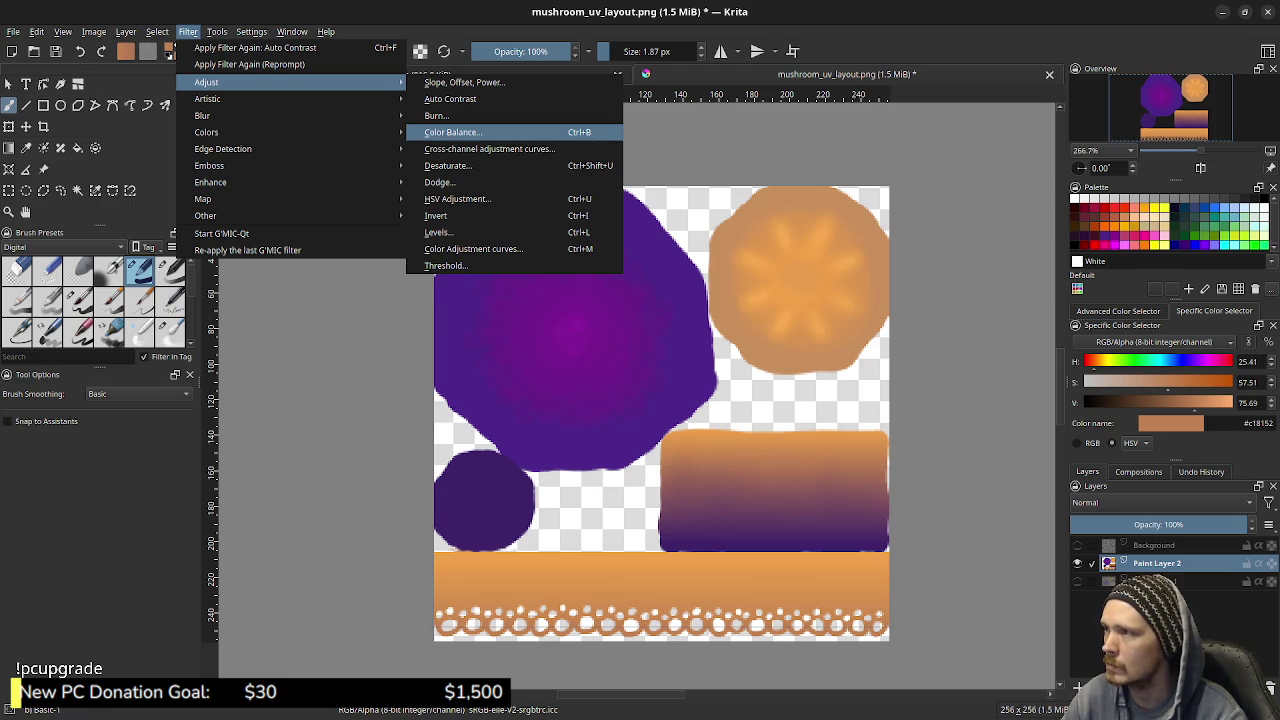
key("Return")
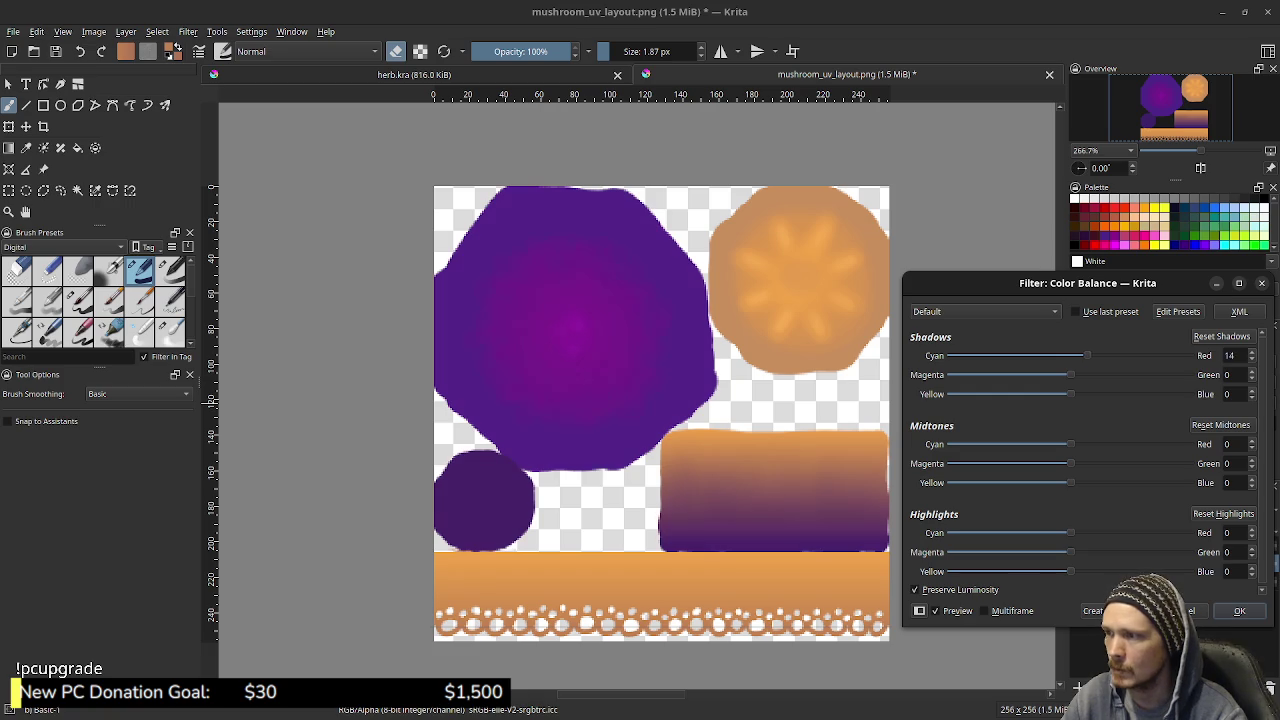
Test the Shadows Cyan–Red slider, close Color Balance, then open the Levels settings
mouse_move(1071, 355)
left_mouse_down()
mouse_move(1113, 355)
mouse_move(1018, 355)
mouse_move(1047, 355)
left_mouse_up()
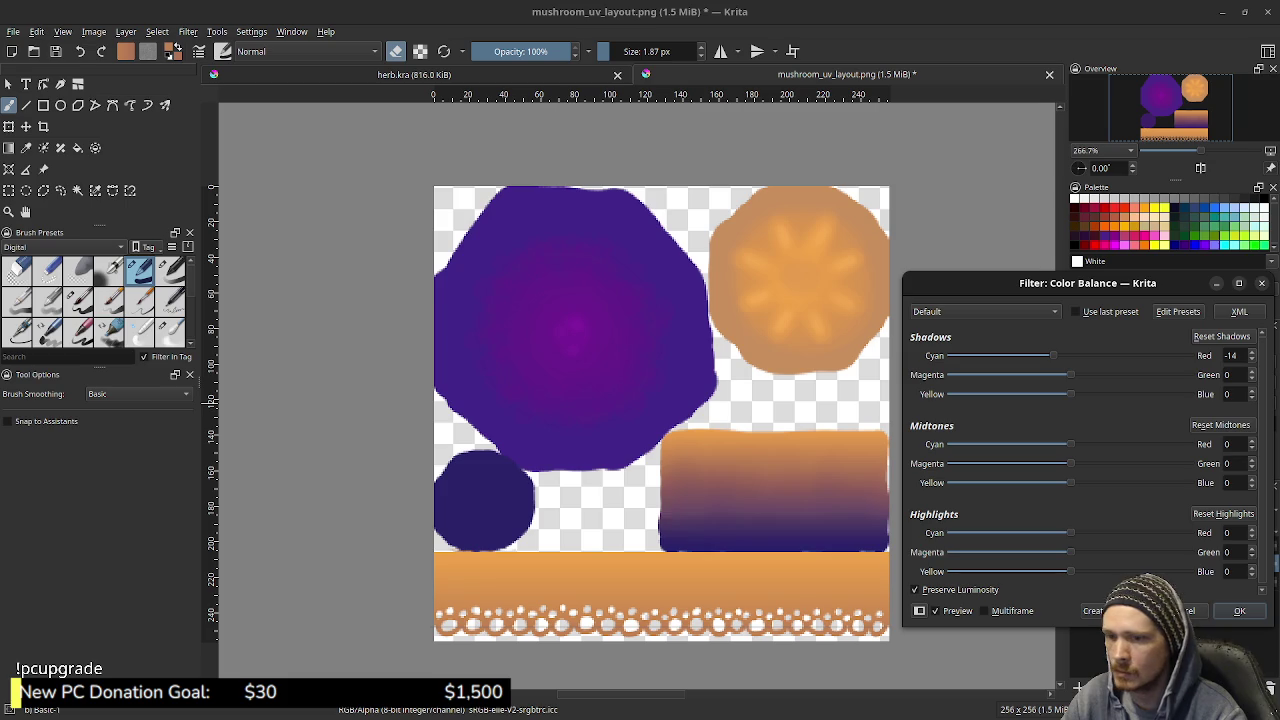
left_click(1239, 610)
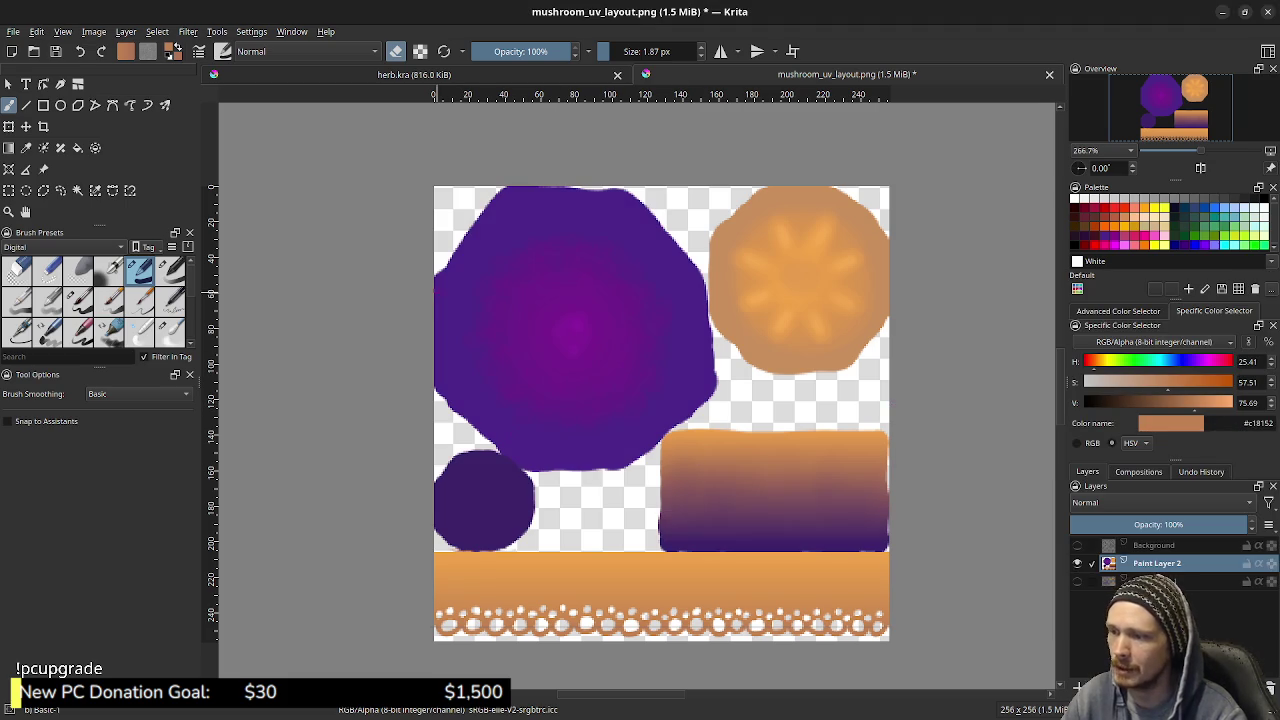
left_click(217, 31)
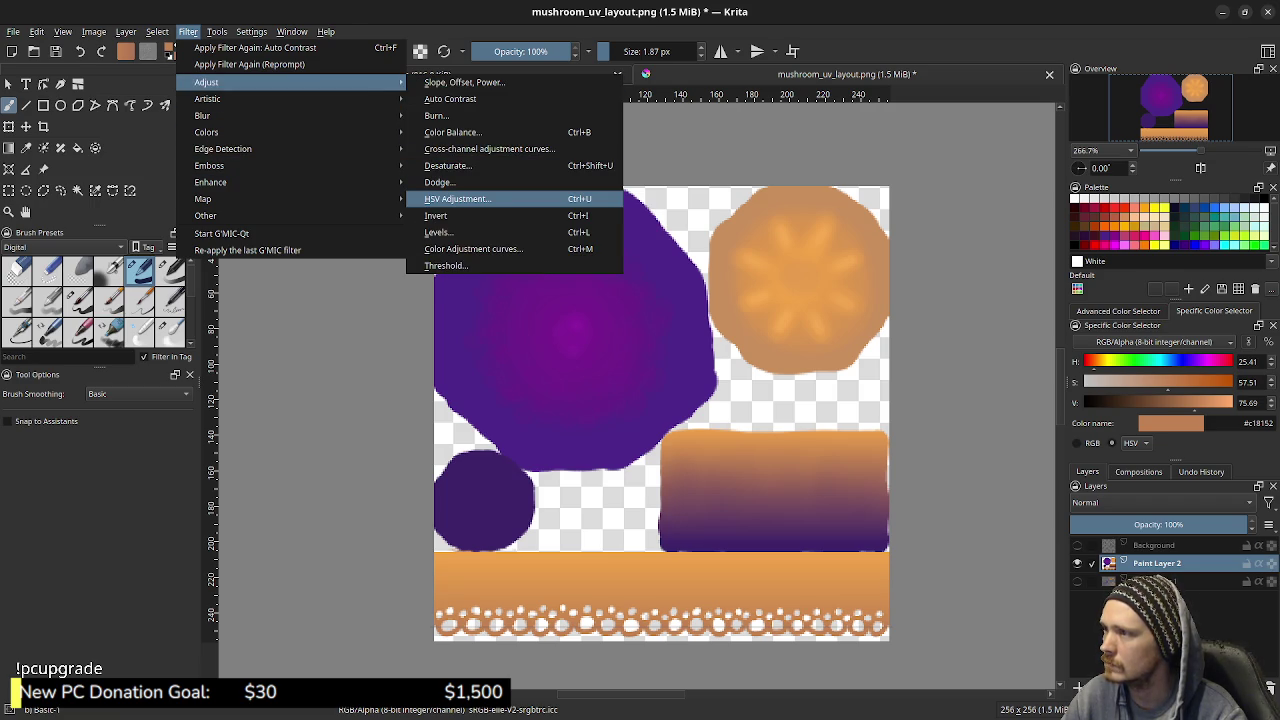
left_click(440, 232)
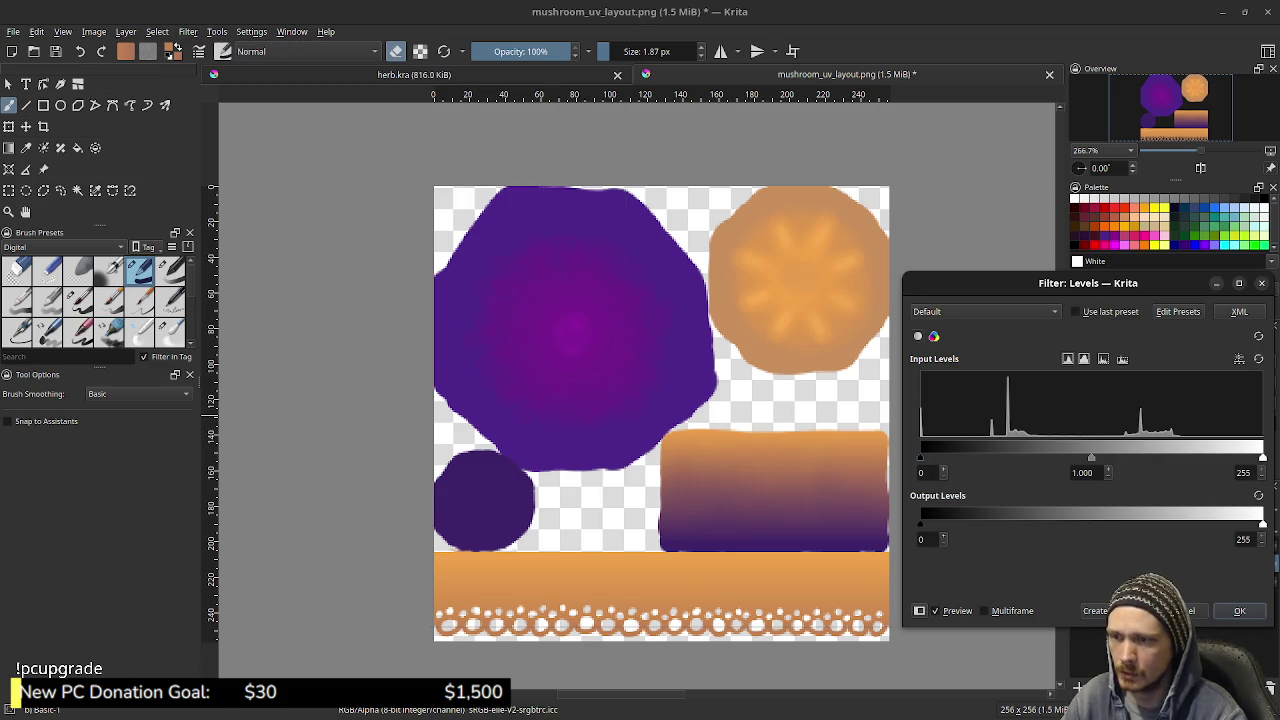
Try different black, white and midtone input levels, then close Levels with colours essentially unchanged
mouse_move(921, 457)
left_mouse_down()
mouse_move(946, 457)
mouse_move(921, 457)
left_mouse_up()
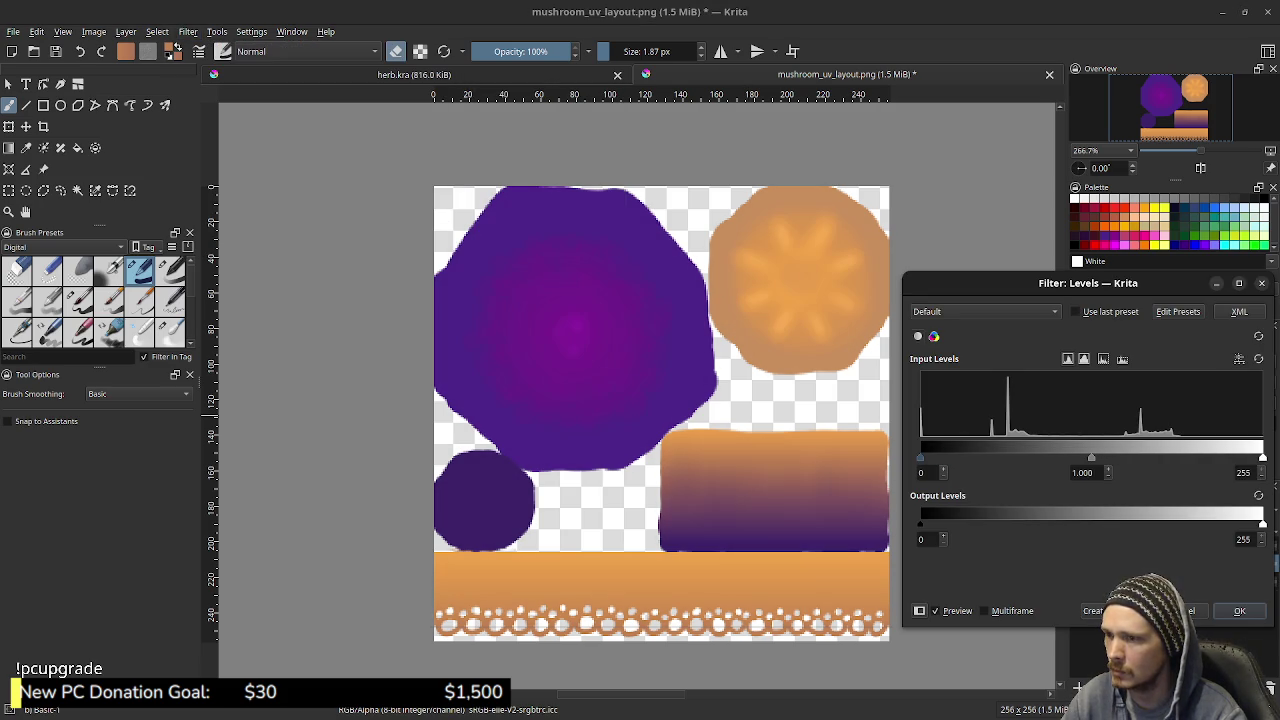
mouse_move(1262, 457)
left_mouse_down()
mouse_move(1184, 457)
mouse_move(1214, 457)
left_mouse_up()
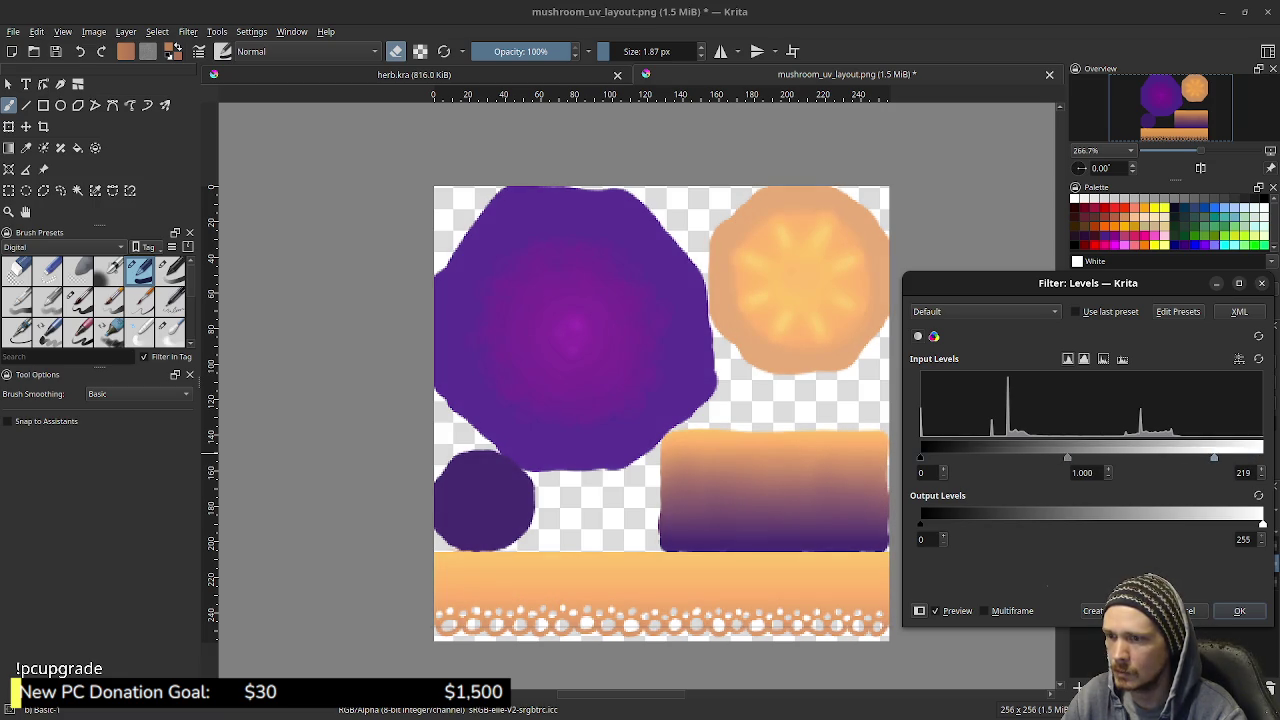
left_click_drag(921, 457, 982, 457)
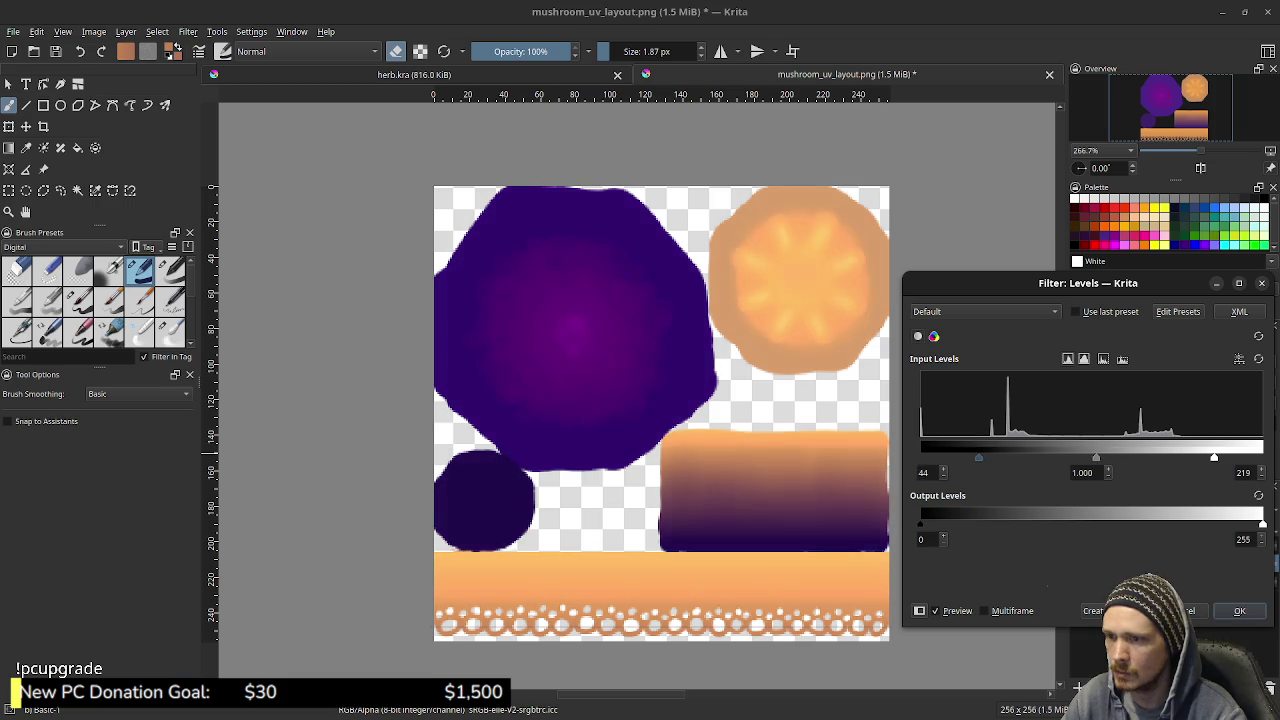
left_click_drag(1214, 457, 1177, 457)
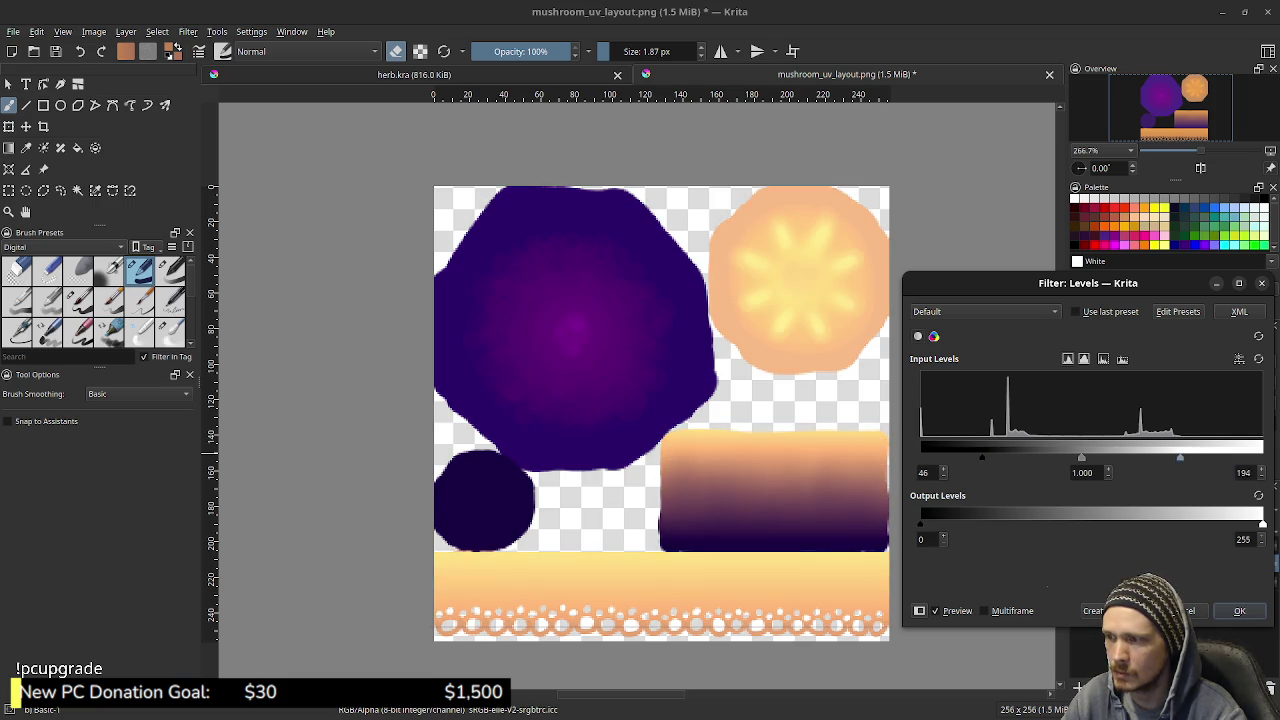
left_click_drag(1186, 457, 1262, 457)
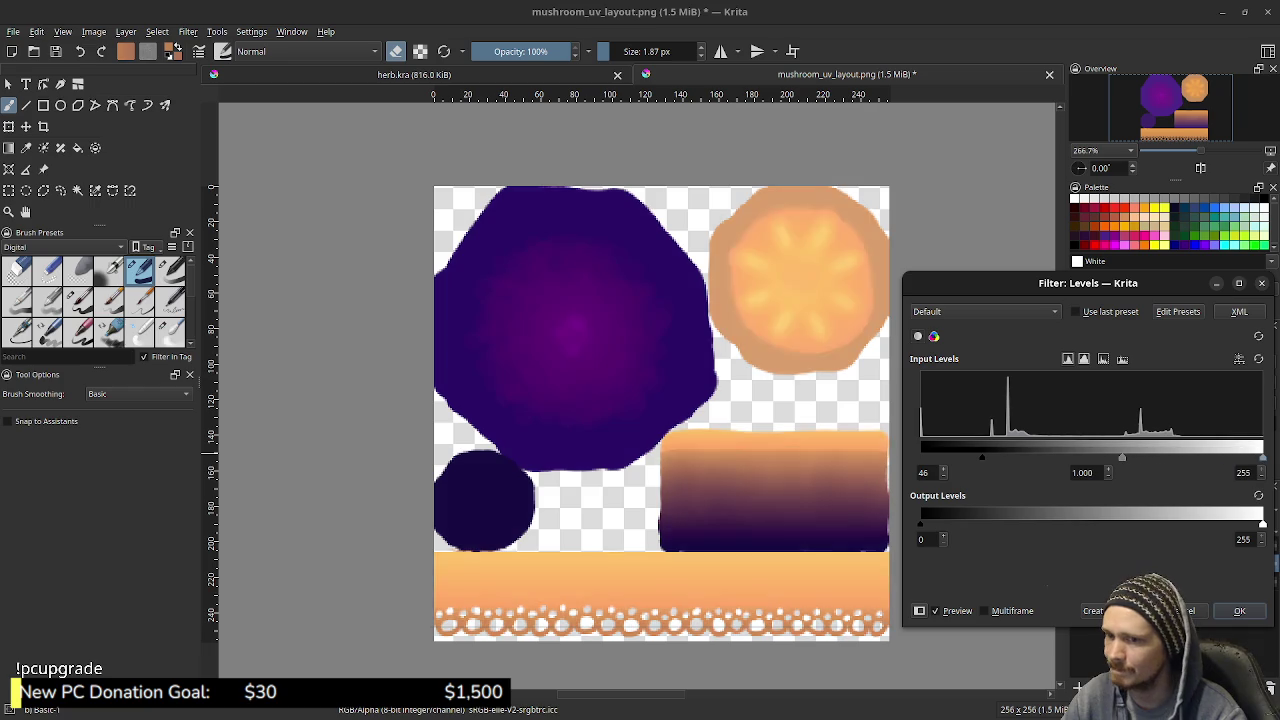
left_click_drag(982, 457, 920, 457)
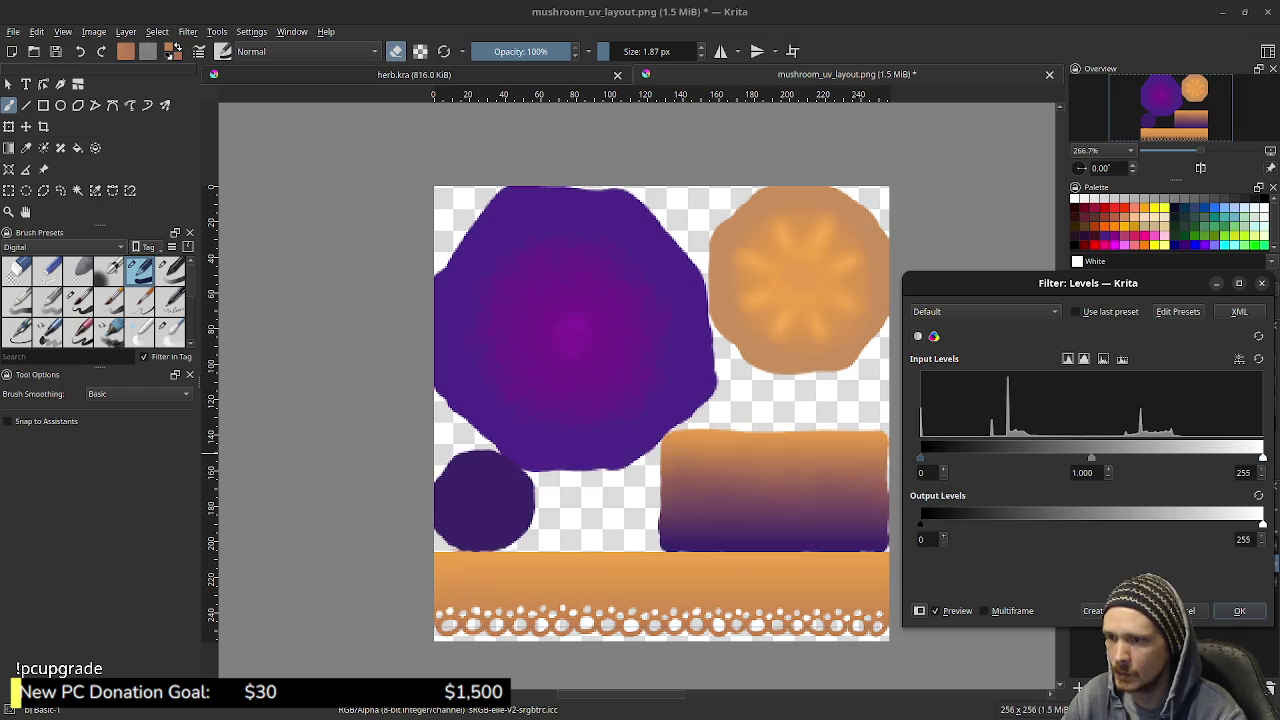
left_click_drag(1091, 457, 1134, 457)
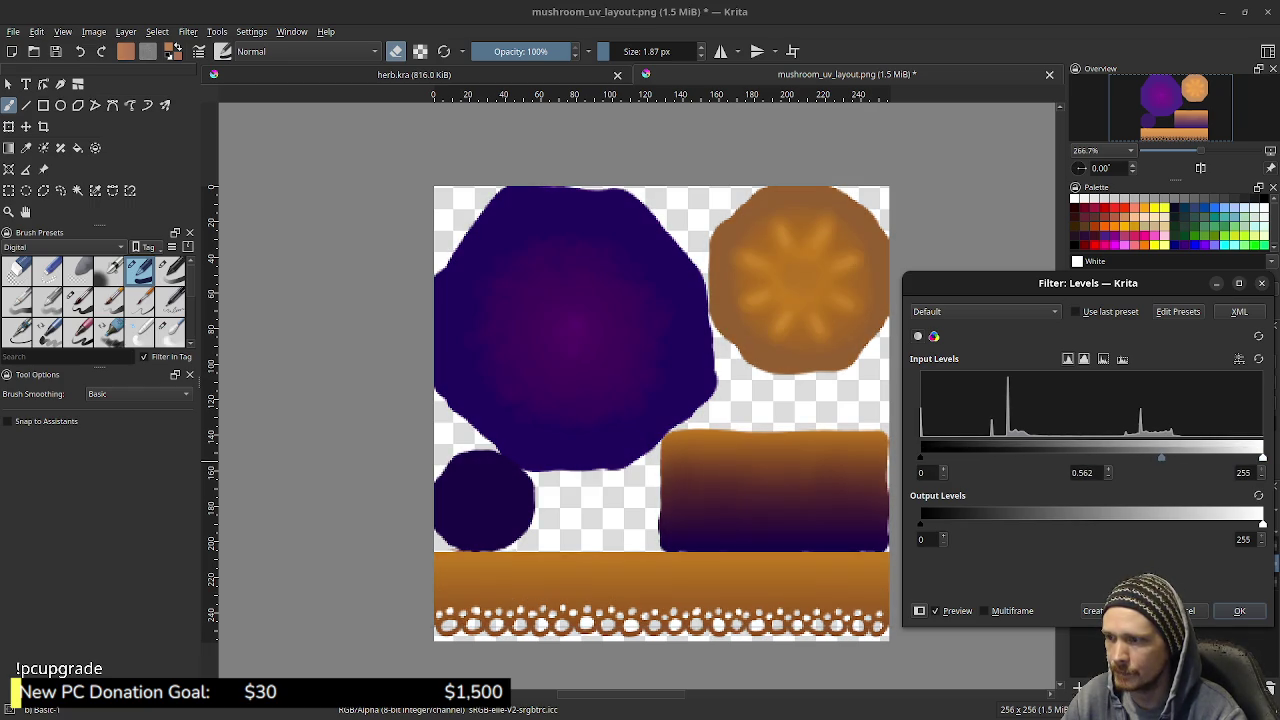
left_click_drag(1134, 457, 1116, 457)
left_click(1239, 610)
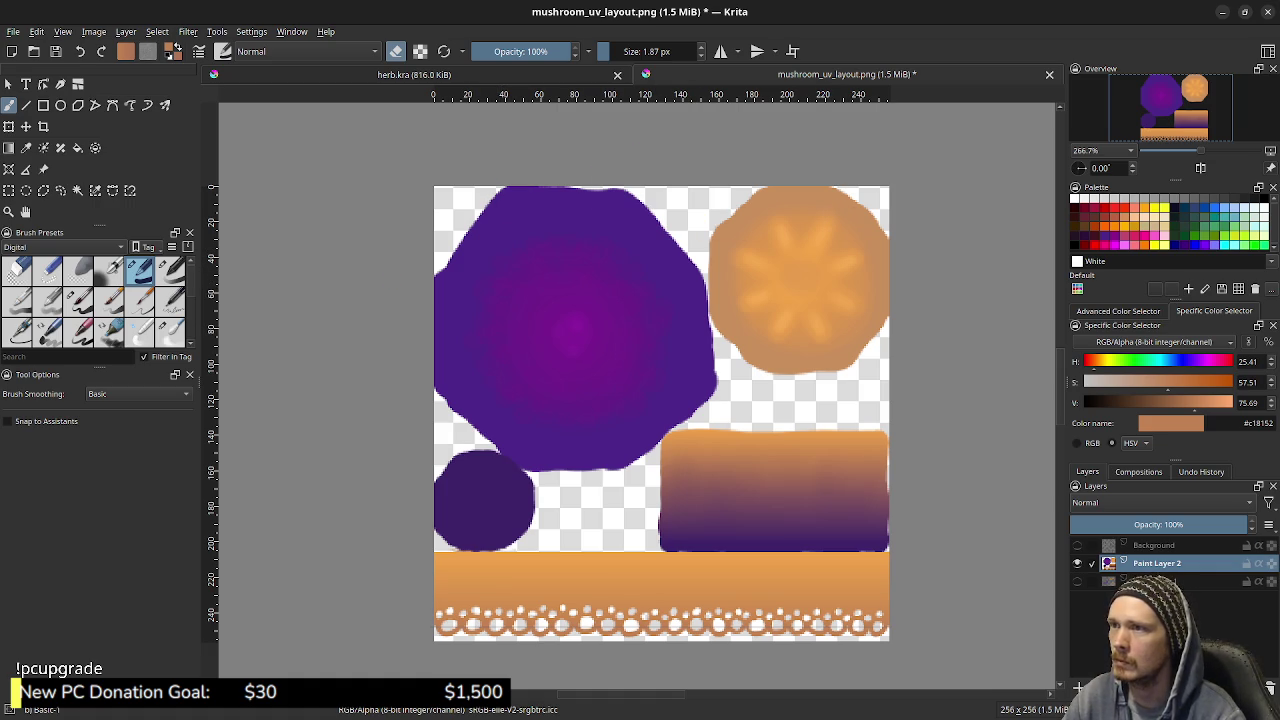
left_click(13, 31)
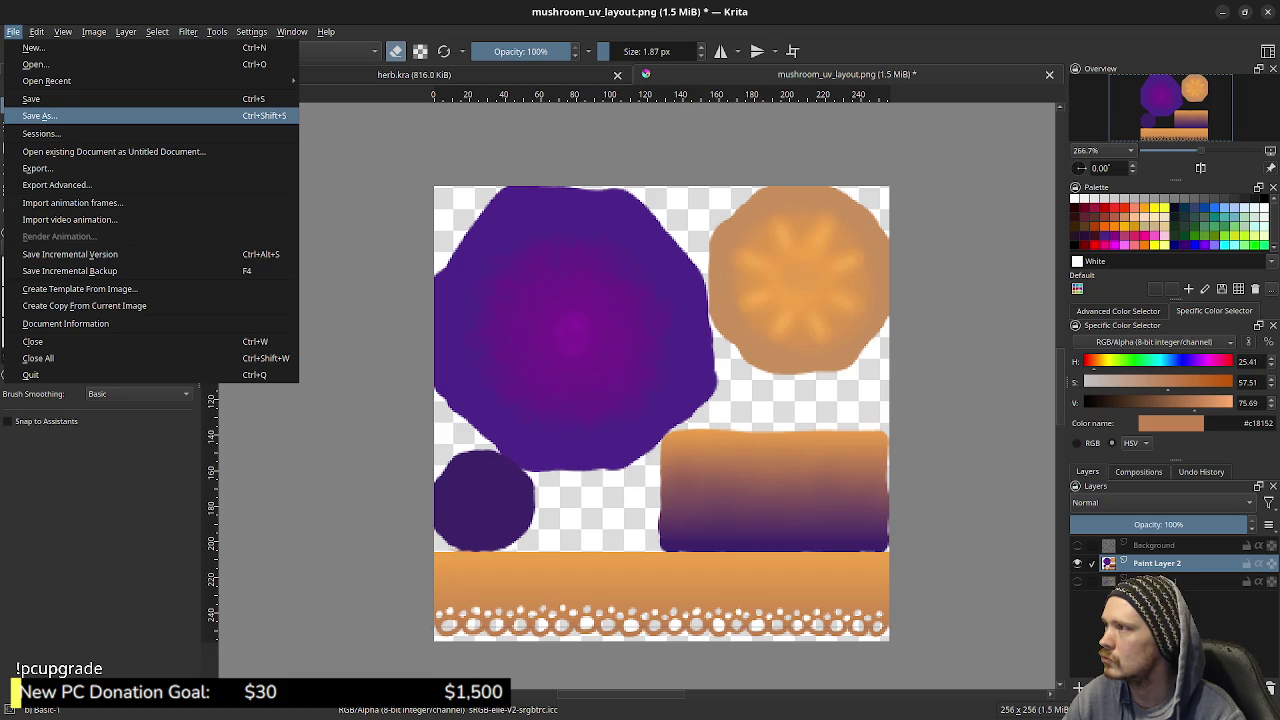
Save the texture as mushroom_albedo.png, confirming the PNG export options
left_click(40, 115)
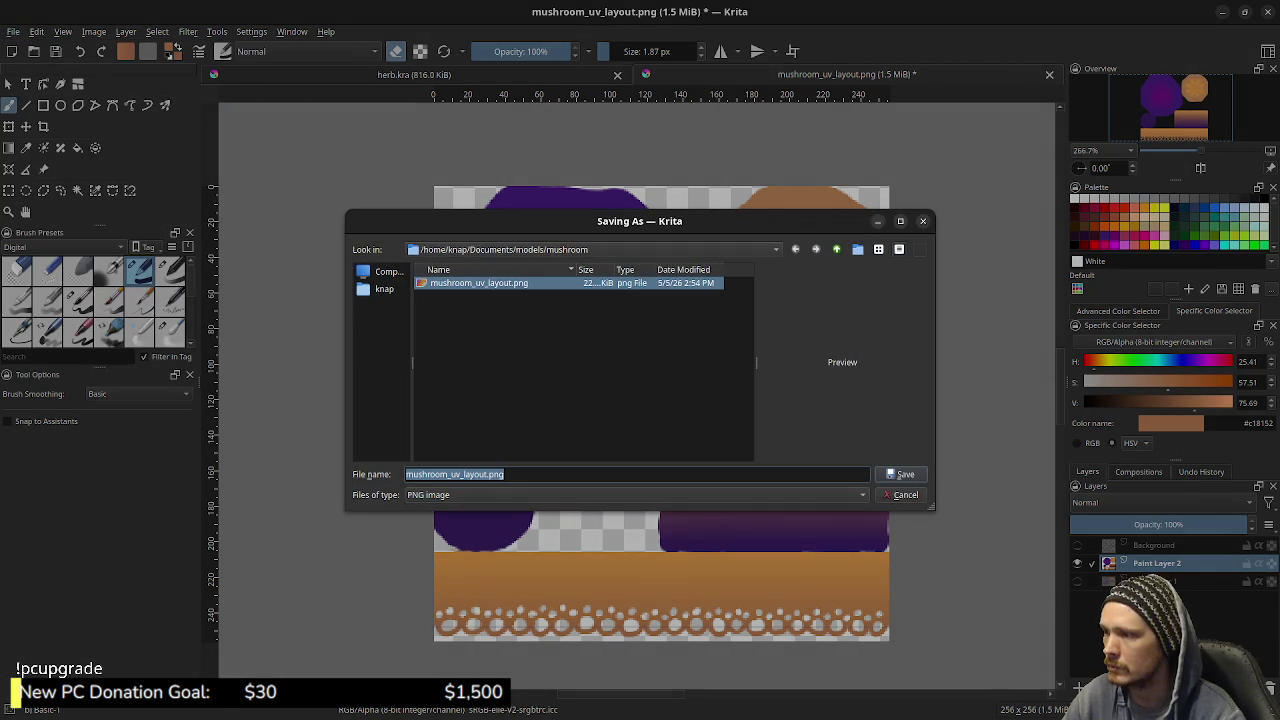
key("End")
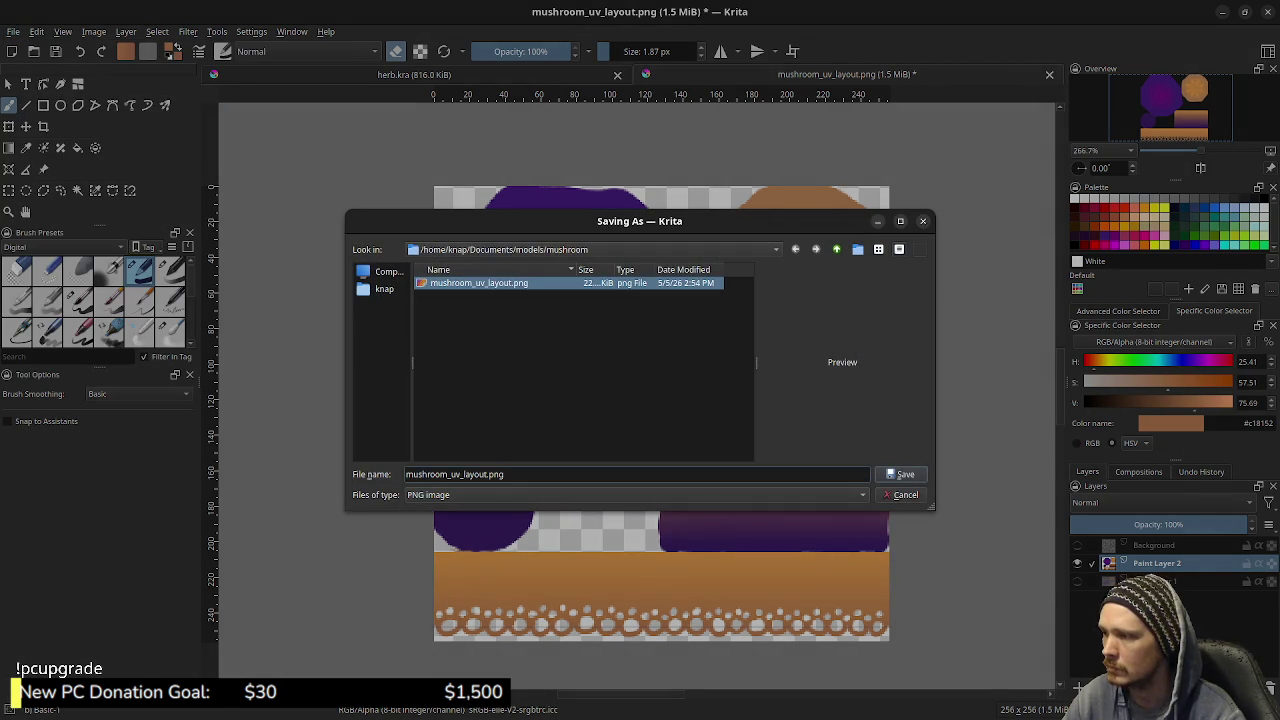
left_click_drag(486, 474, 450, 475)
type("albedo")
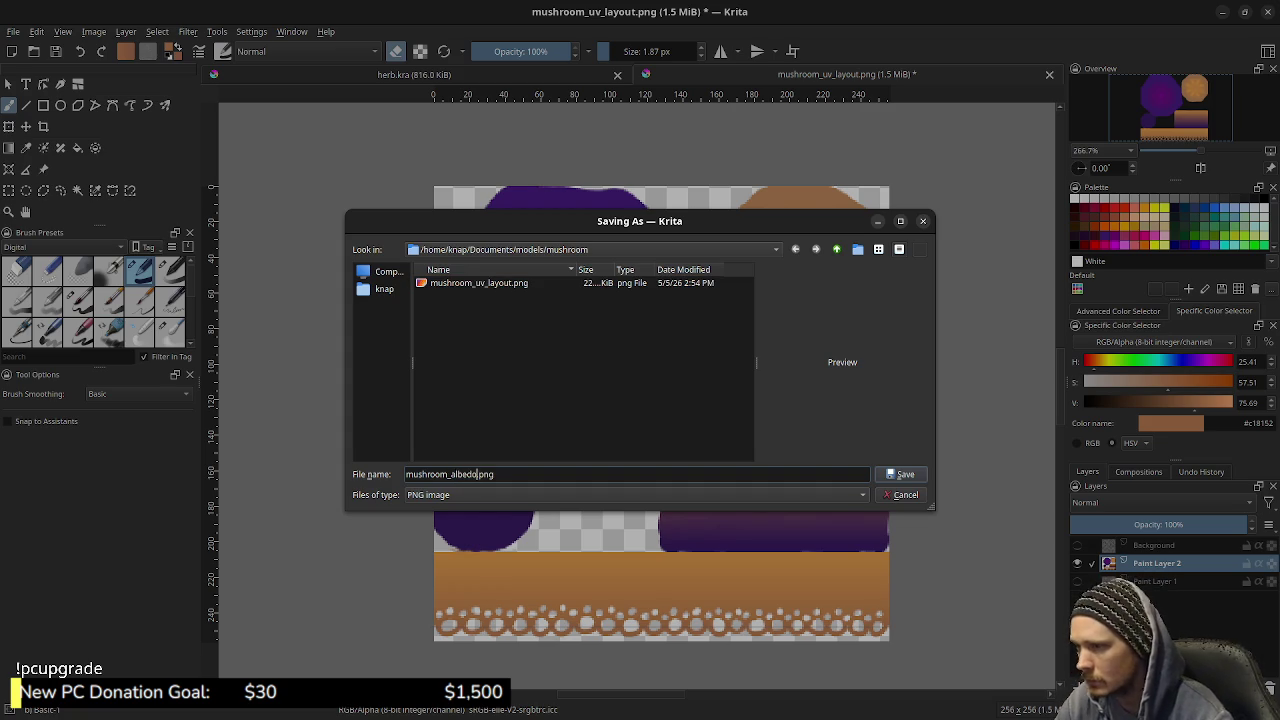
key("Return")
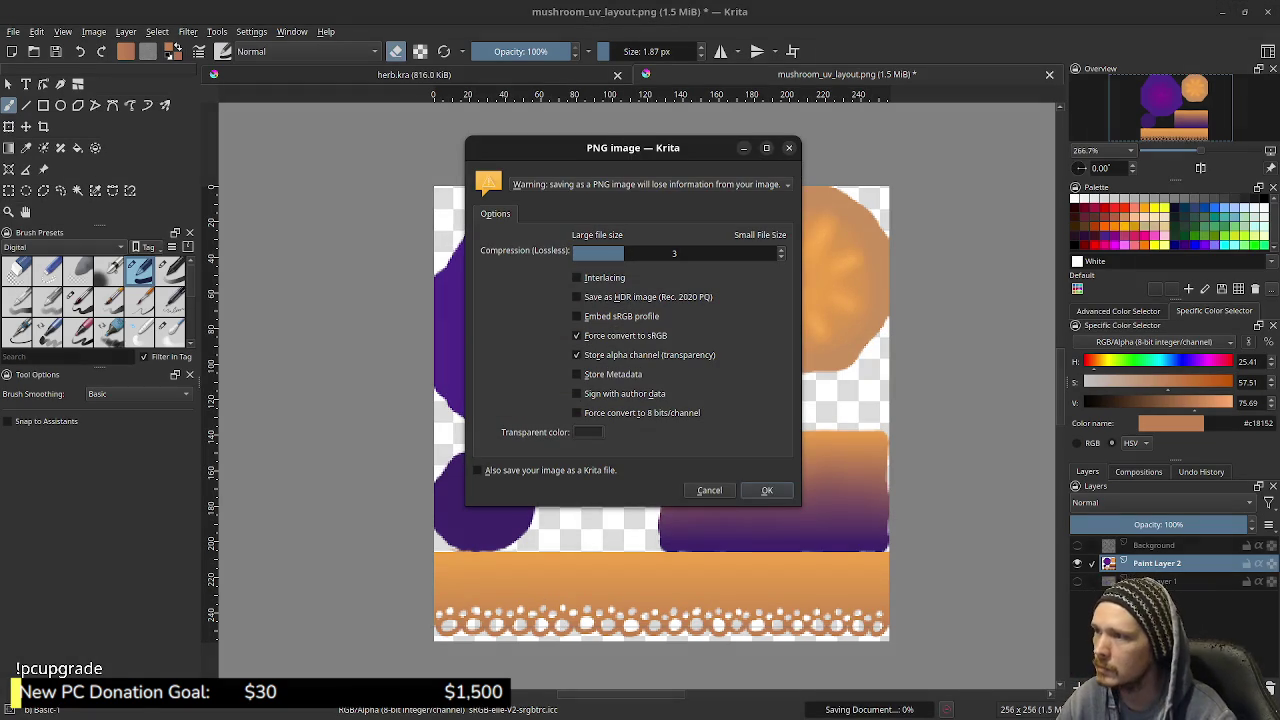
key("Return")
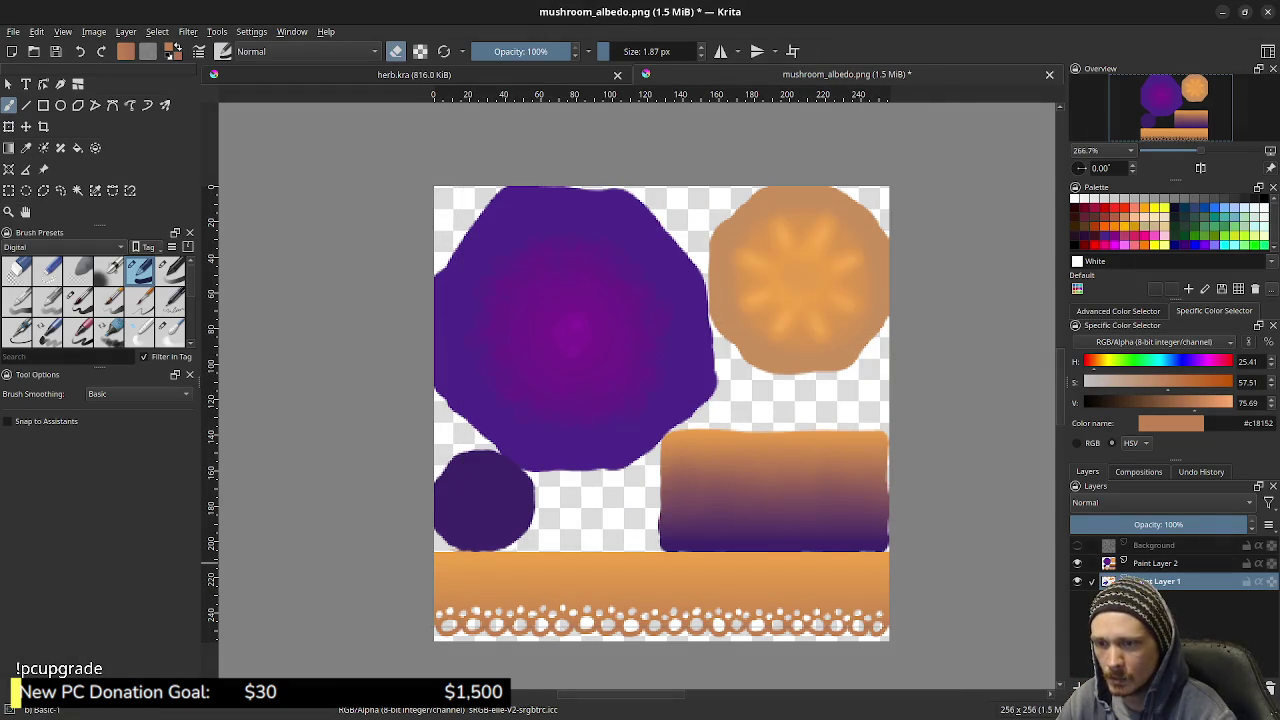
Remove Paint Layer 1, hide the UV wireframe Background layer, and select Paint Layer 2
right_click(1160, 581)
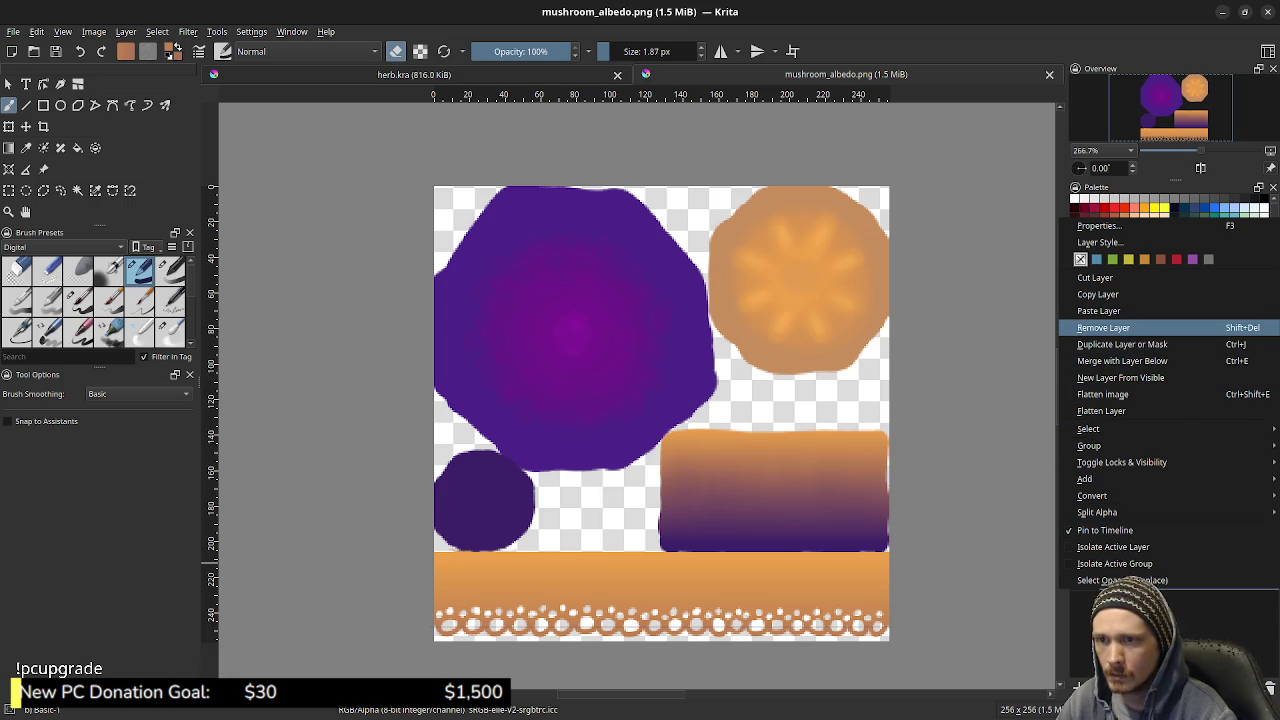
key("Escape")
left_click(1077, 545)
left_click(1077, 545)
left_click(1155, 545)
left_click(1155, 563)
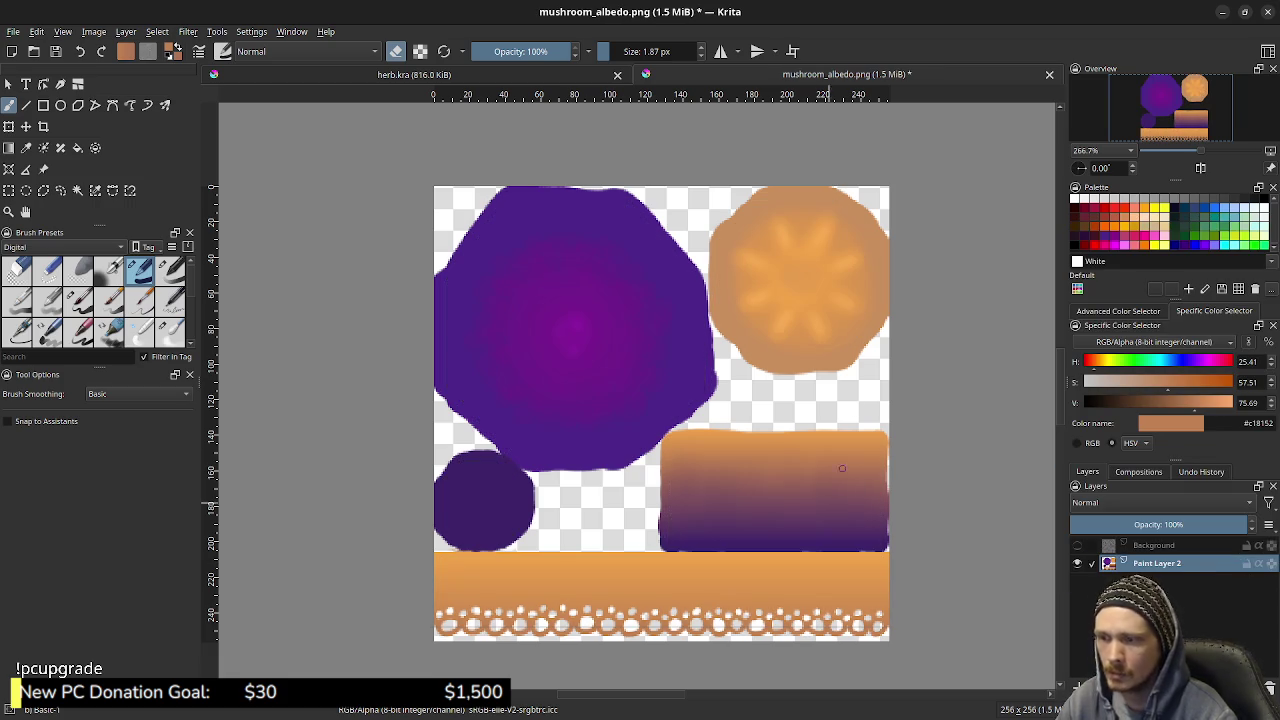
Re-save mushroom_albedo.png with the PNG export settings, then return to Blender
key("ctrl+s")
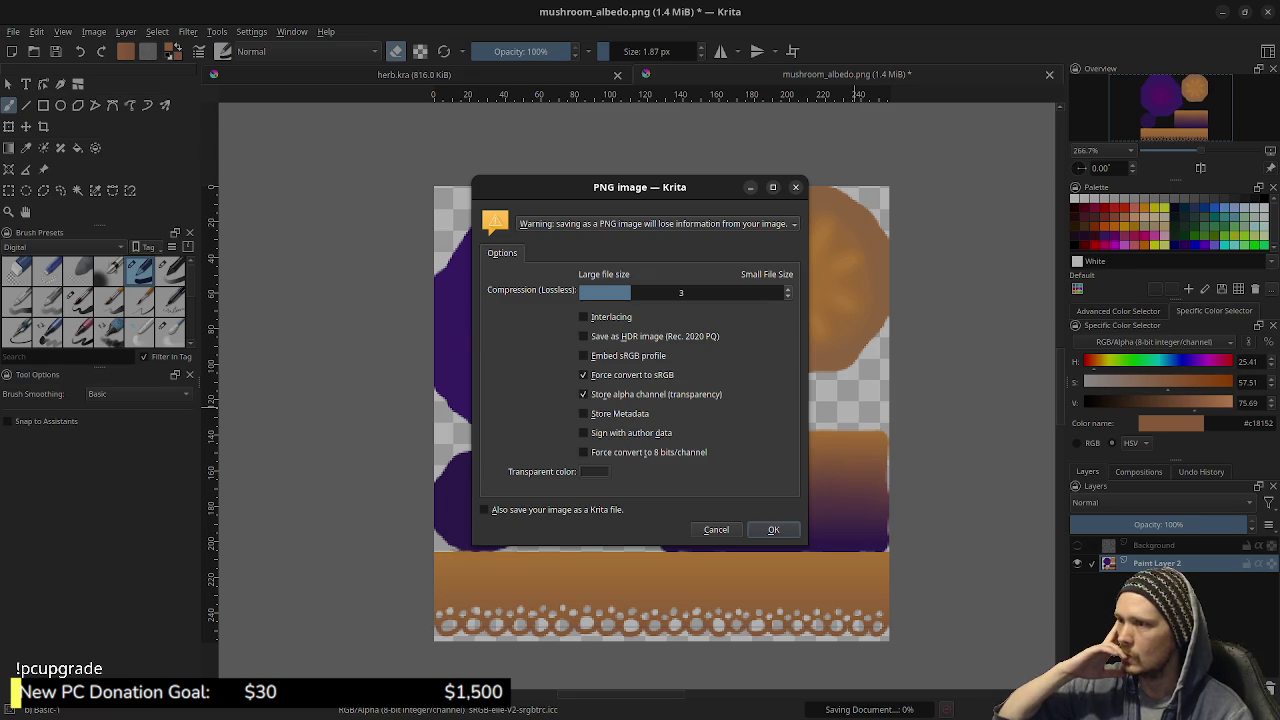
left_click(773, 529)
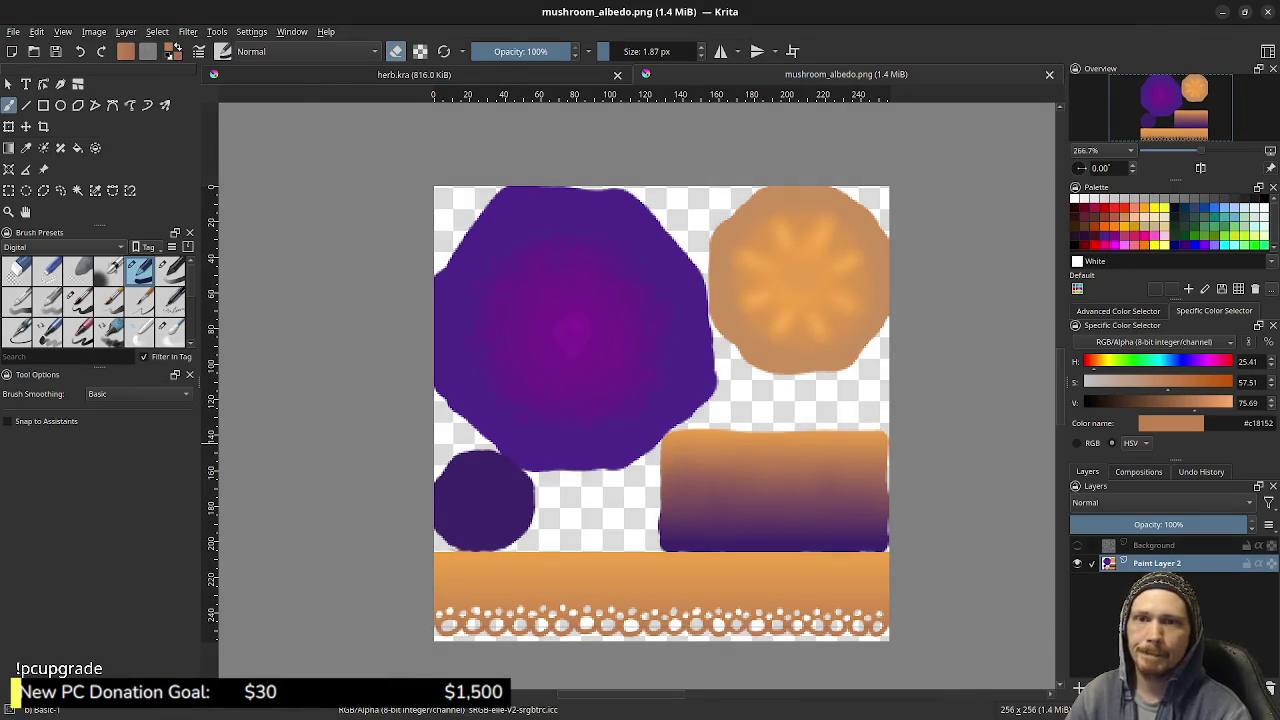
key("alt+Tab")
key("alt+Tab")
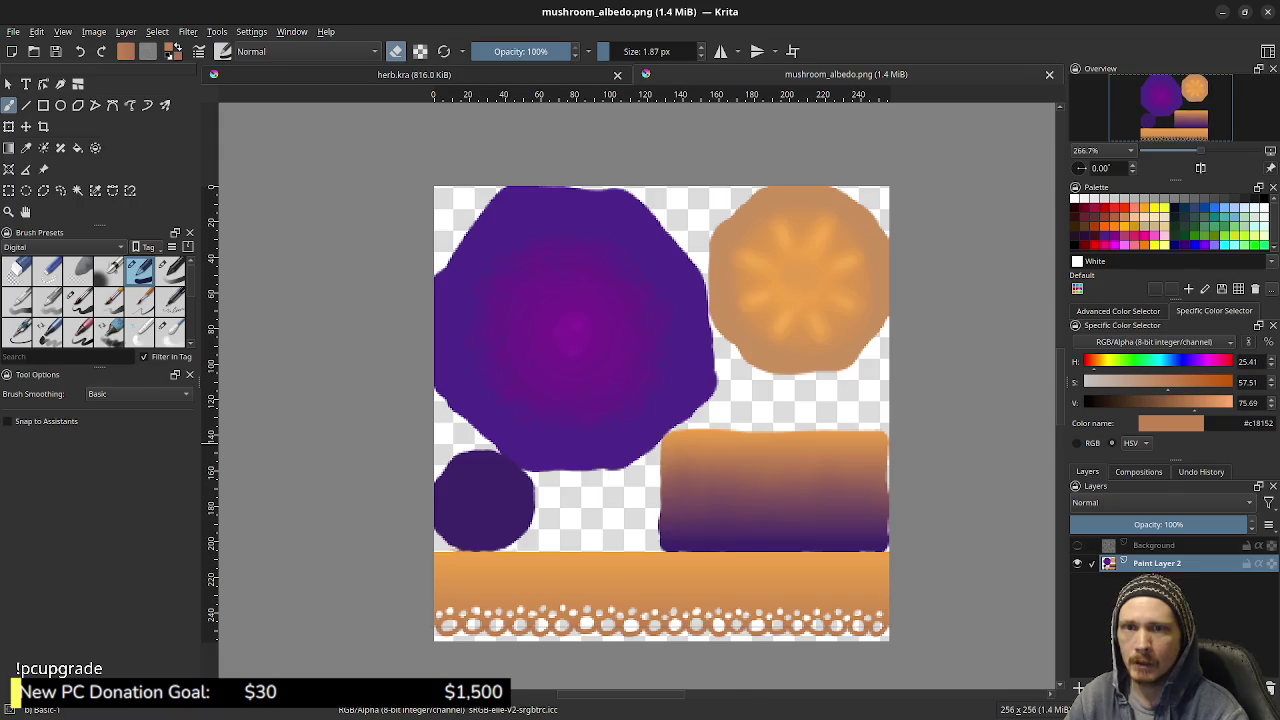
key("alt+Tab")
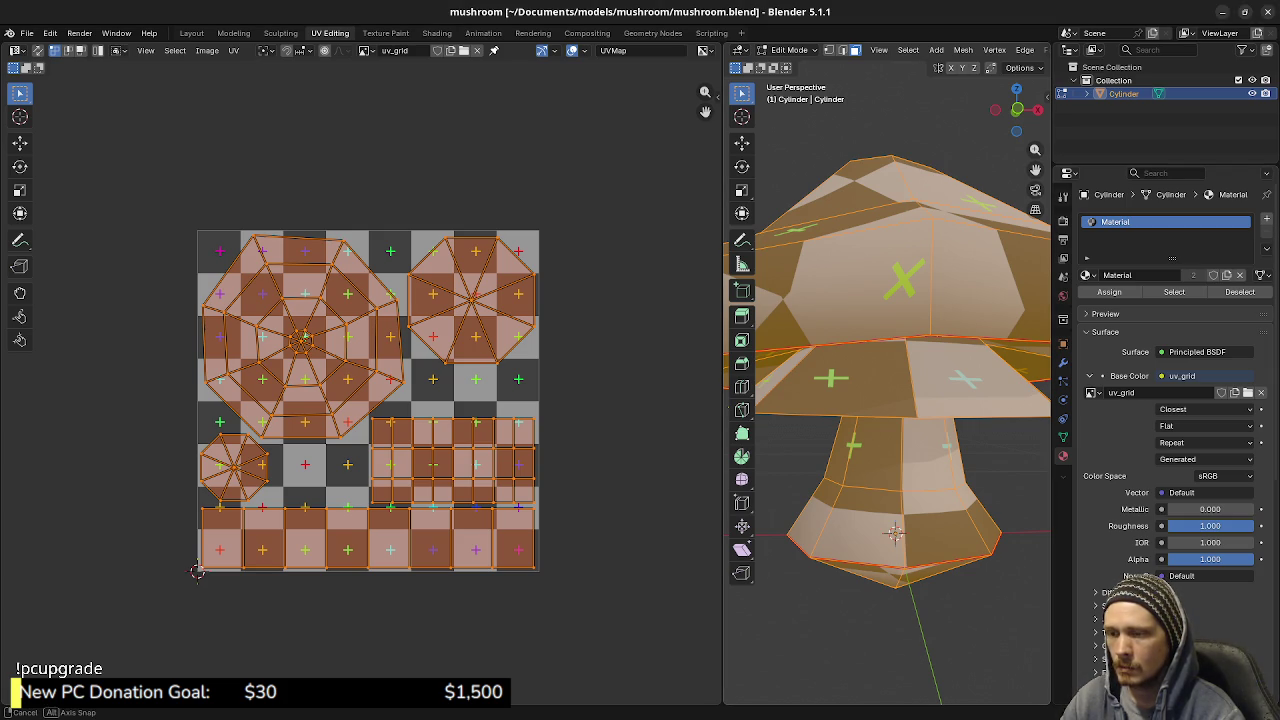
Widen the 3D viewport beside the UV editor and orbit around the checker-textured mushroom
left_click_drag(887, 400, 887, 300)
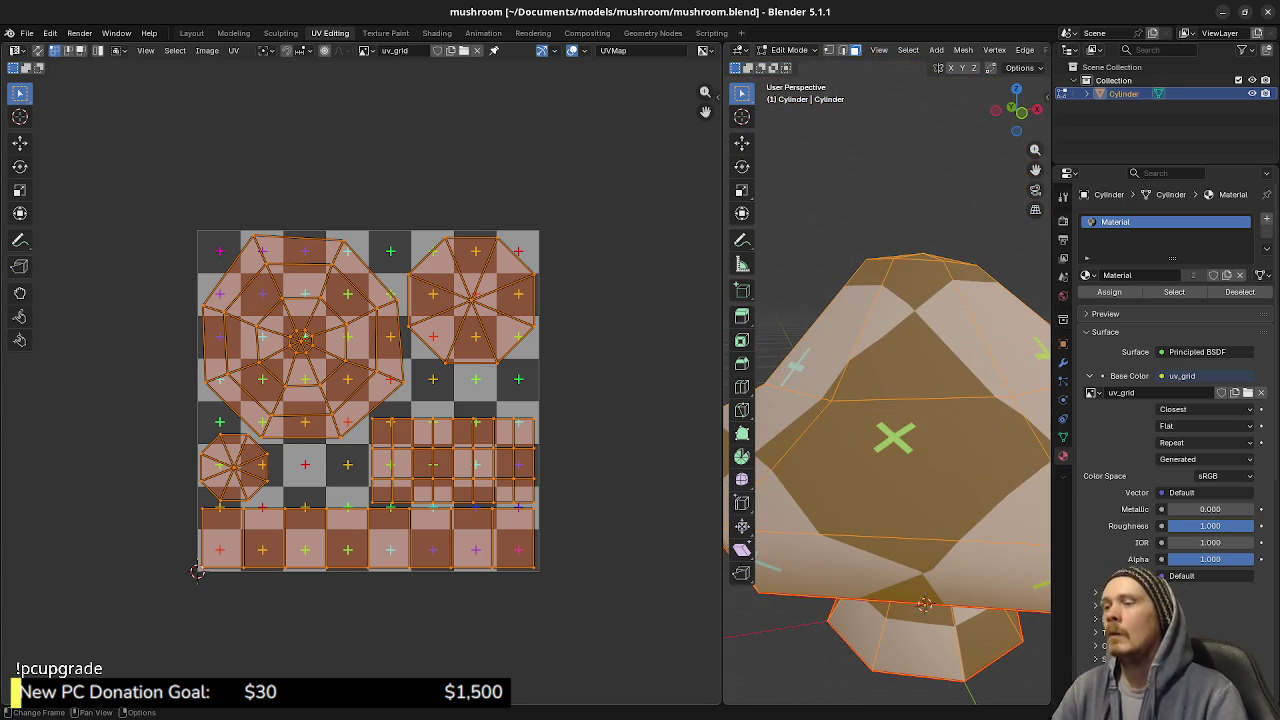
left_click_drag(724, 500, 616, 500)
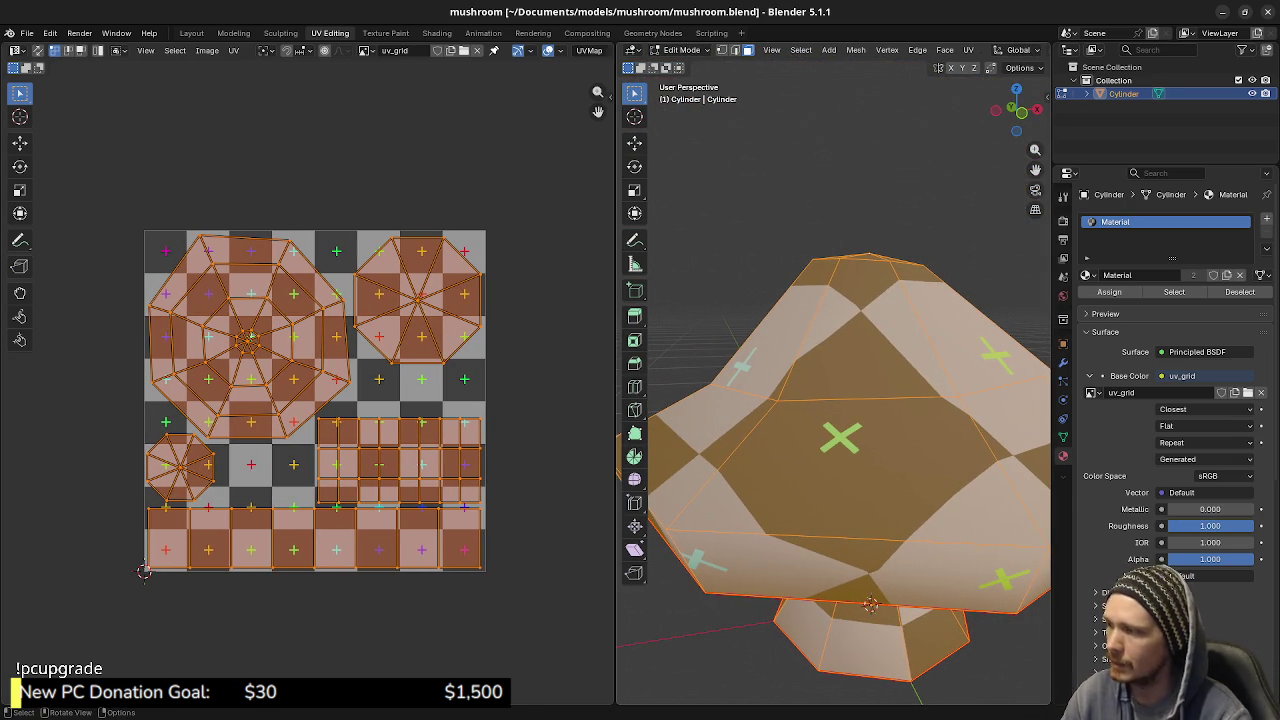
left_click_drag(850, 400, 850, 380)
scroll(850, 400, "down", 3)
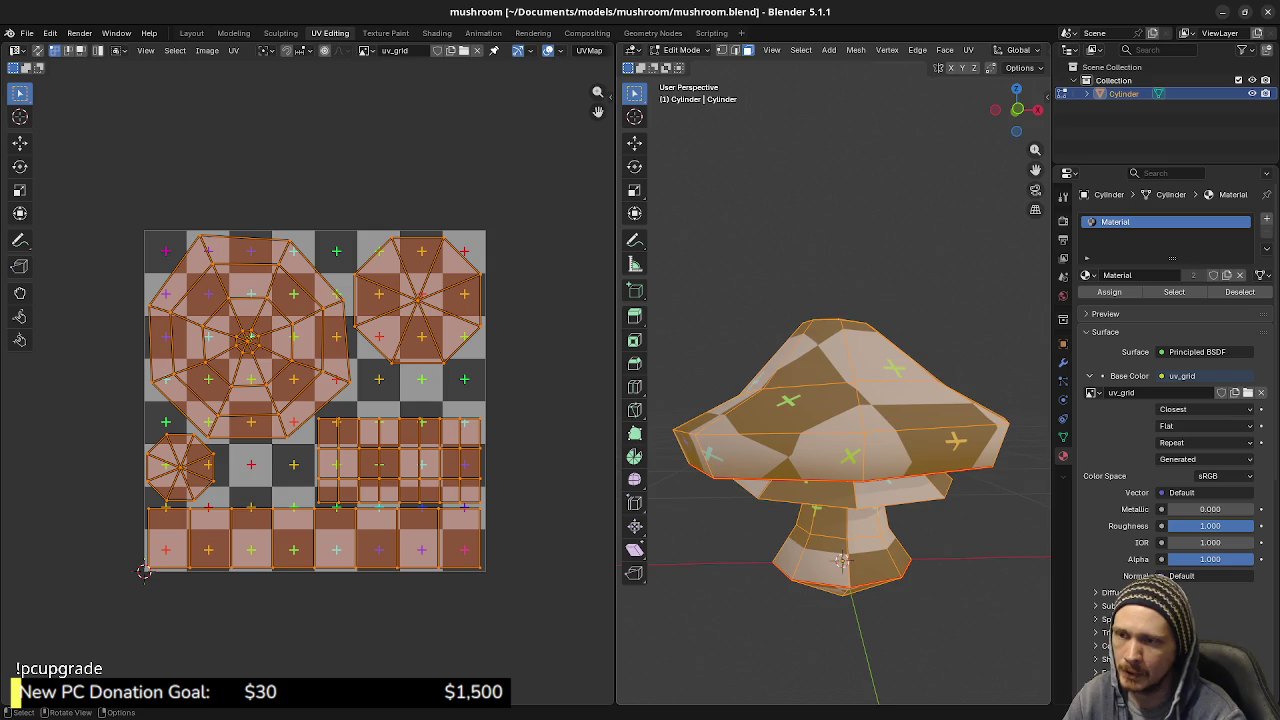
left_click_drag(840, 400, 840, 440)
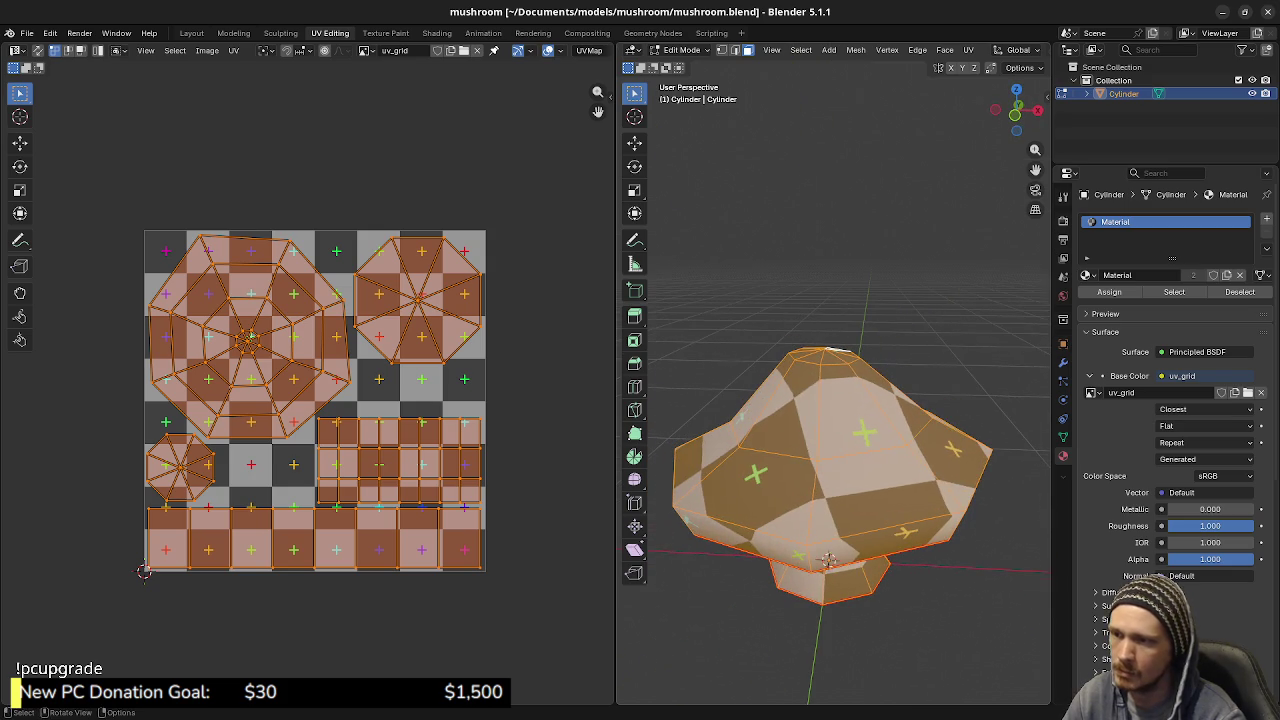
Load mushroom_albedo.png as the base colour image with Closest interpolation, then open the Shading workspace
left_click(1093, 392)
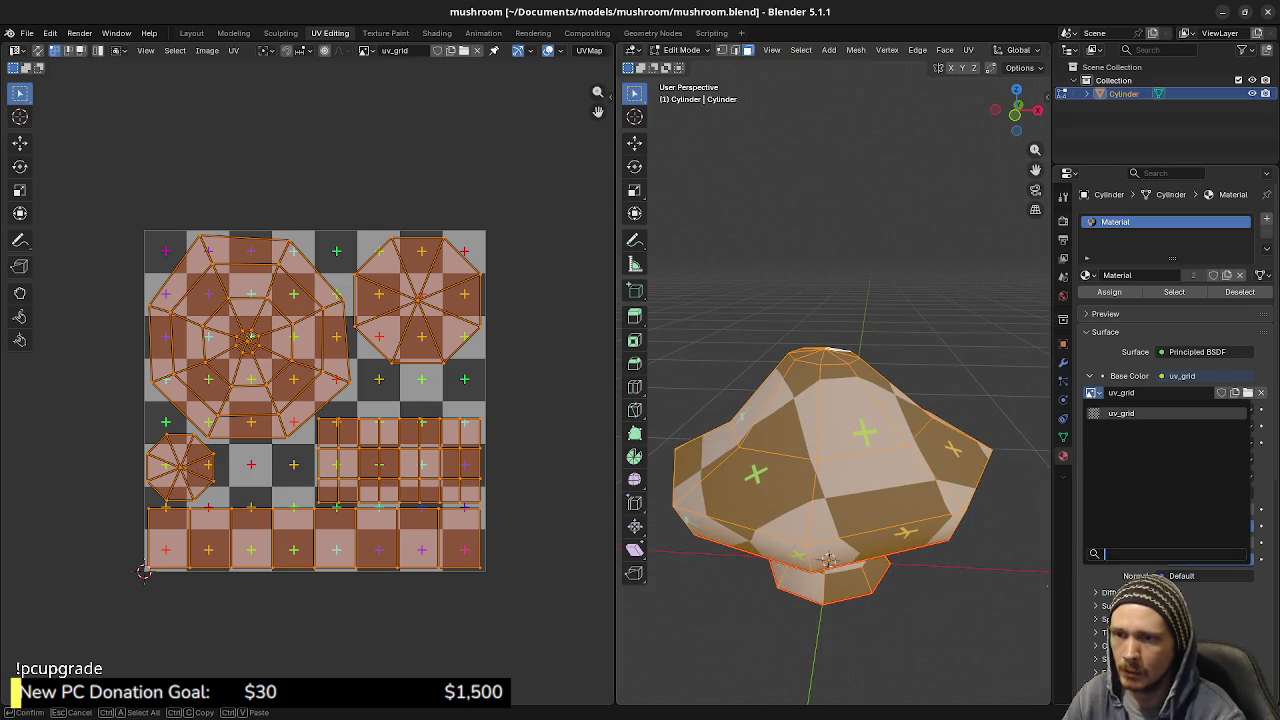
left_click(1121, 413)
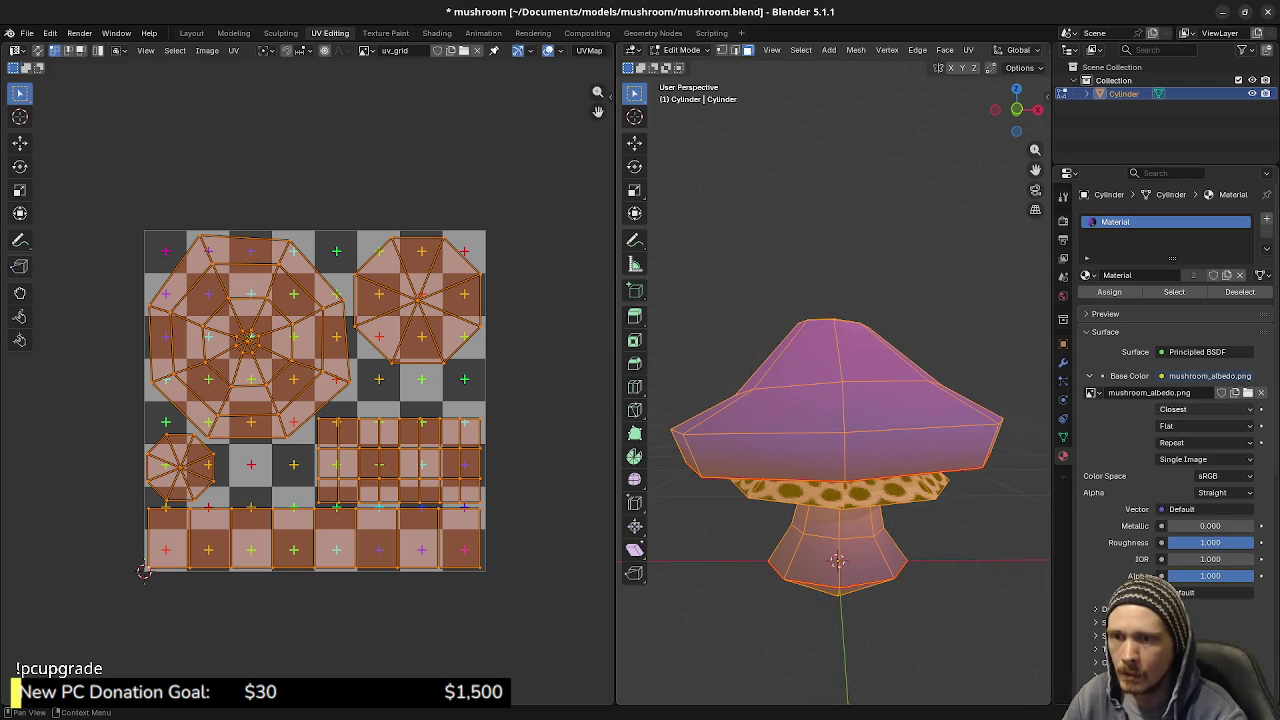
scroll(835, 450, "down", 2)
scroll(835, 450, "up", 2)
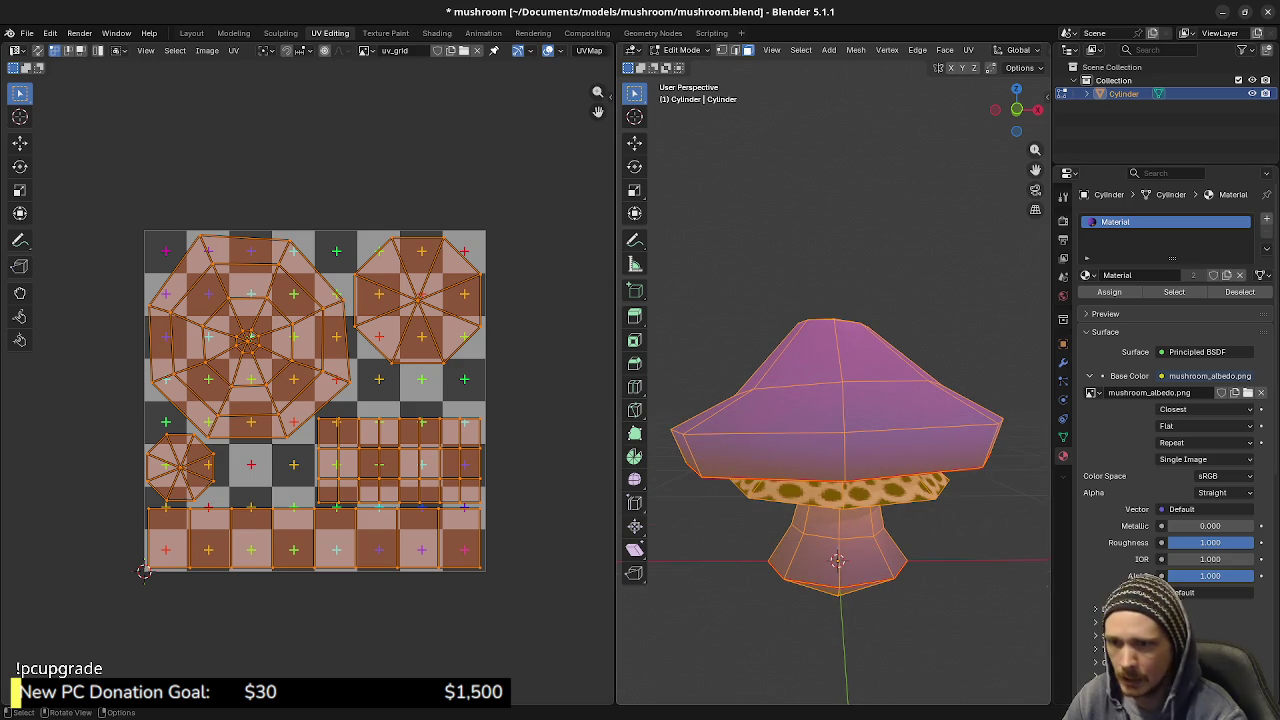
left_click(1190, 409)
left_click(1175, 457)
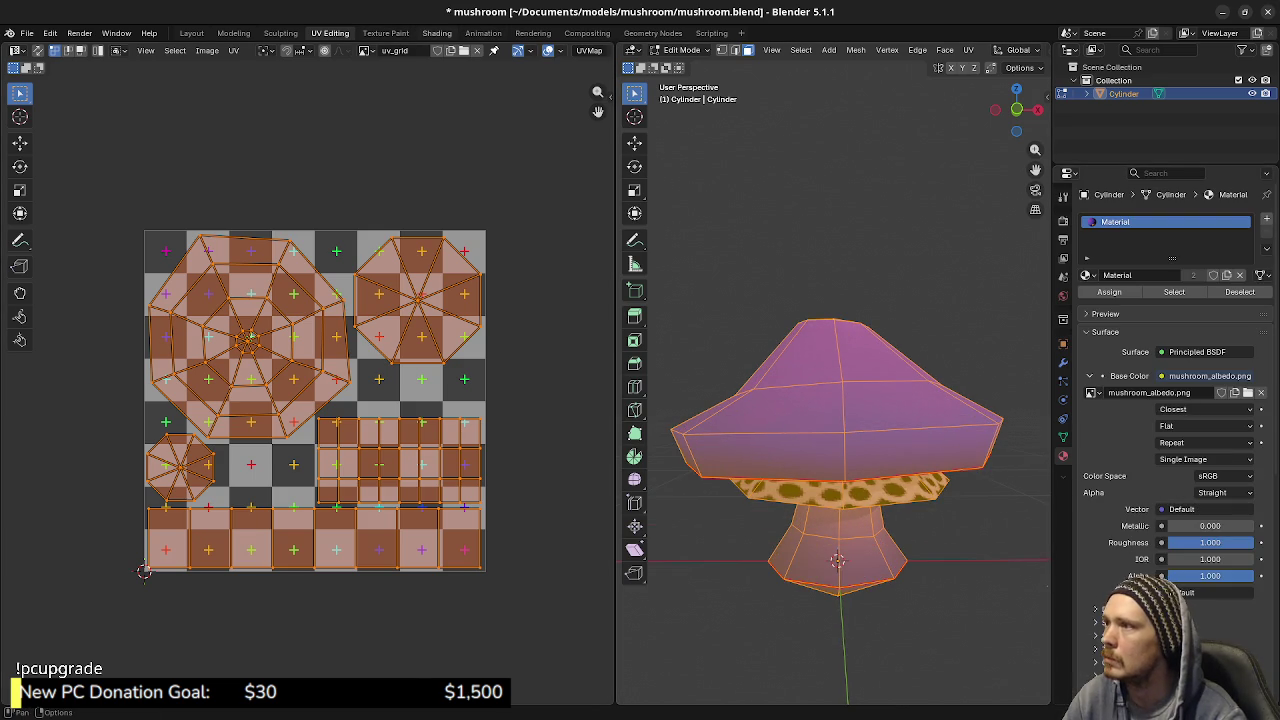
left_click(437, 33)
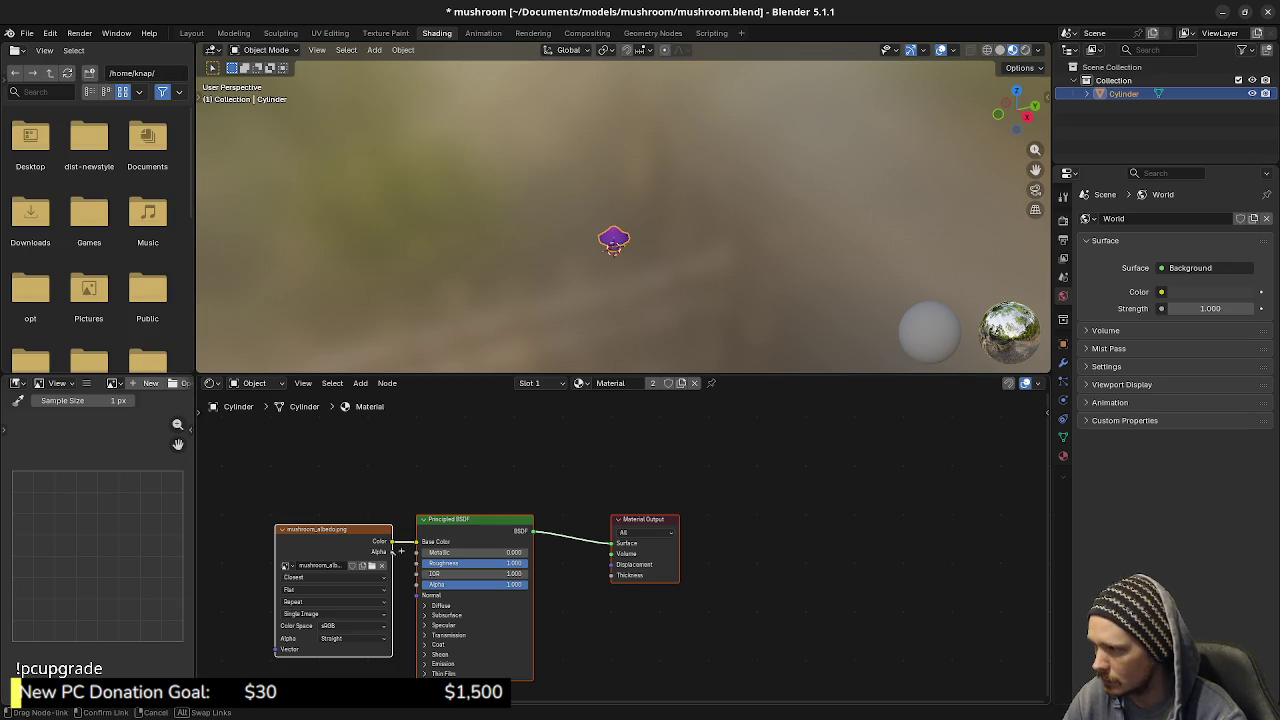
Connect the image Alpha to the Principled BSDF Alpha, return to Layout, and save the blend file
left_click_drag(392, 552, 417, 584)
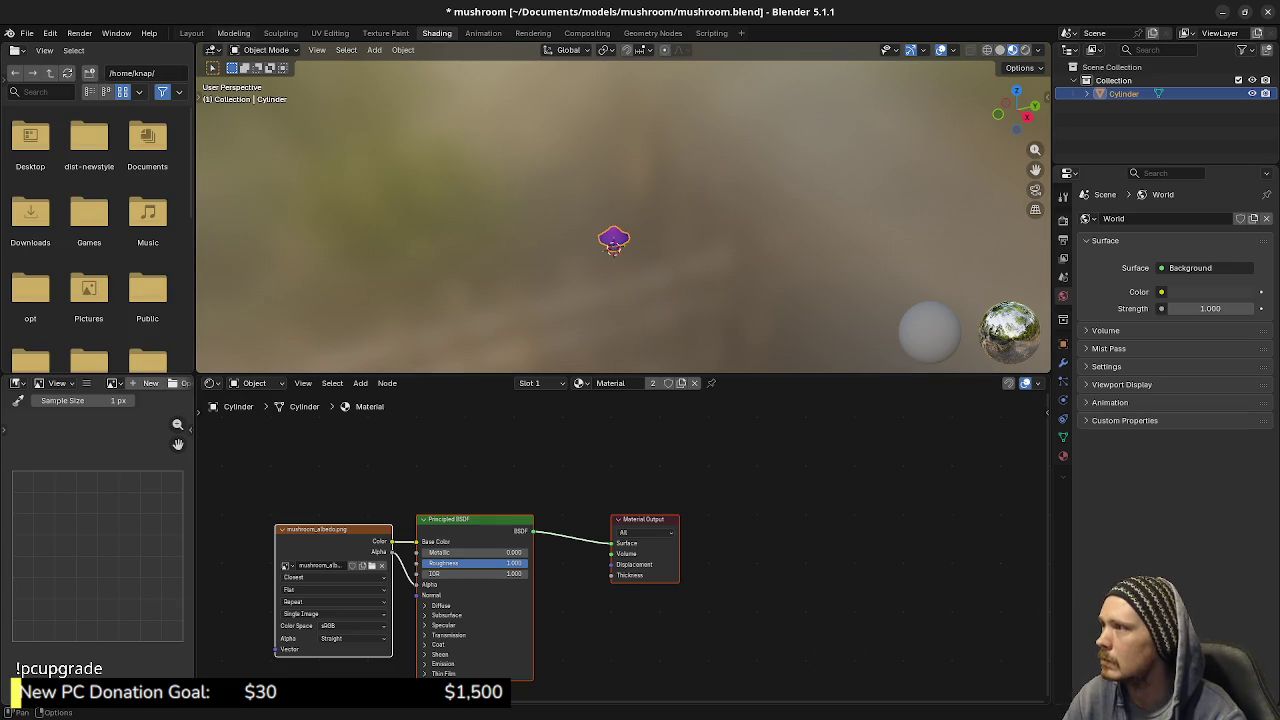
left_click(233, 33)
left_click(330, 33)
left_click(191, 33)
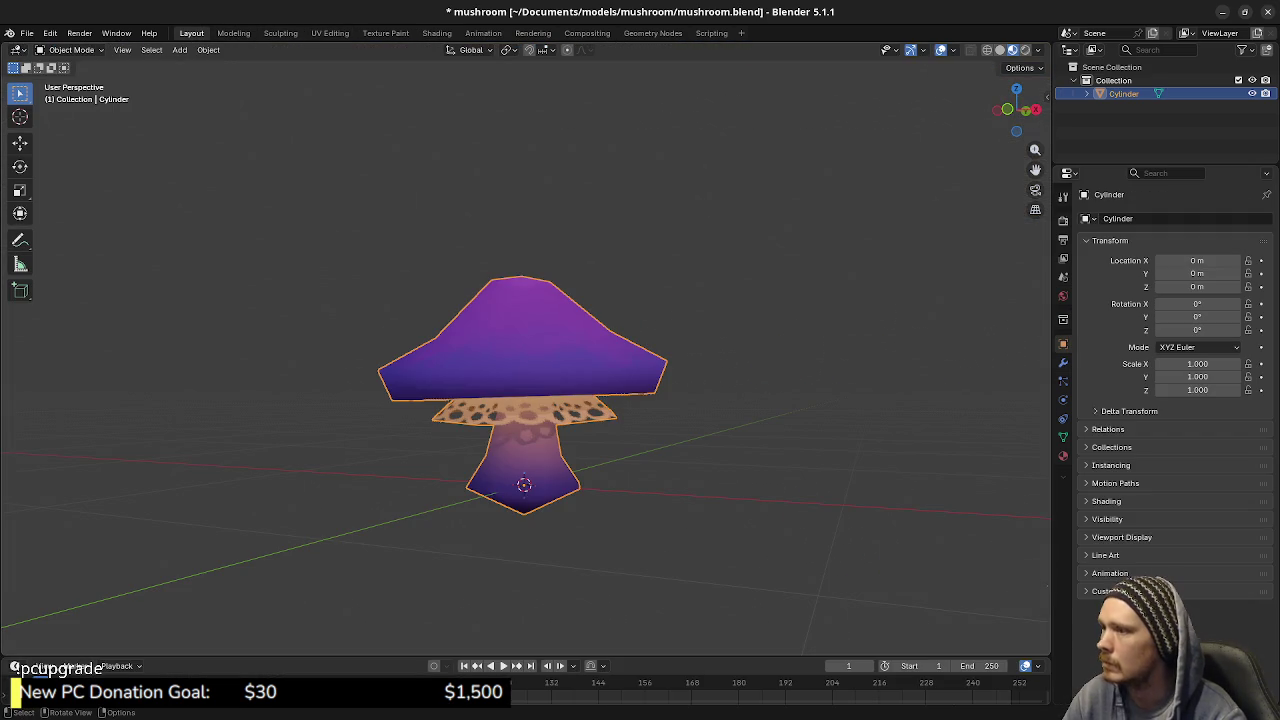
key("alt+a")
key("ctrl+s")
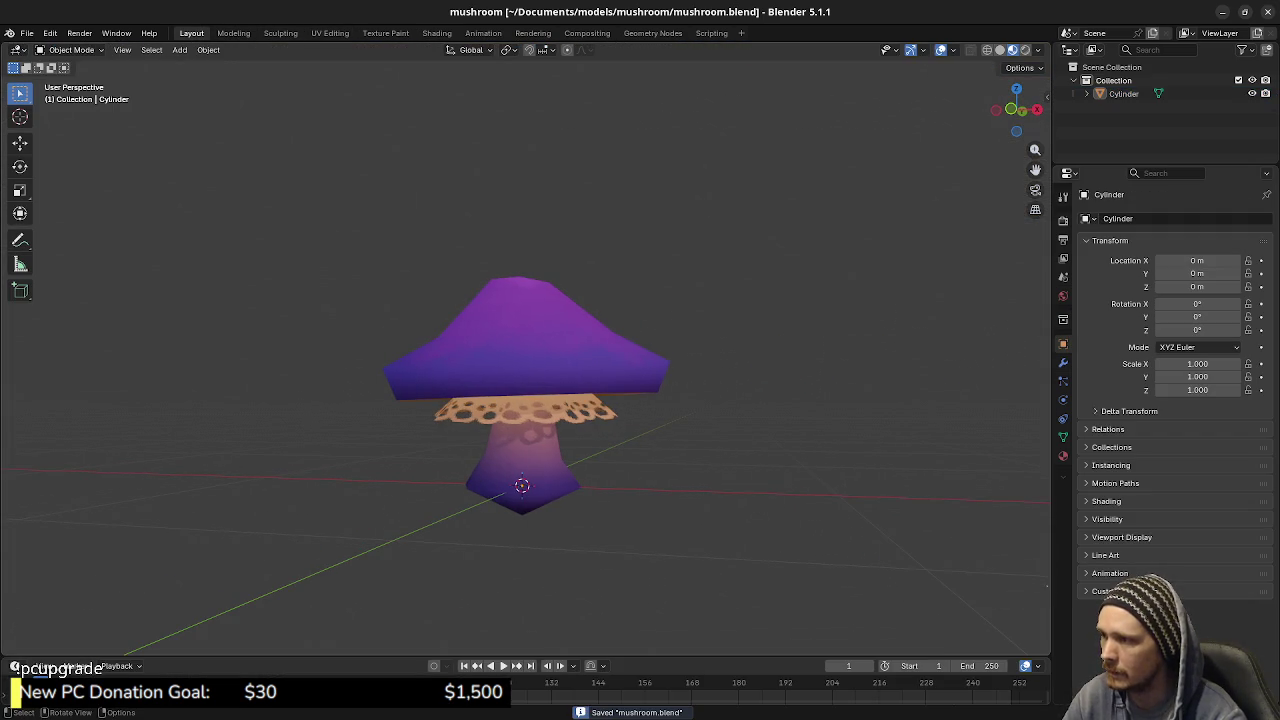
Orbit and zoom around the textured mushroom to review its gills, trim and cap
left_click_drag(600, 300, 600, 200)
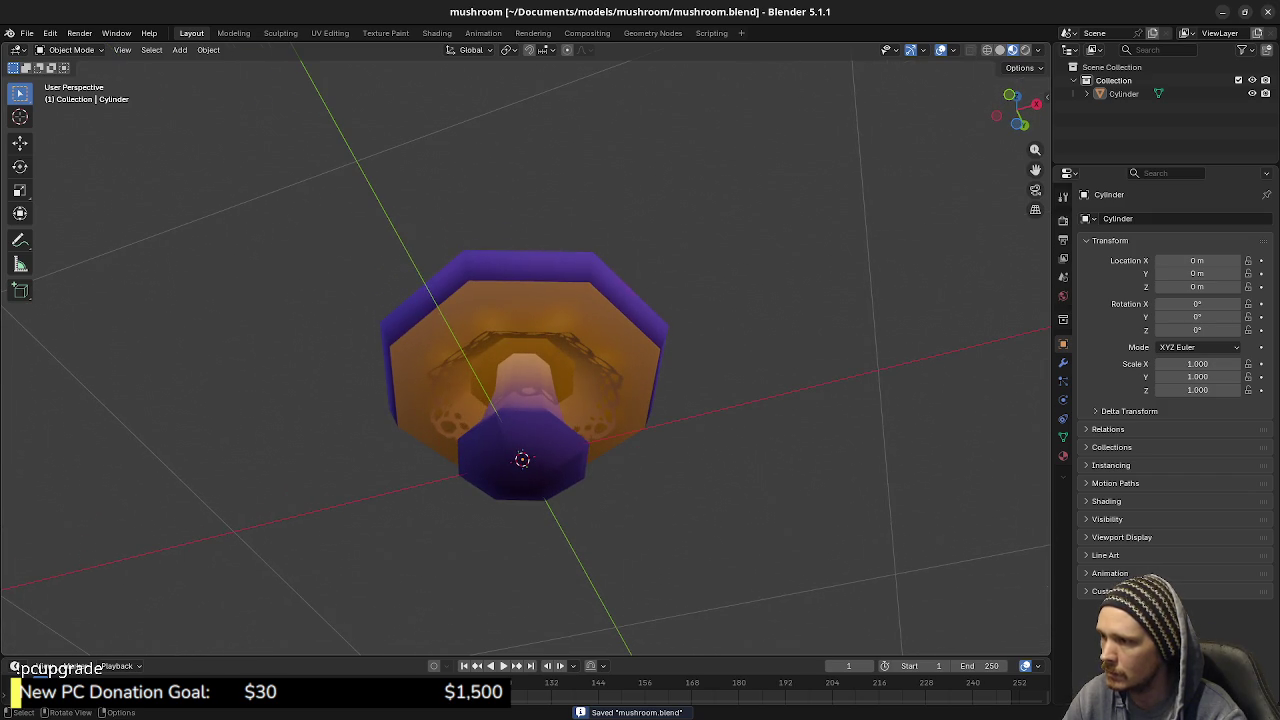
left_click_drag(525, 400, 525, 330)
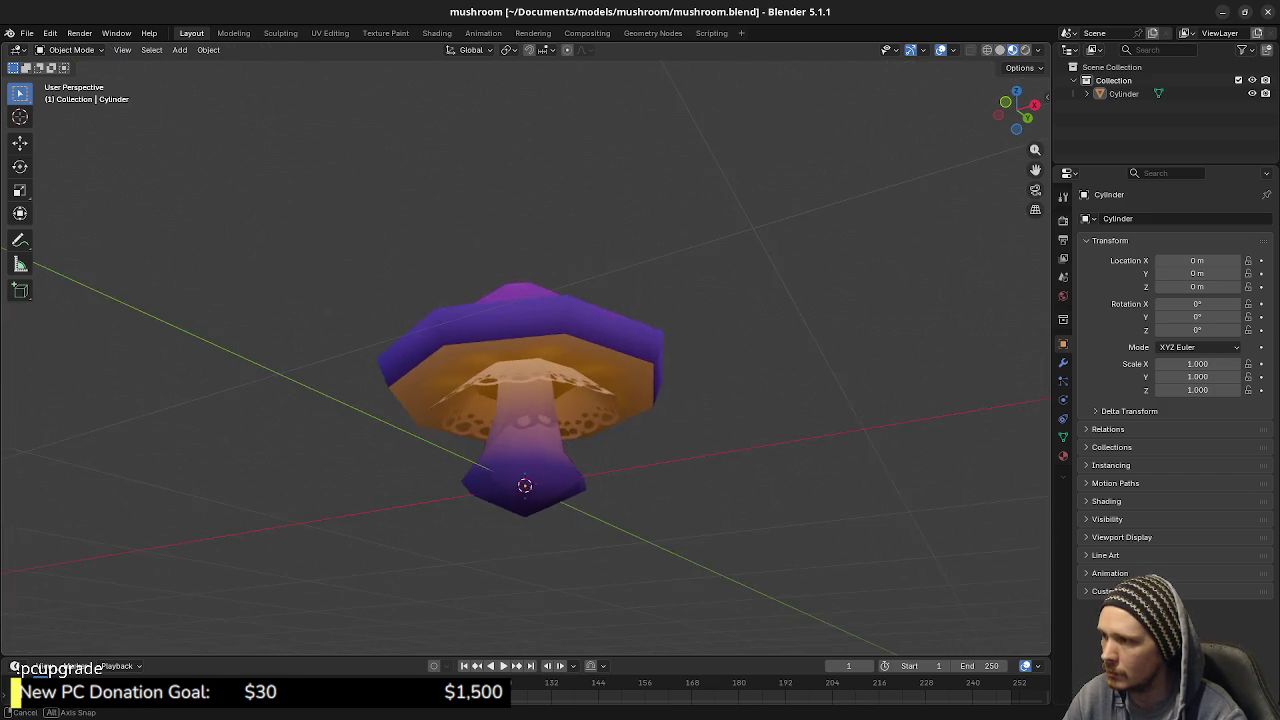
scroll(525, 400, "up", 2)
scroll(525, 400, "up", 3)
left_click_drag(525, 400, 525, 300)
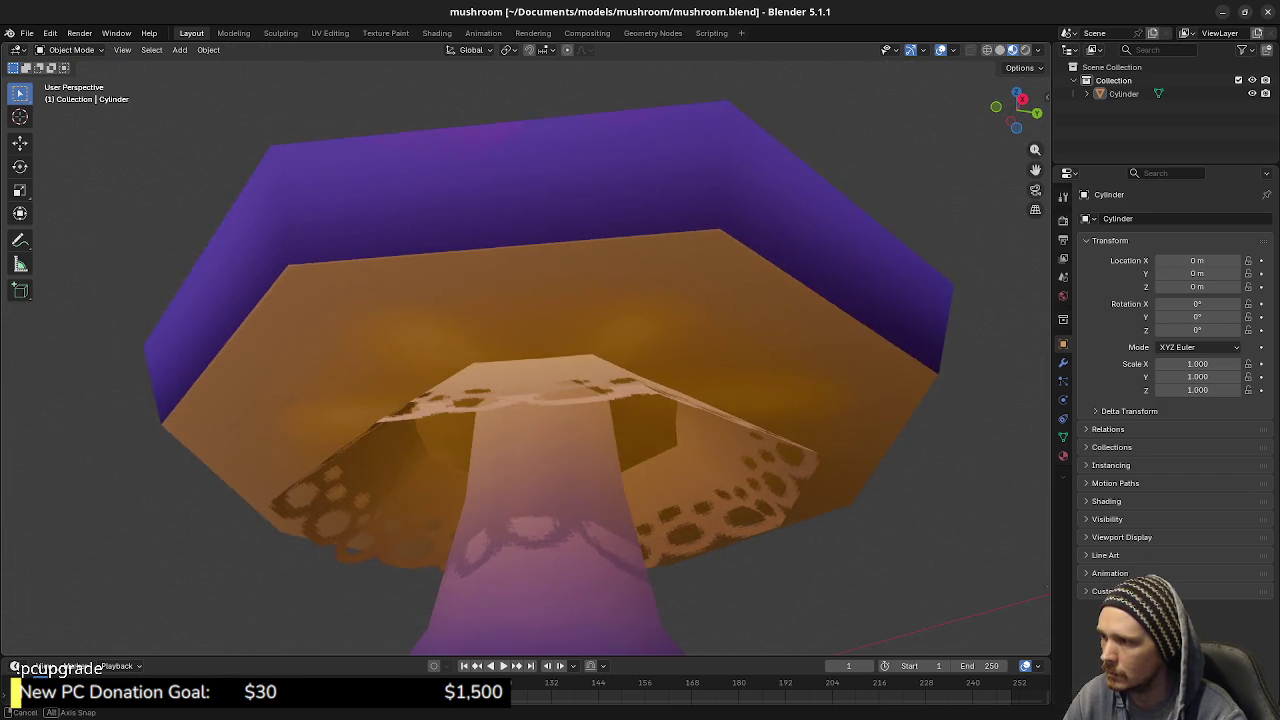
left_click_drag(525, 400, 525, 500)
scroll(525, 400, "down", 3)
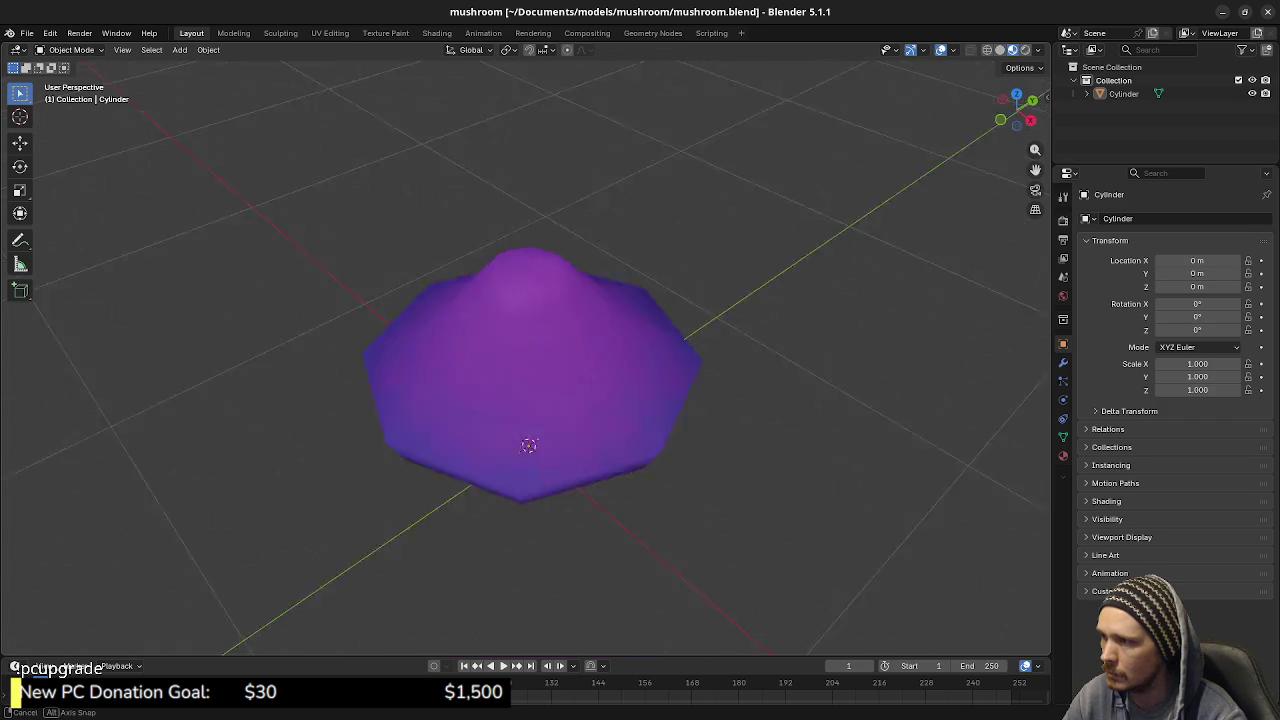
left_click_drag(525, 400, 625, 400)
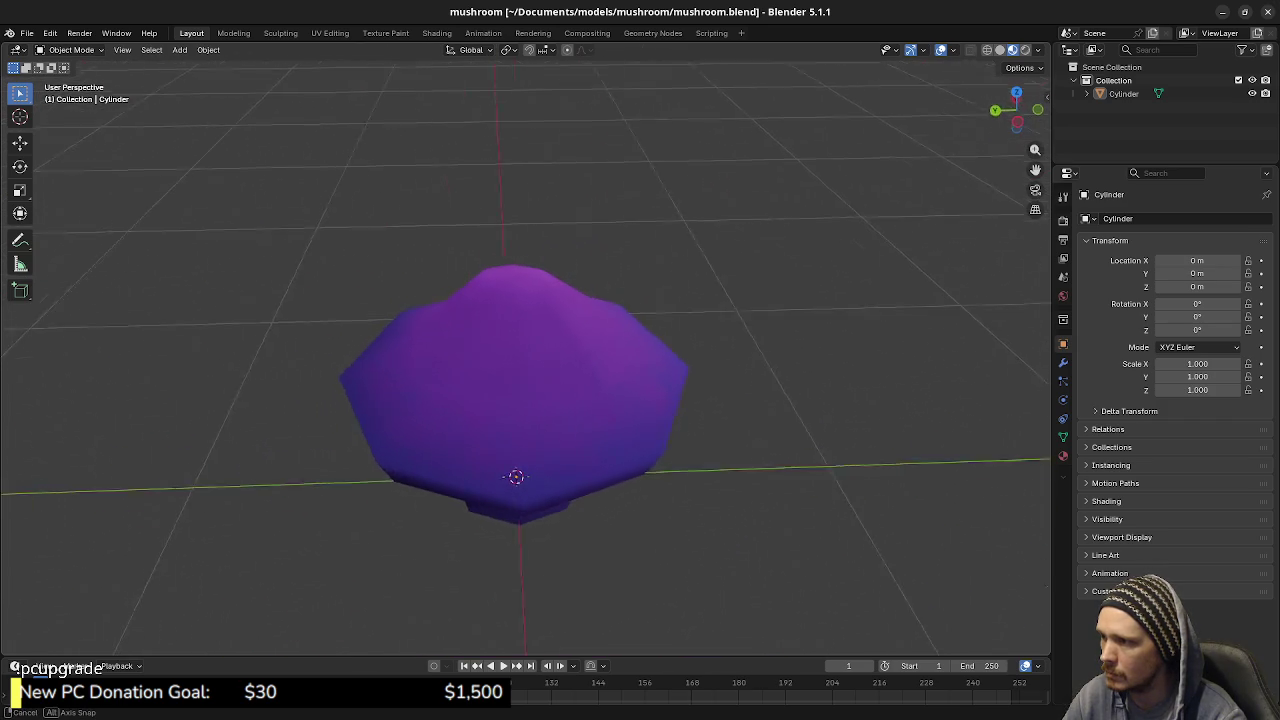
left_click_drag(525, 400, 560, 400)
scroll(525, 400, "up", 5)
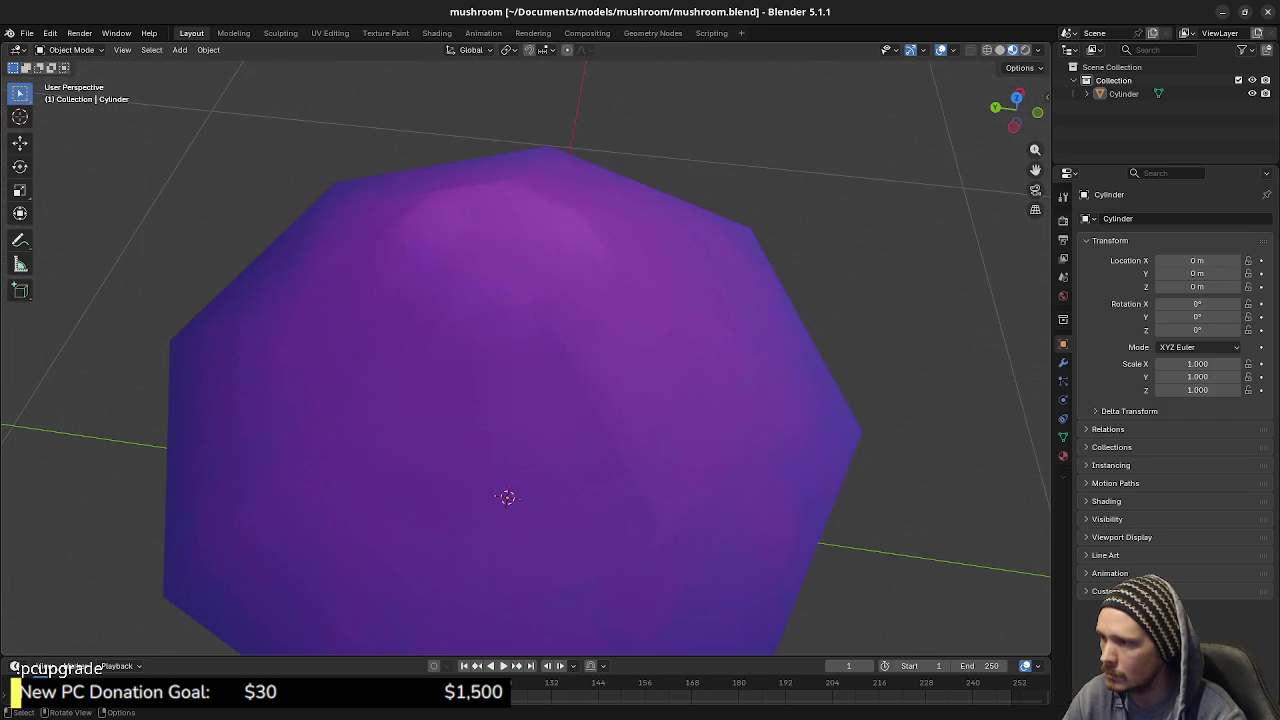
mouse_move(507, 497)
left_mouse_down()
mouse_move(519, 402)
mouse_move(509, 325)
mouse_move(503, 622)
mouse_move(507, 530)
left_mouse_up()
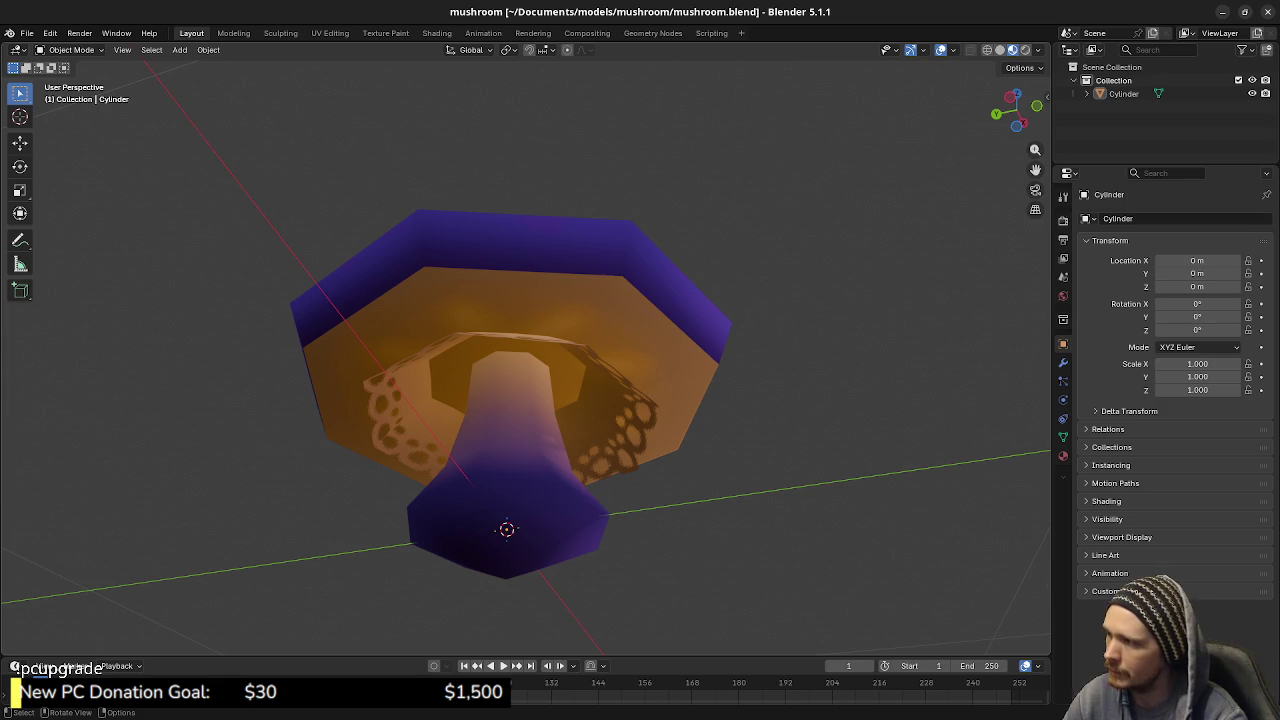
left_click_drag(507, 530, 540, 528)
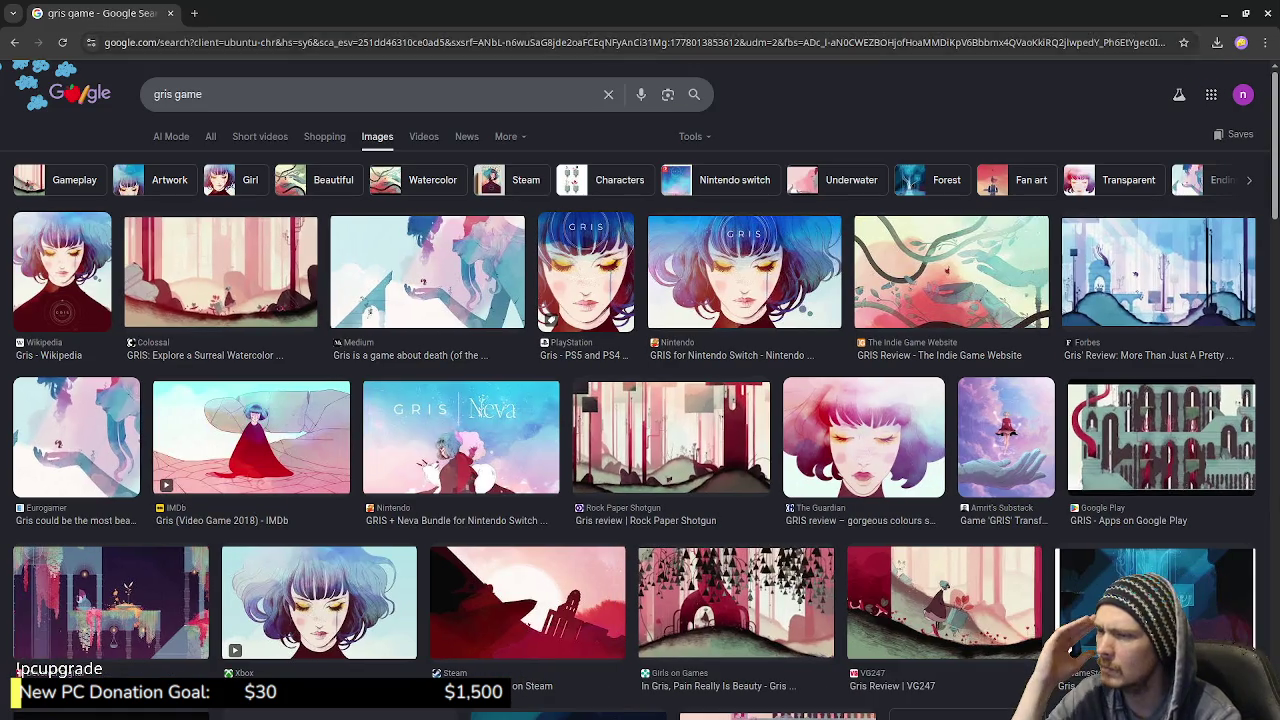
Scroll the gris game image results and preview the Qualbert GRIS Review screenshot
scroll(568, 290, "down", 2)
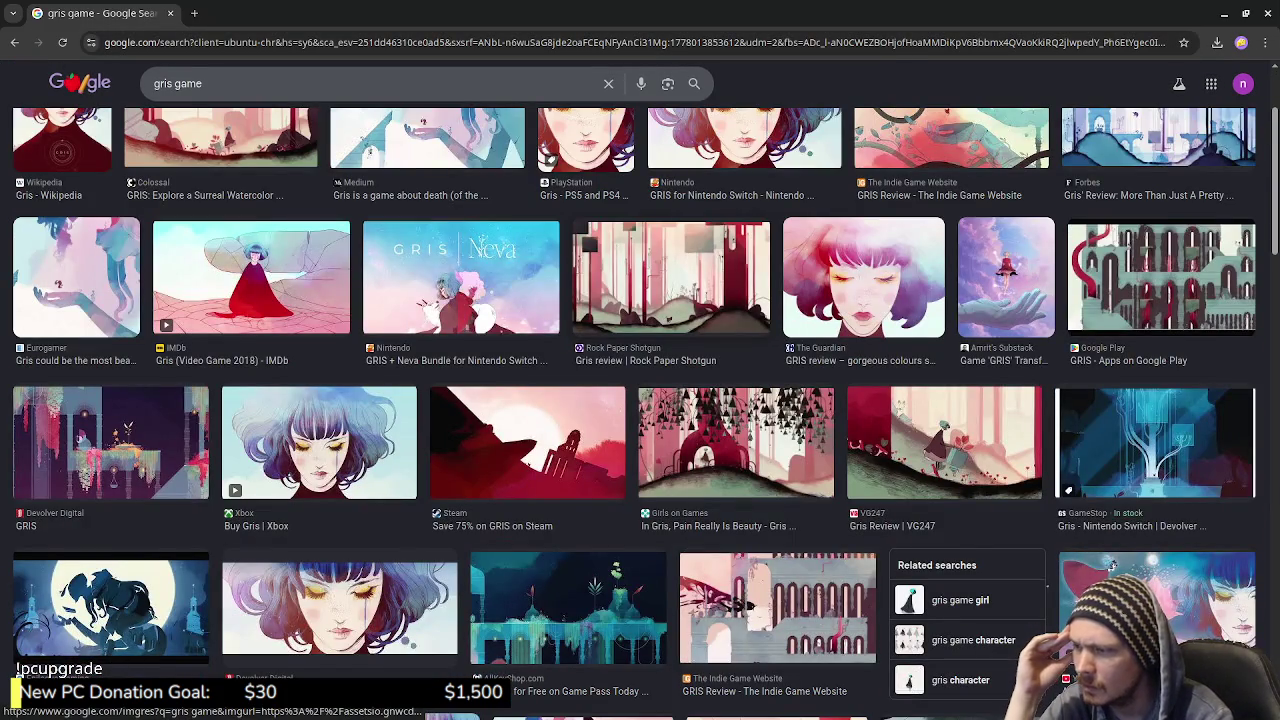
scroll(568, 290, "down", 3)
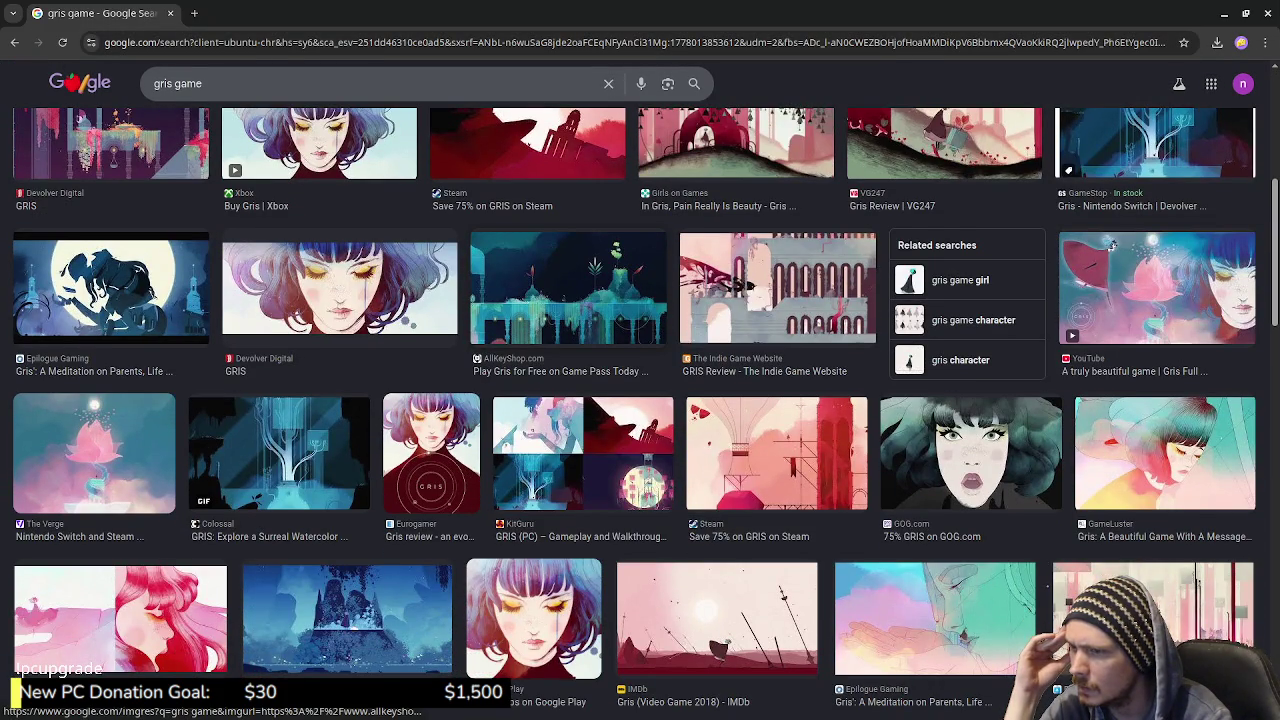
scroll(620, 294, "down", 1)
scroll(620, 294, "down", 2)
scroll(620, 294, "down", 3)
scroll(620, 294, "down", 3)
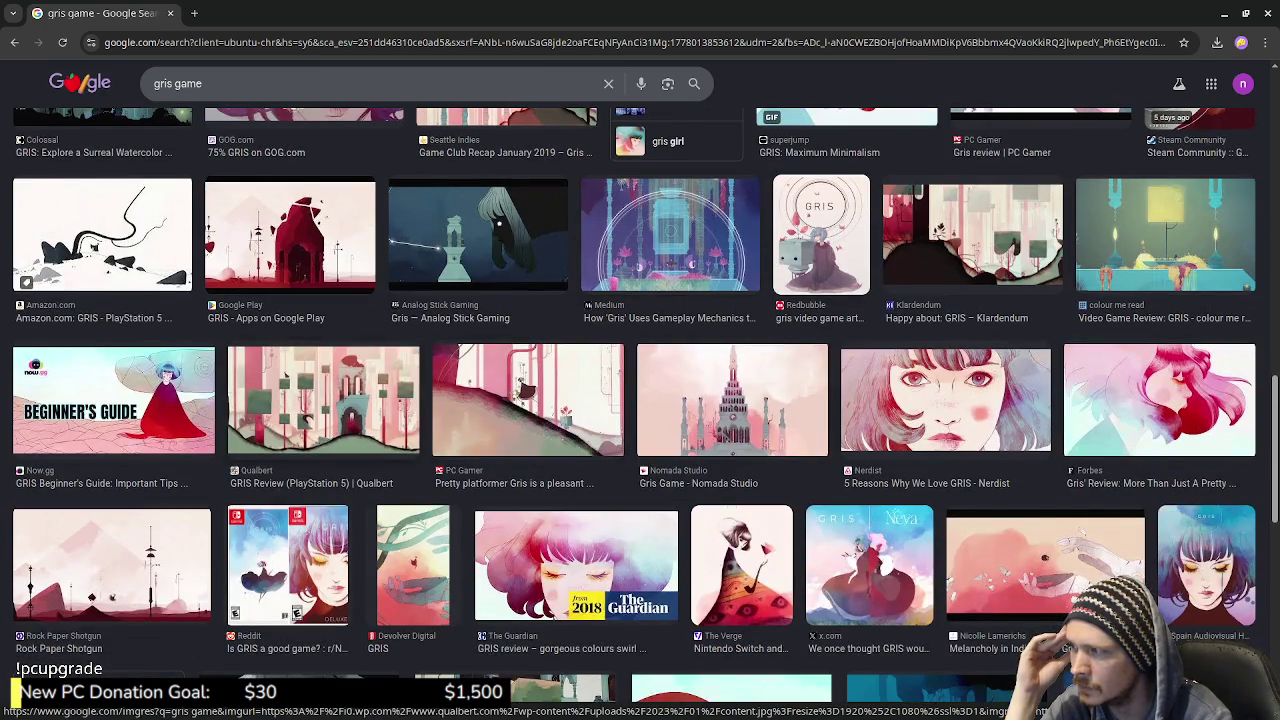
left_click(620, 280)
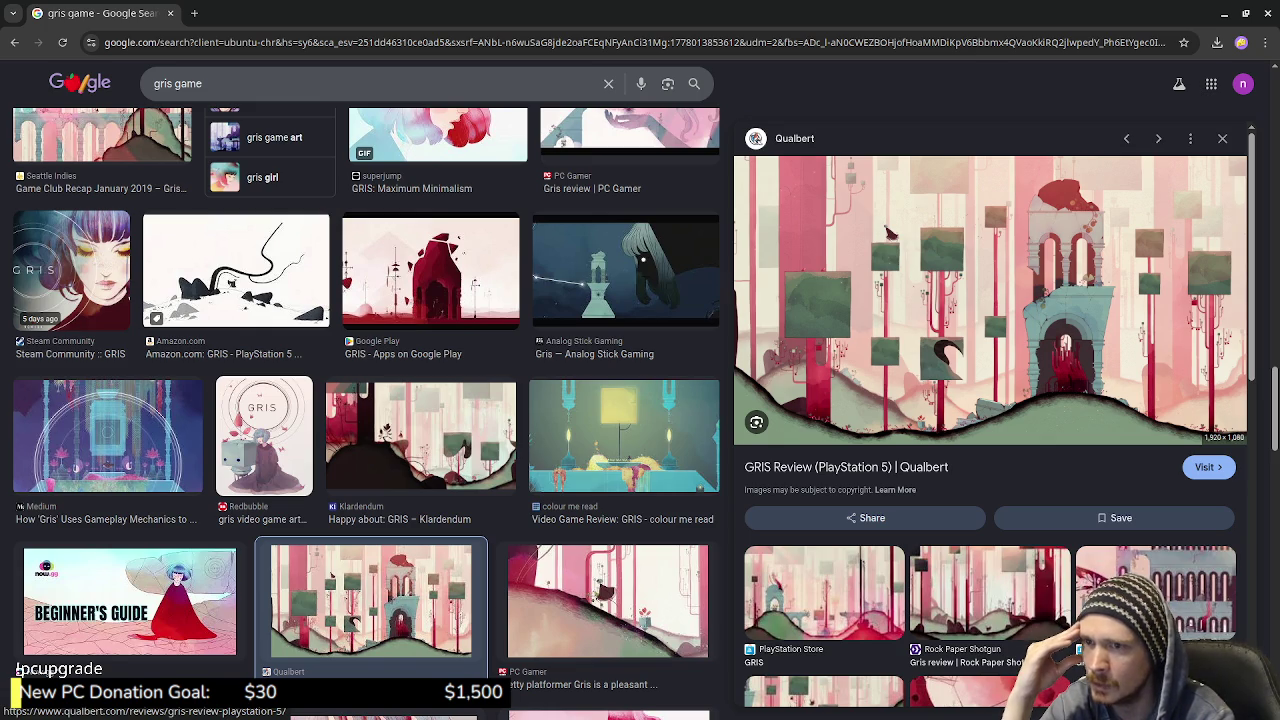
Scroll further down the results and preview the Overclockers Club gameplay screenshot
scroll(366, 450, "down", 3)
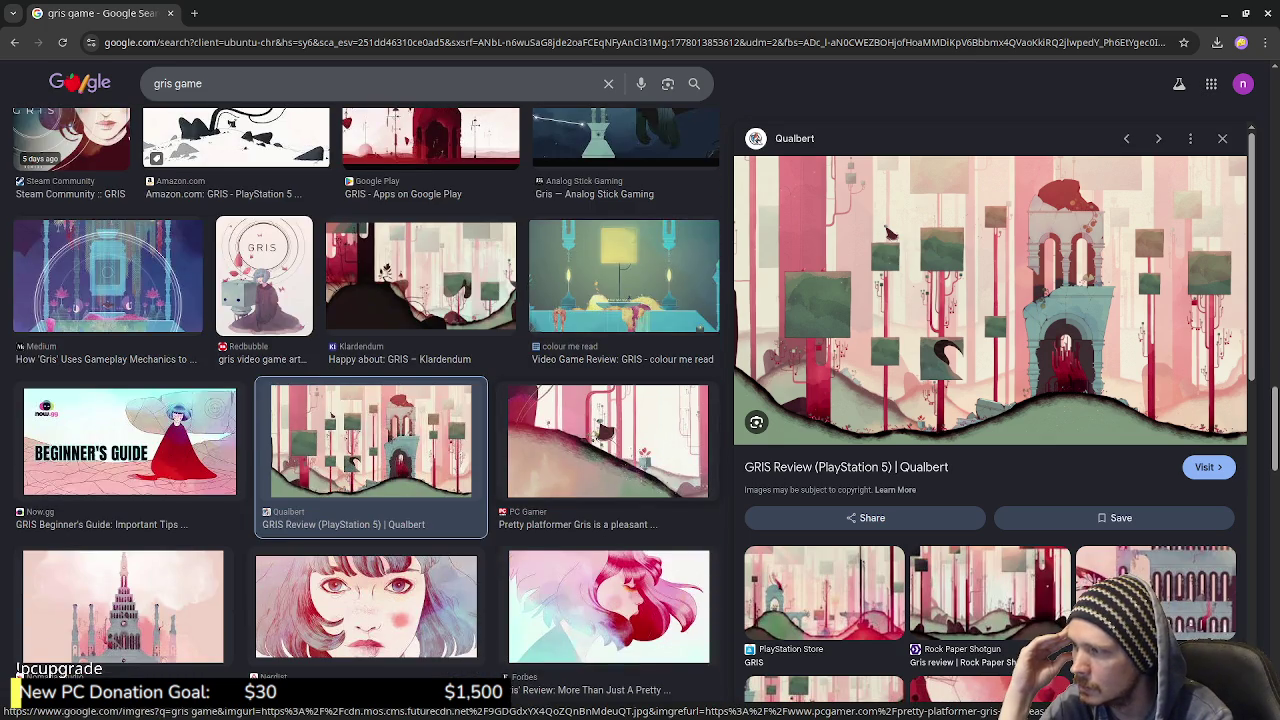
scroll(608, 450, "down", 3)
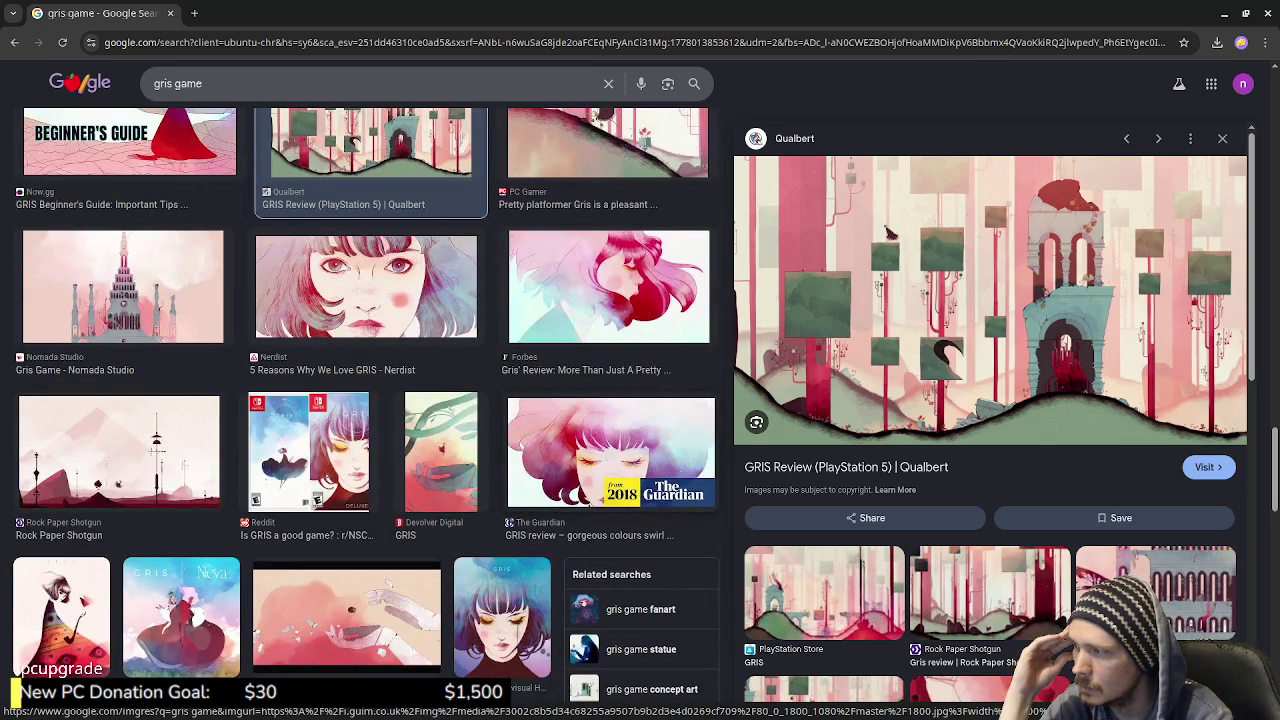
scroll(641, 409, "down", 3)
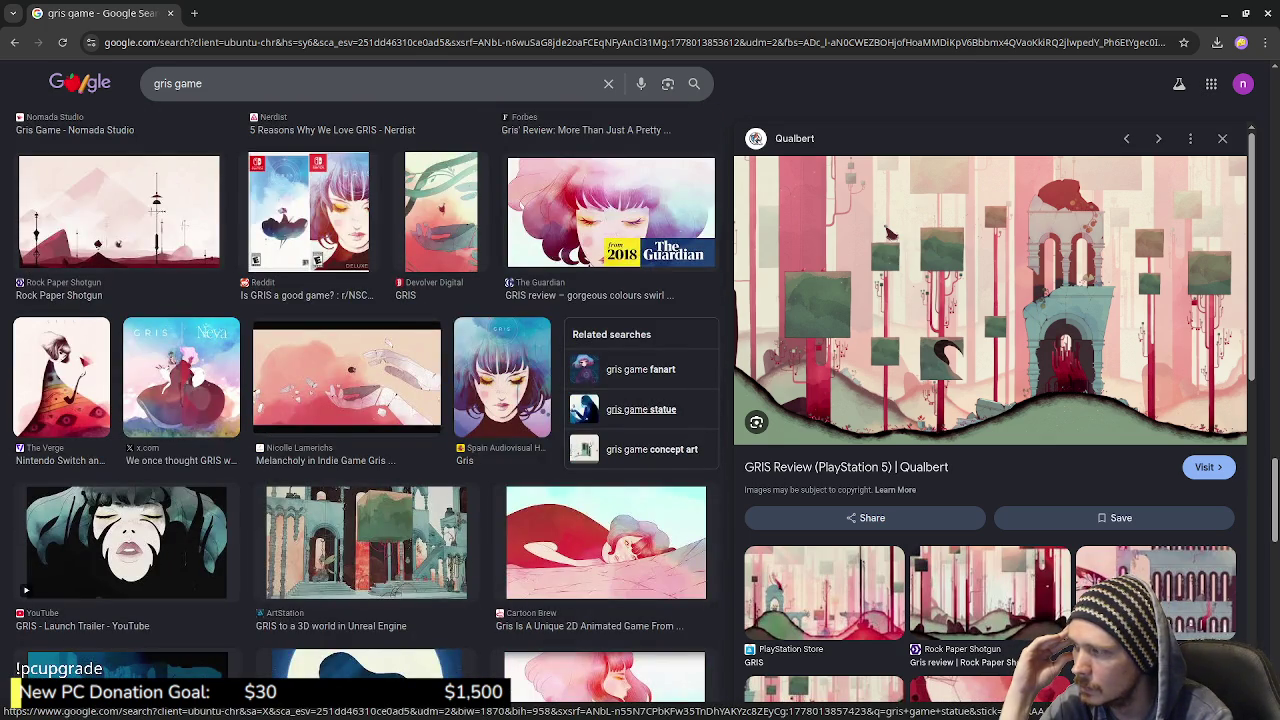
scroll(641, 409, "down", 3)
scroll(641, 409, "down", 3)
scroll(641, 409, "down", 3)
scroll(641, 409, "down", 3)
scroll(641, 409, "down", 3)
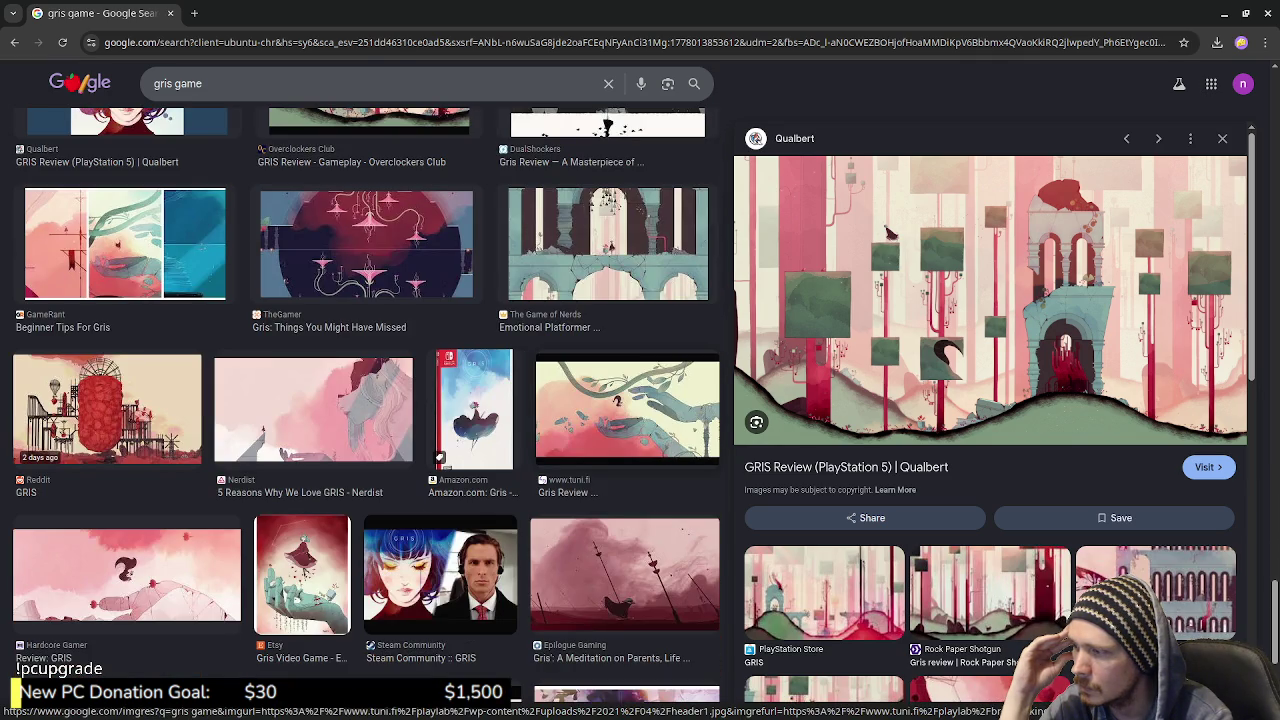
scroll(641, 409, "down", 2)
scroll(641, 409, "down", 2)
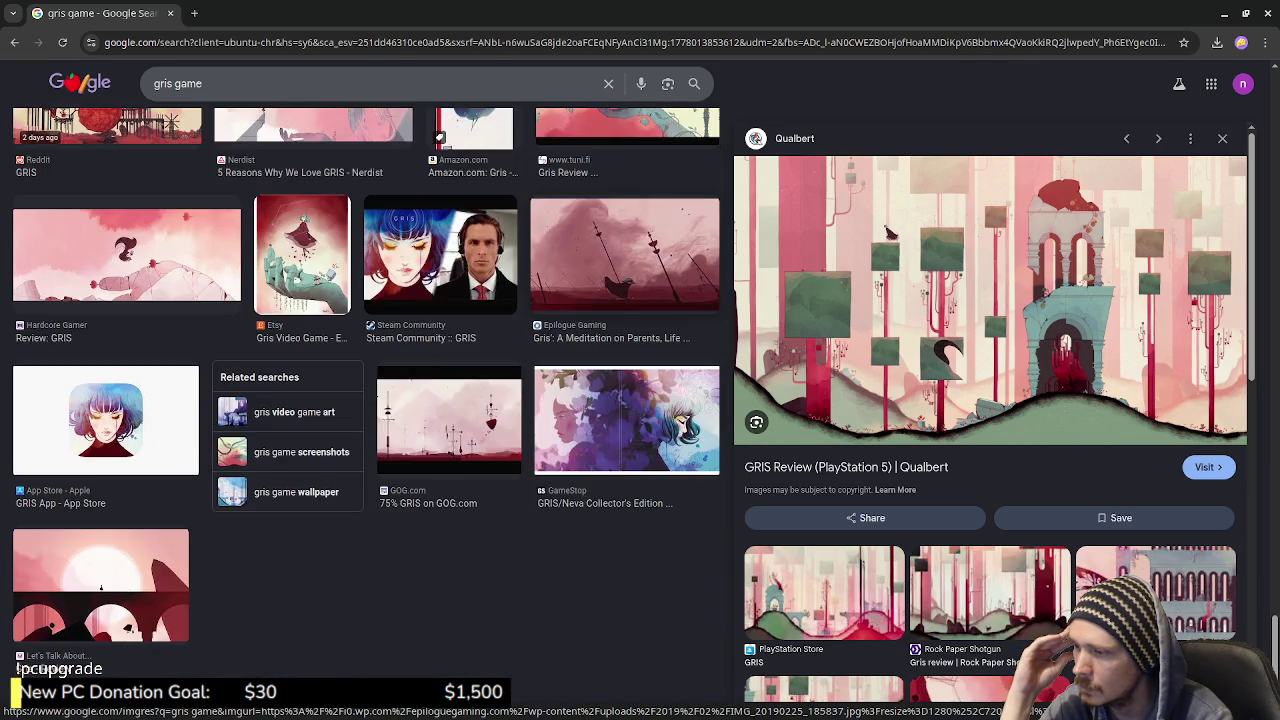
scroll(626, 220, "down", 1)
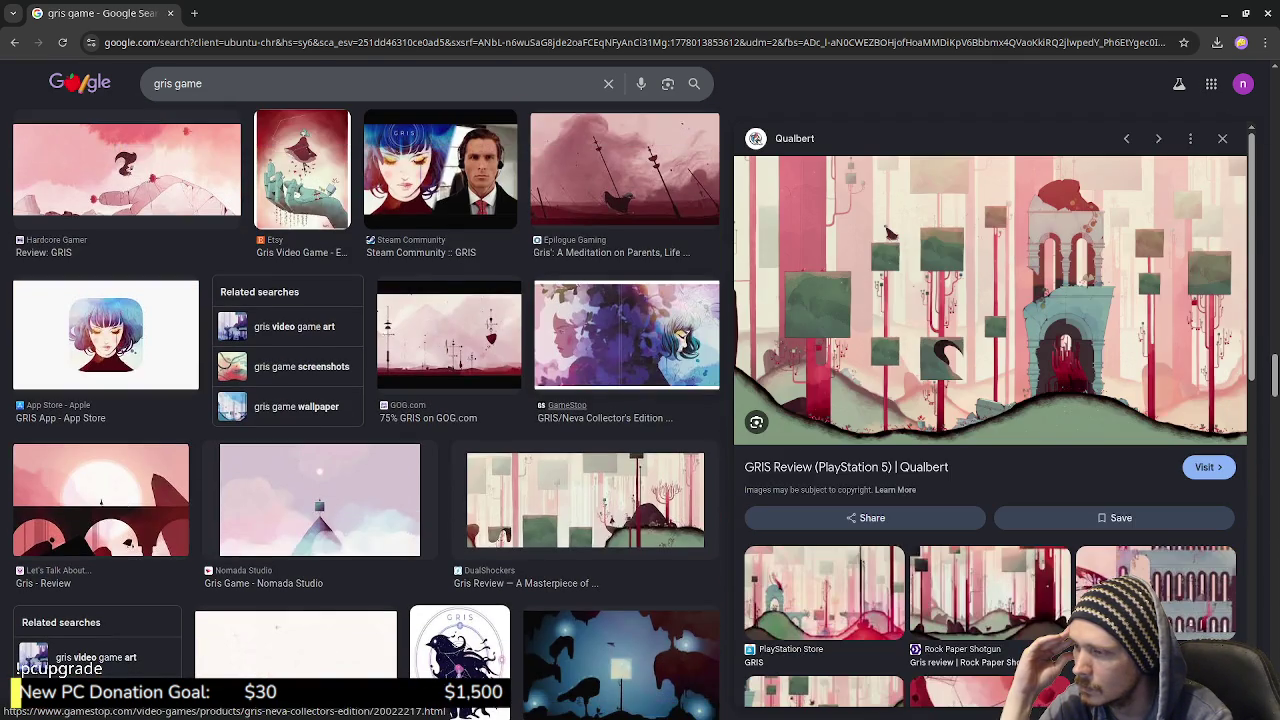
scroll(626, 220, "down", 2)
scroll(626, 220, "down", 3)
scroll(626, 220, "down", 2)
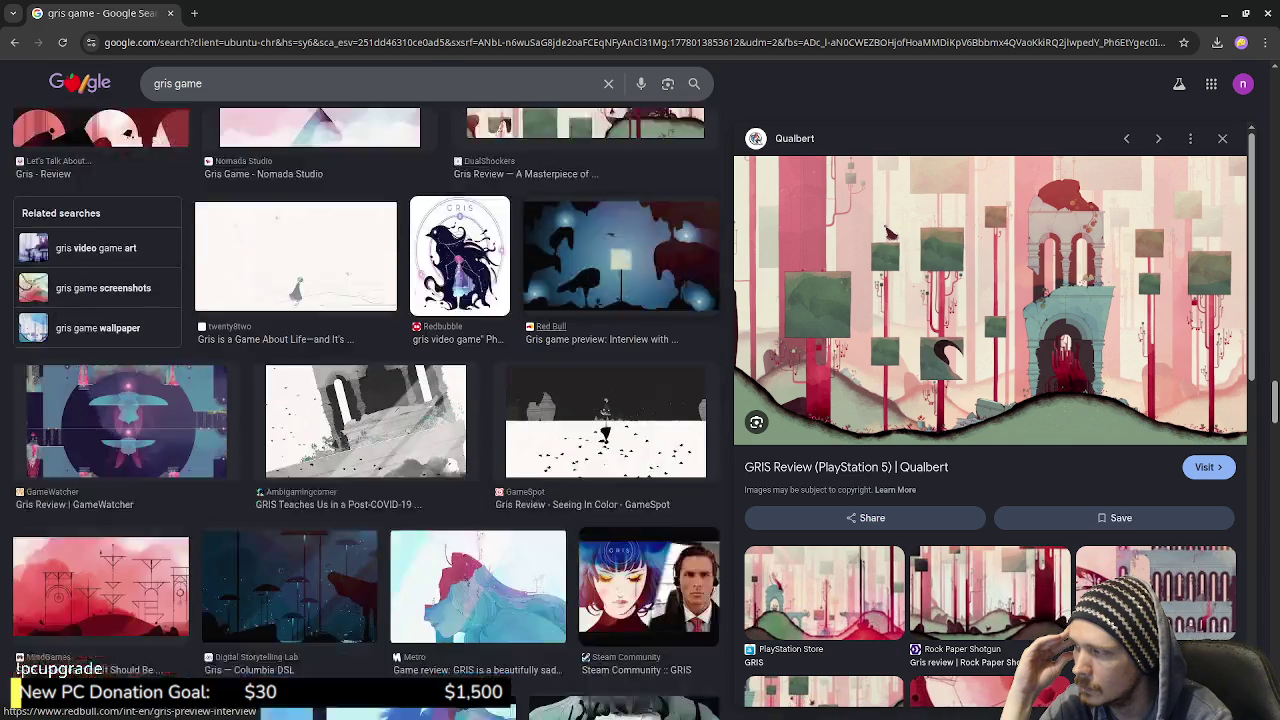
scroll(640, 400, "down", 2)
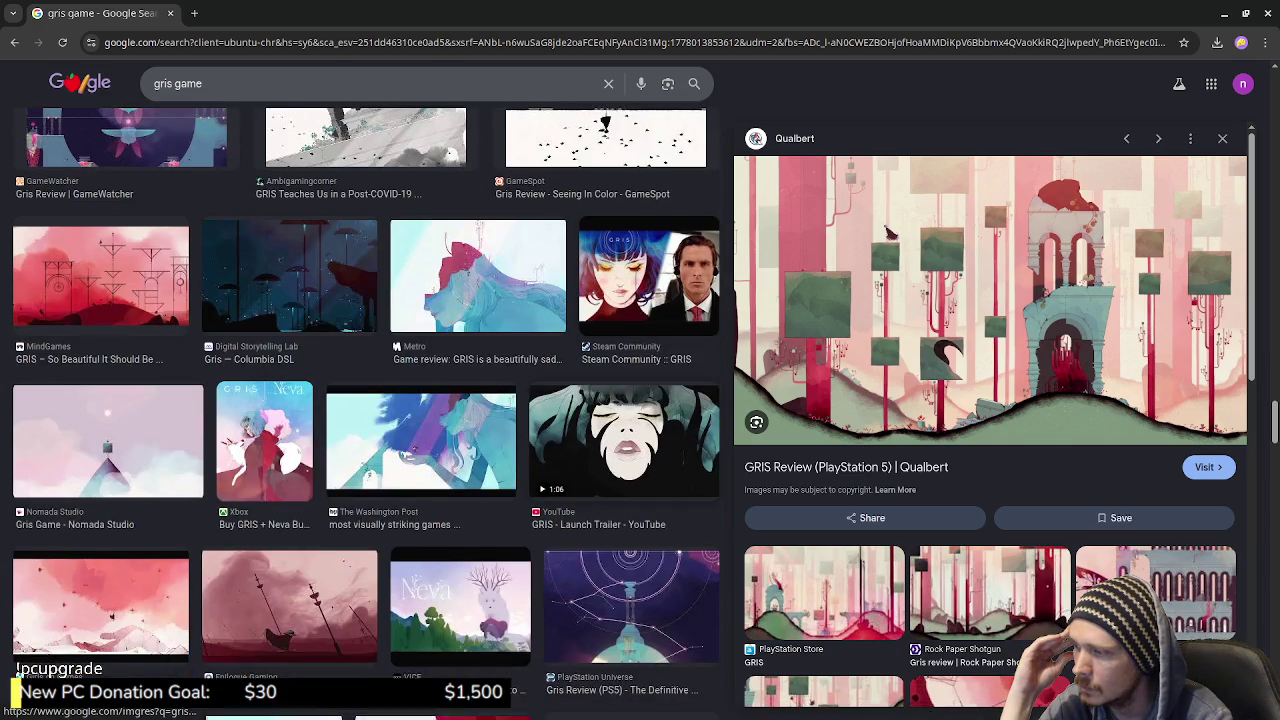
scroll(640, 400, "down", 1)
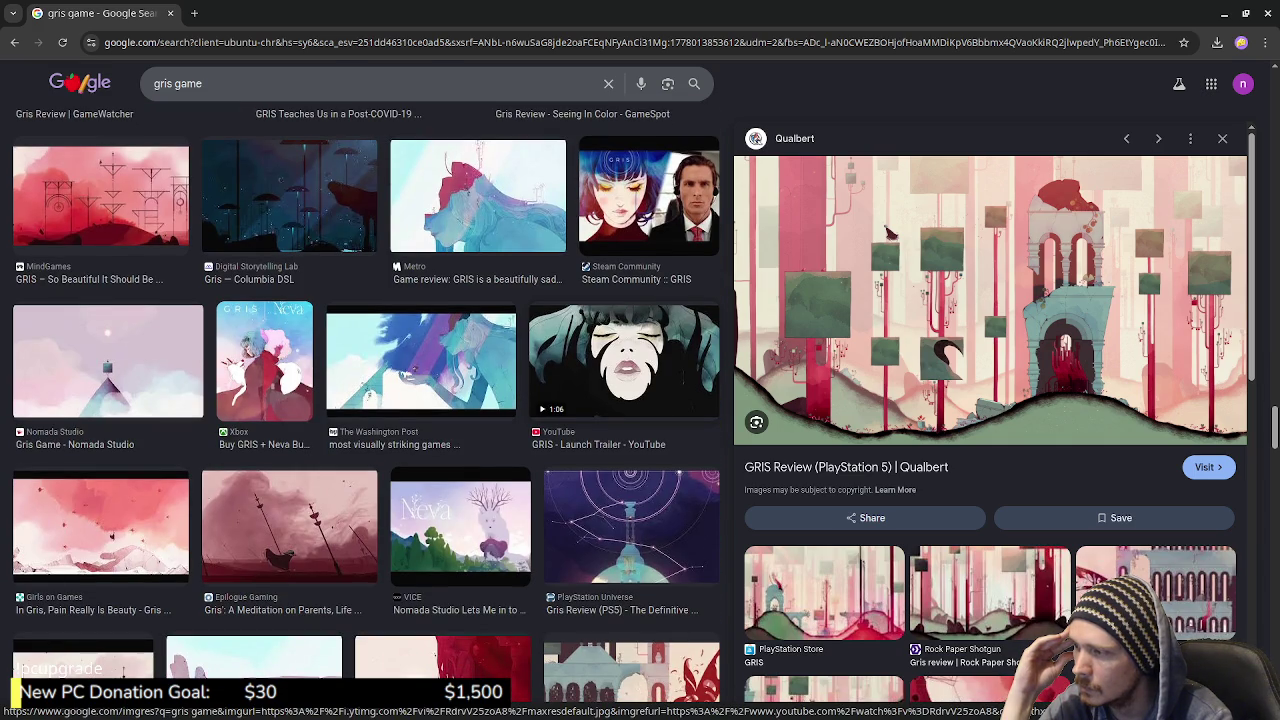
scroll(543, 425, "down", 2)
scroll(543, 425, "down", 2)
scroll(543, 425, "down", 1)
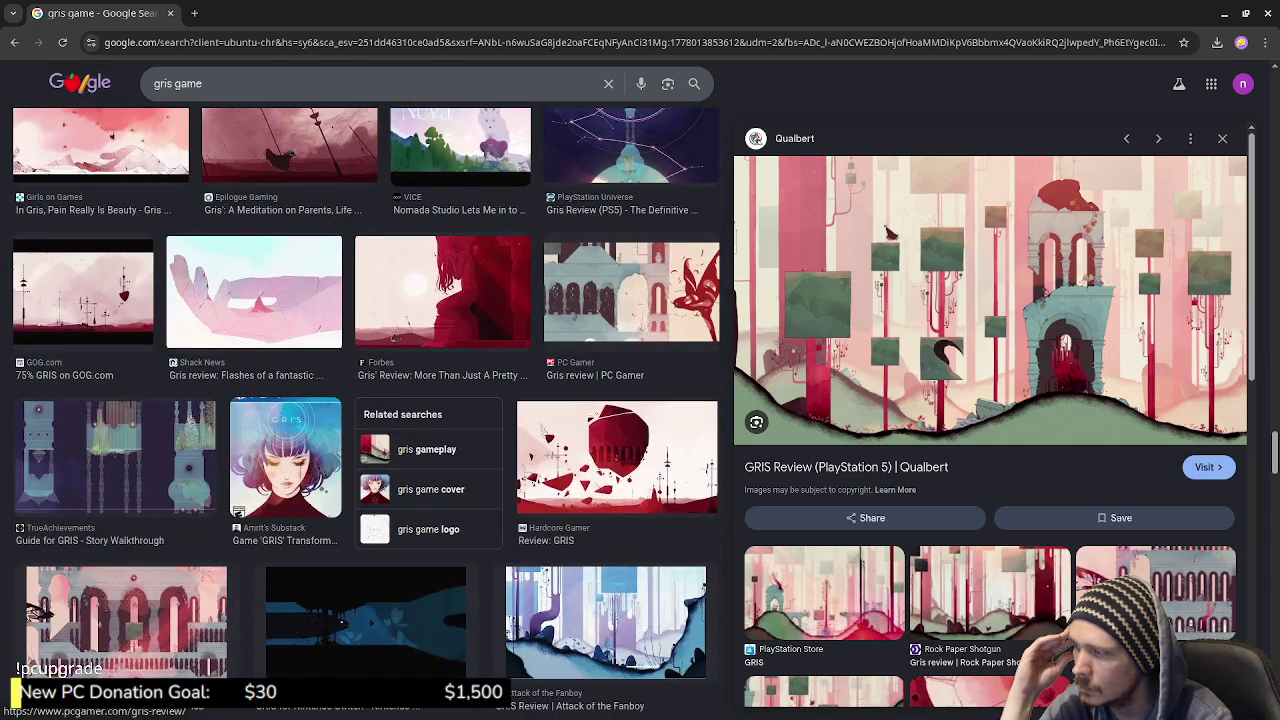
scroll(360, 400, "down", 2)
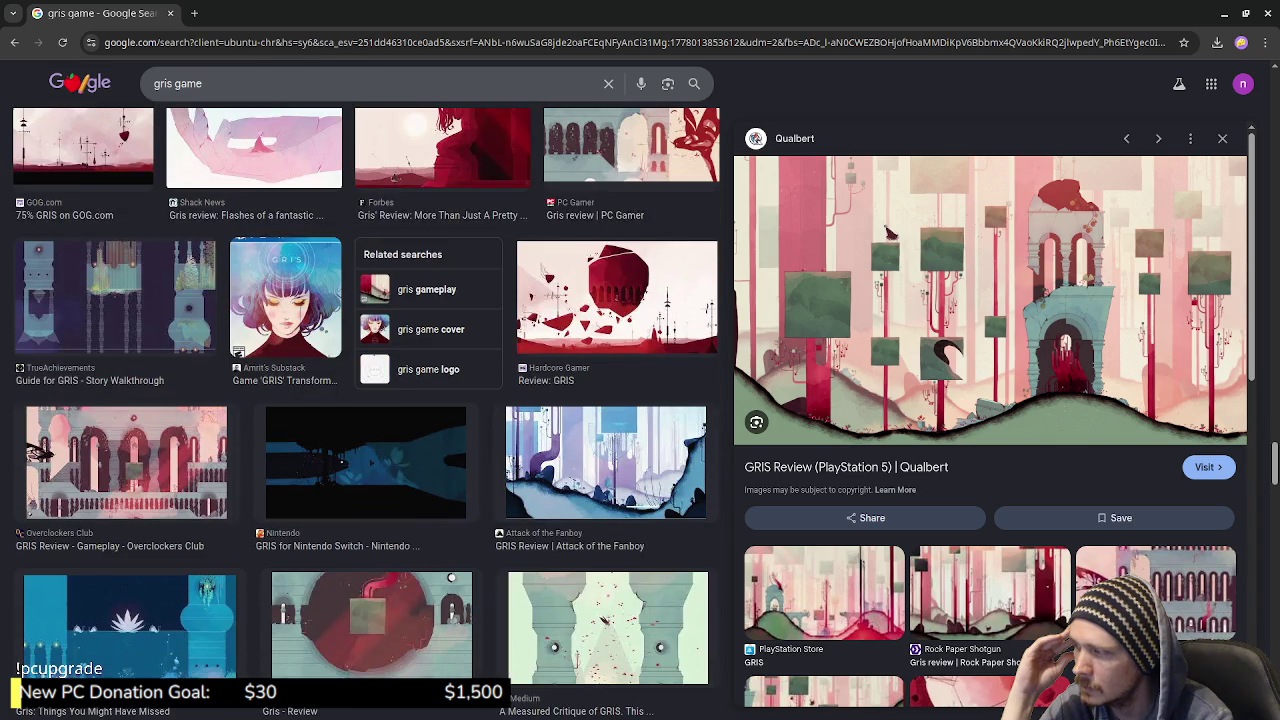
left_click(126, 462)
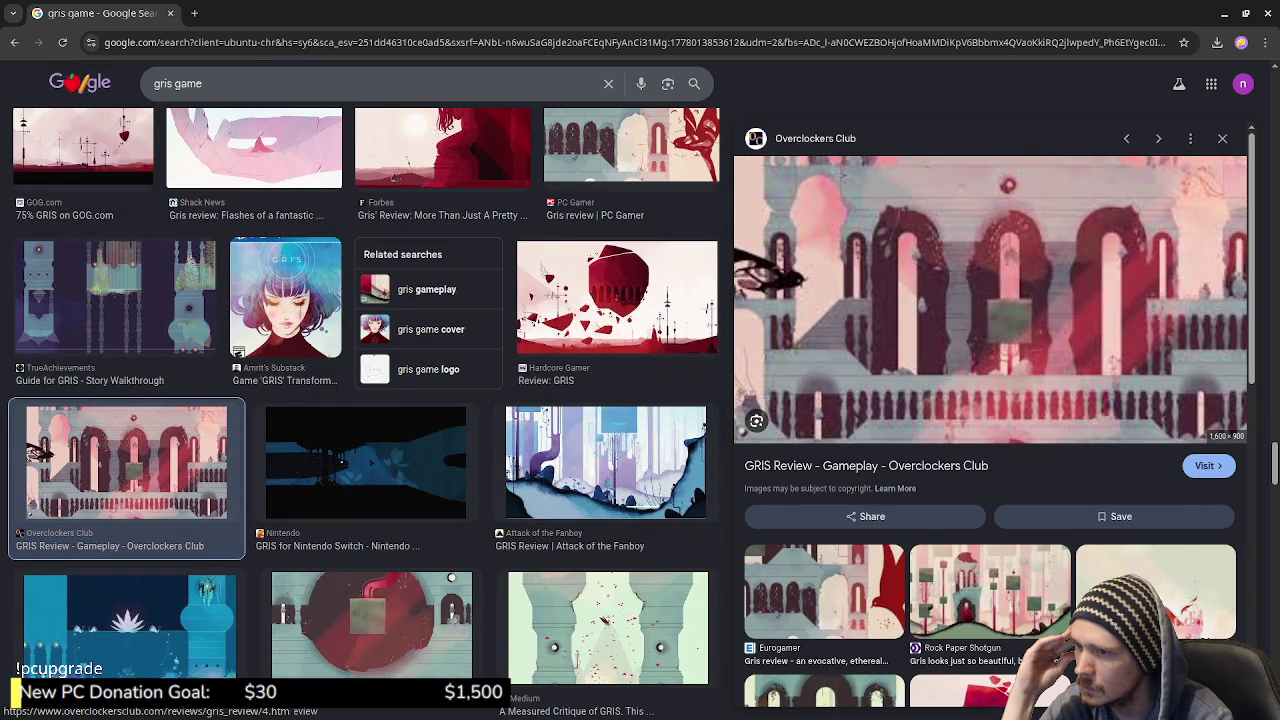
Preview the IGN Gris Review portrait, browse the remaining results, then return to Blender
scroll(360, 400, "down", 4)
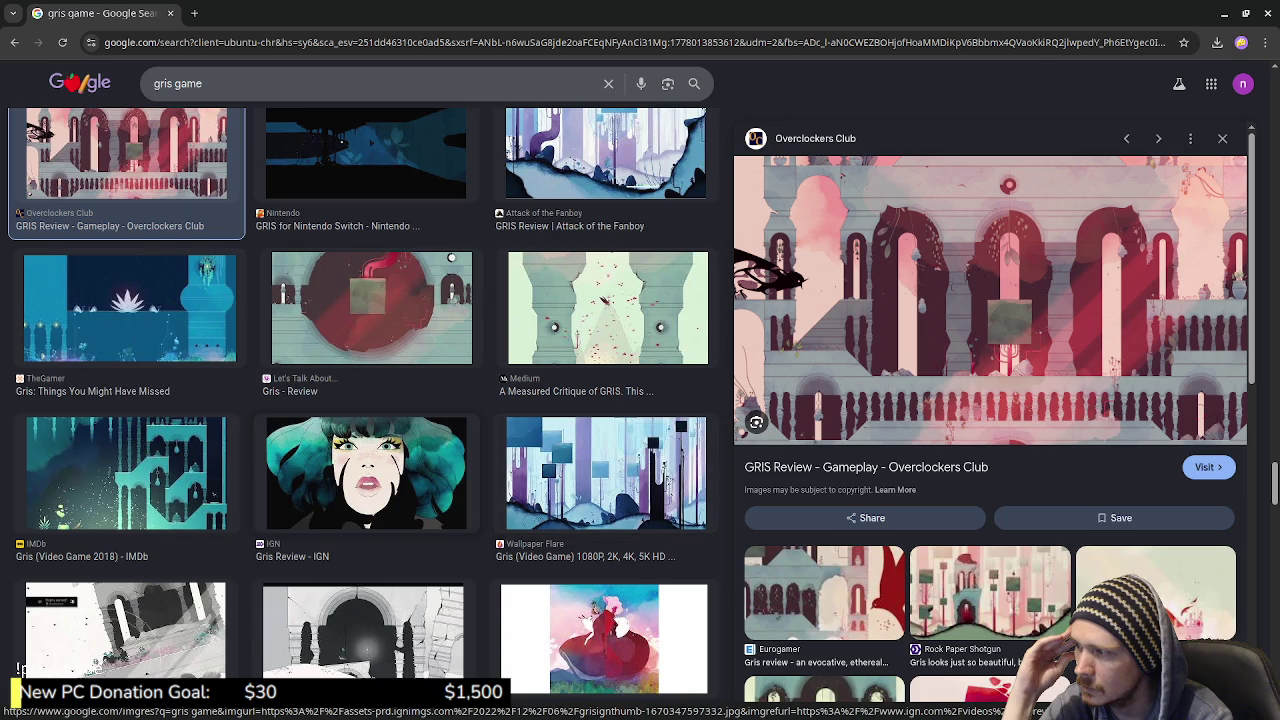
left_click(366, 472)
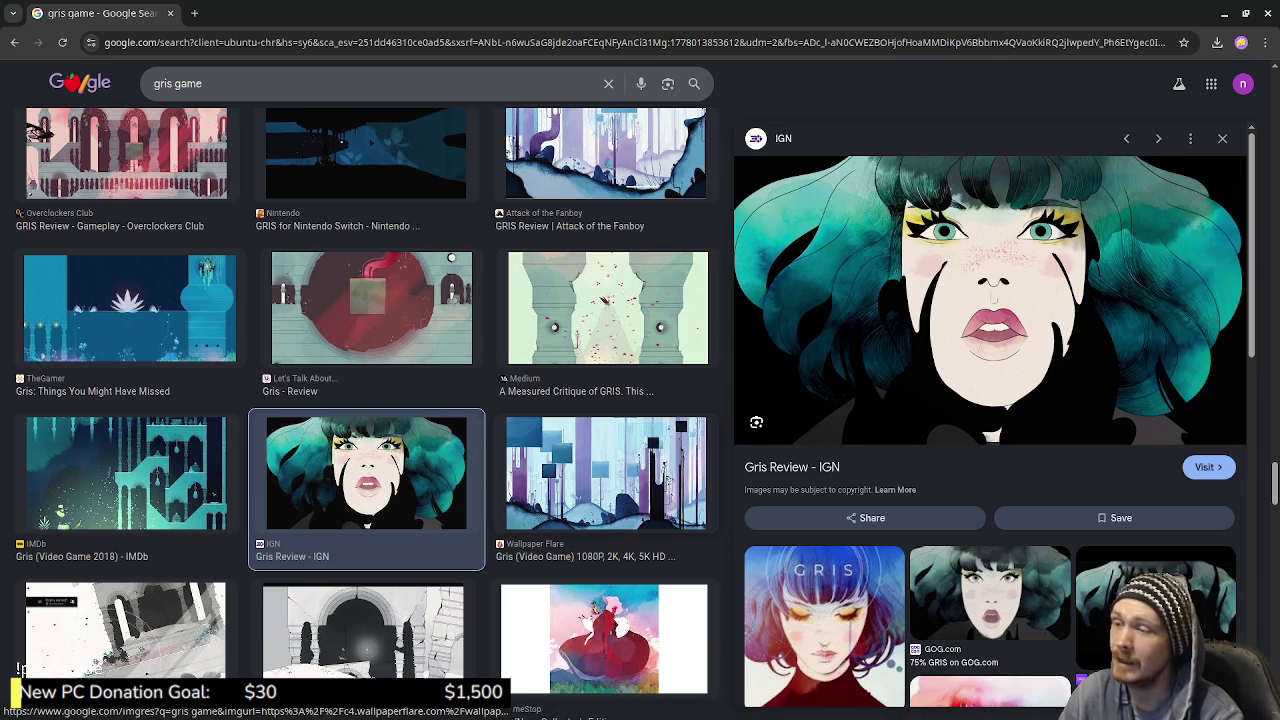
scroll(605, 470, "down", 2)
scroll(605, 568, "down", 2)
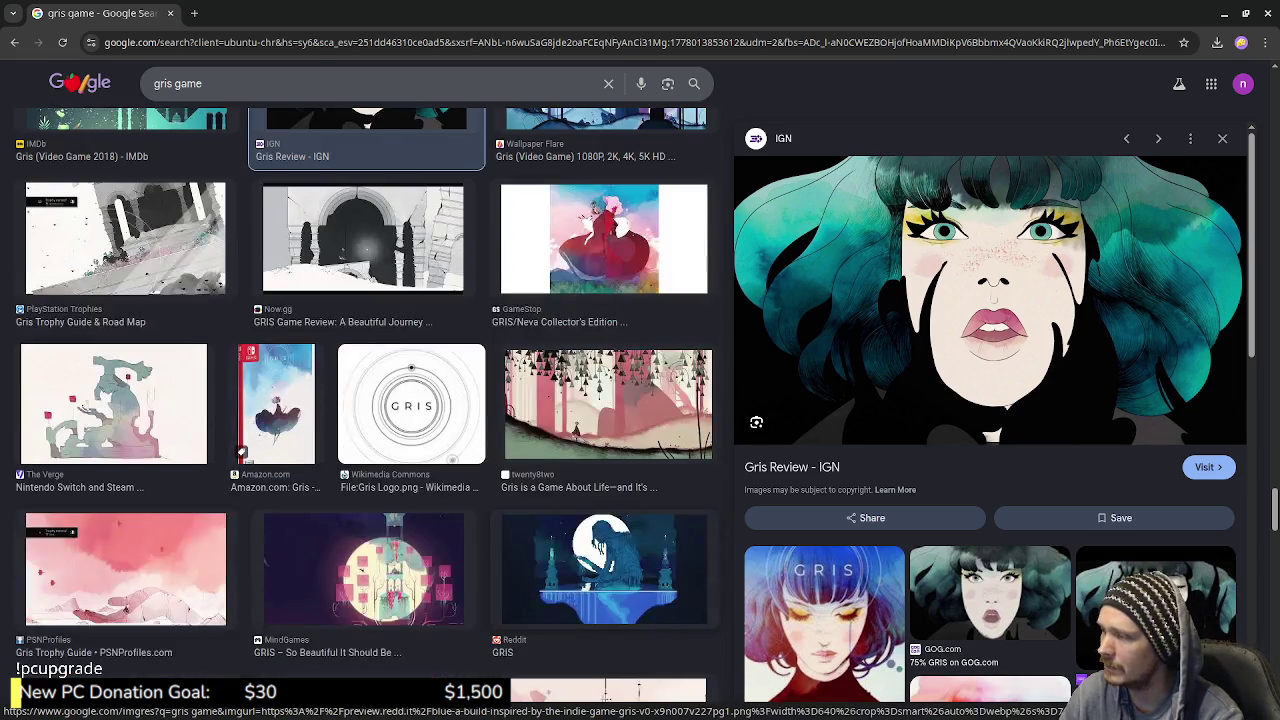
scroll(605, 570, "down", 2)
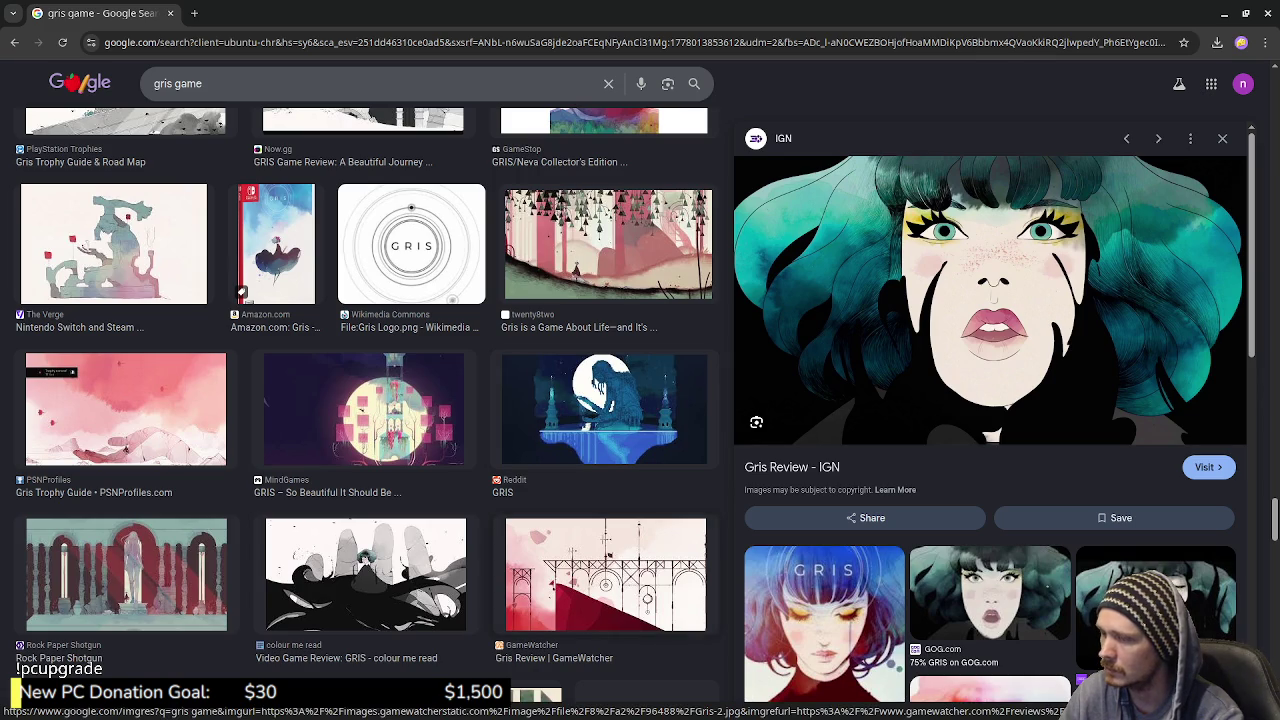
scroll(660, 580, "down", 4)
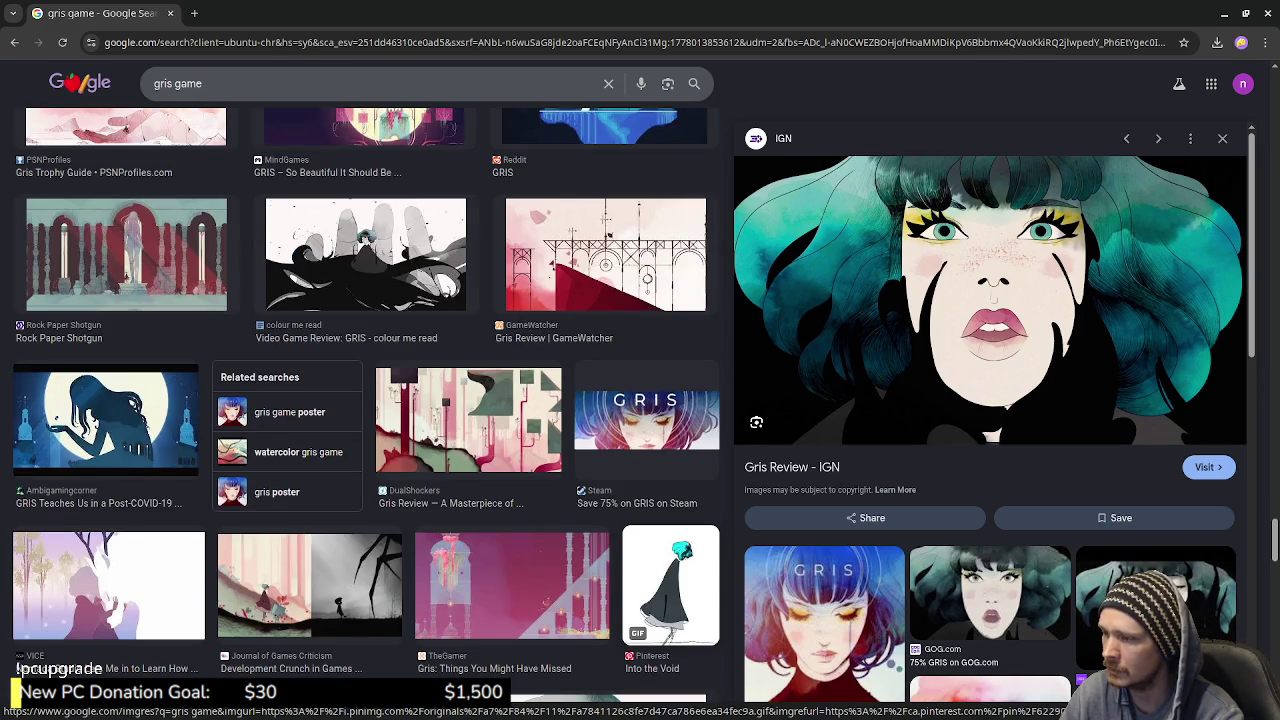
scroll(660, 560, "down", 1)
scroll(660, 560, "down", 3)
scroll(660, 560, "down", 2)
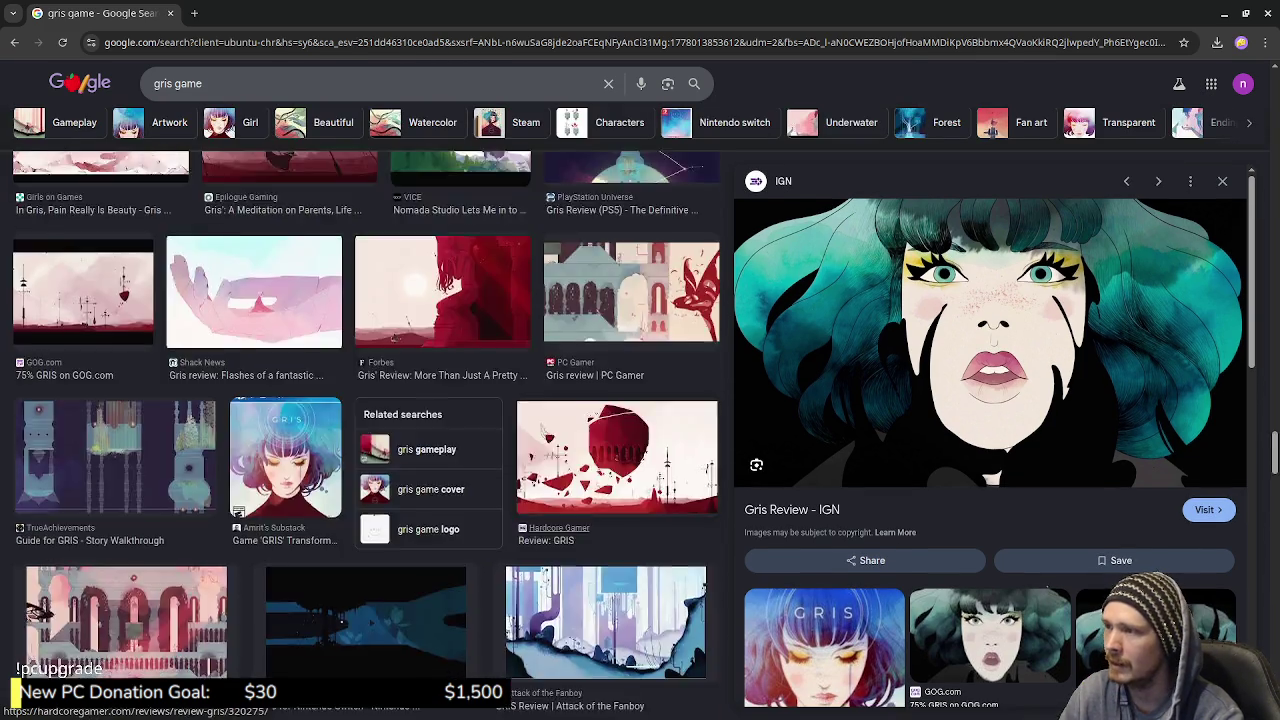
scroll(660, 560, "down", 2)
scroll(660, 560, "down", 2)
scroll(660, 560, "down", 2)
scroll(660, 560, "down", 2)
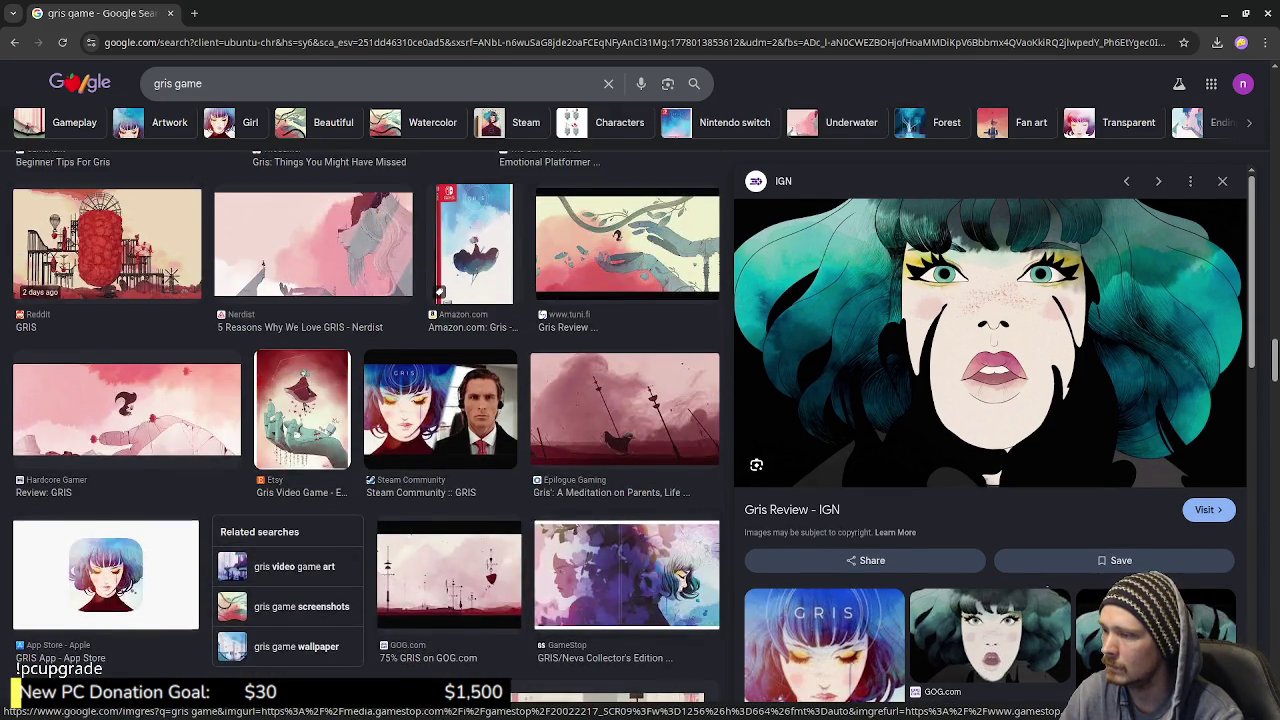
scroll(626, 575, "down", 3)
scroll(626, 575, "up", 3)
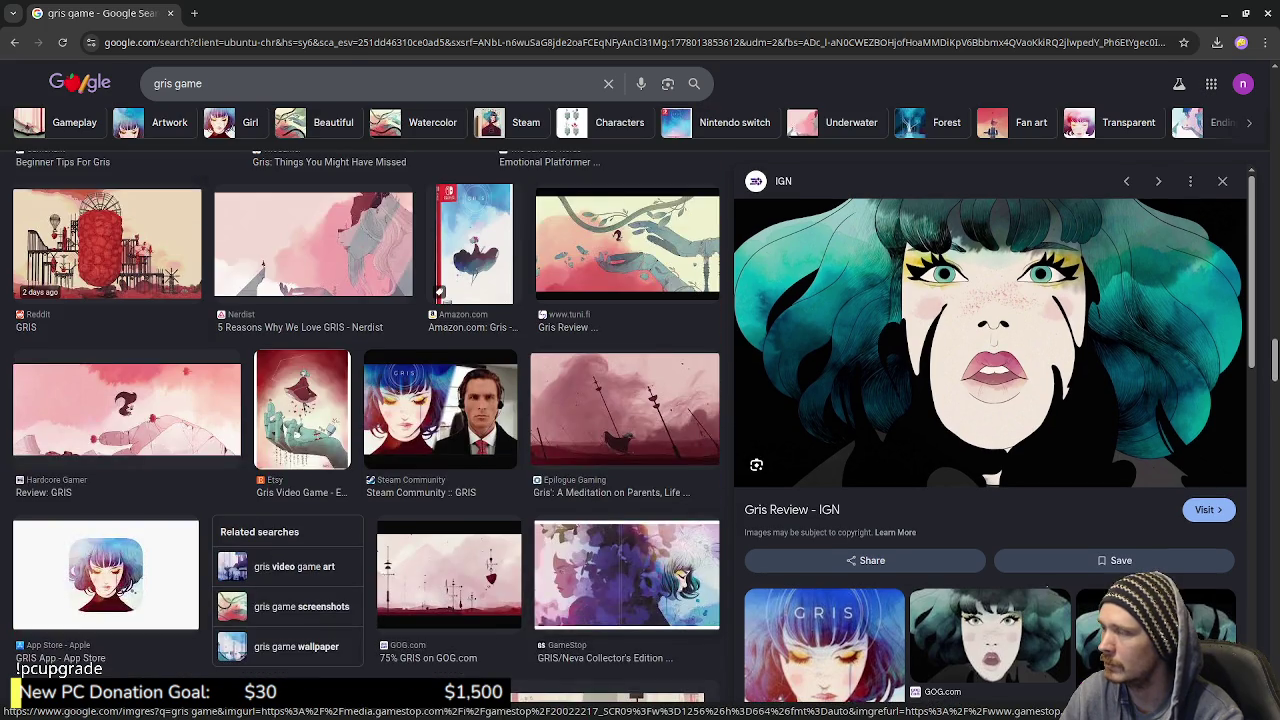
scroll(626, 575, "up", 1)
scroll(626, 575, "up", 1)
scroll(626, 575, "up", 3)
scroll(626, 575, "down", 3)
scroll(626, 575, "down", 3)
scroll(626, 575, "down", 3)
scroll(626, 575, "down", 3)
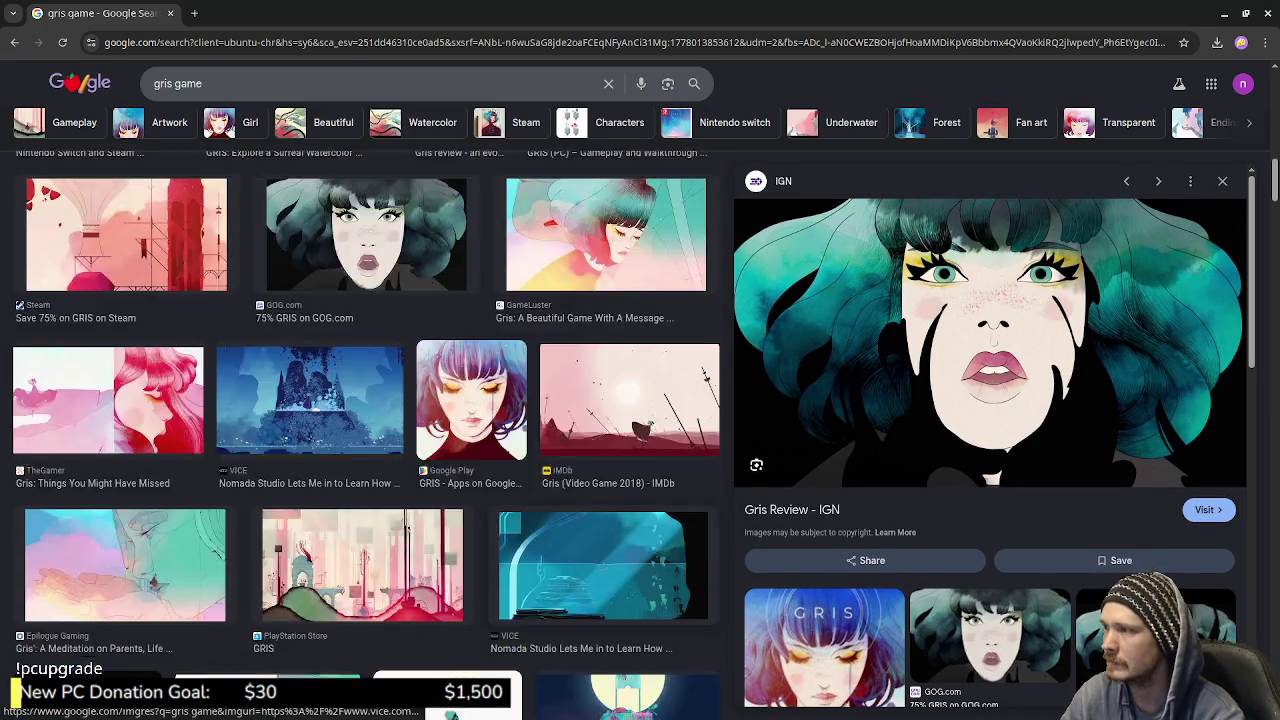
scroll(626, 575, "down", 3)
key("alt+Tab")
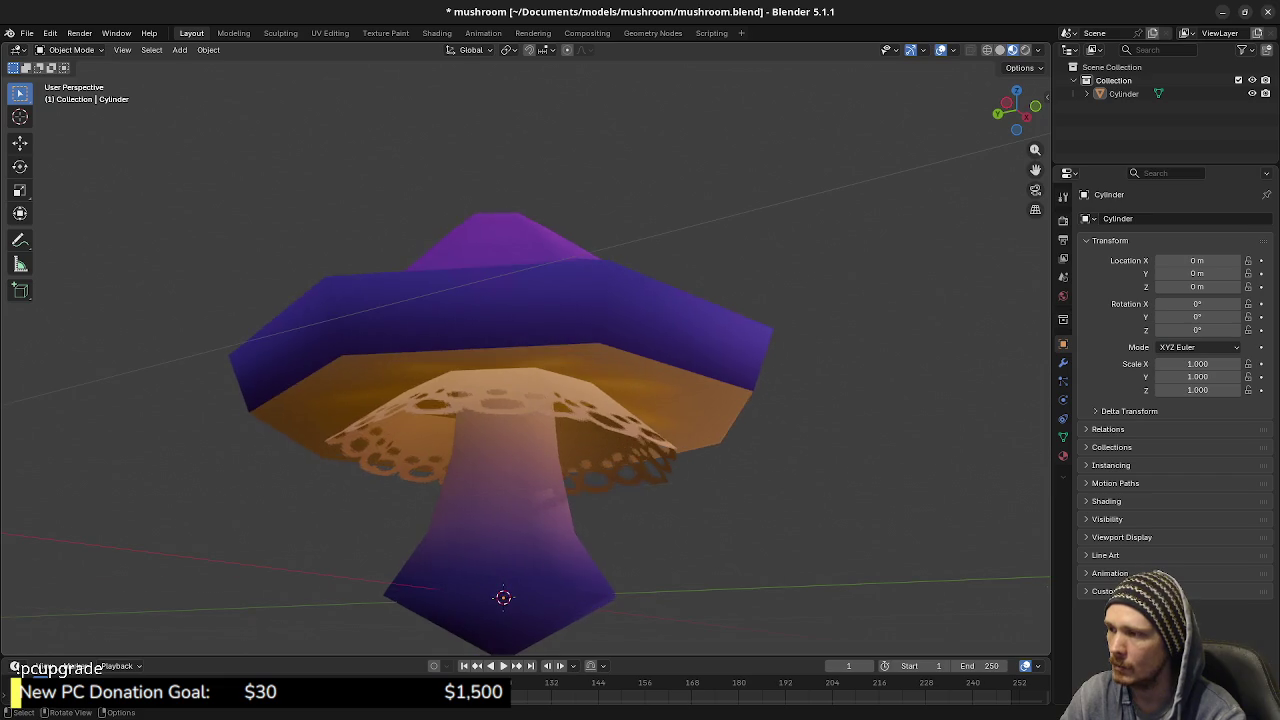
In Edit Mode, select the linked gill faces and scale them inward without changing height
key("Tab")
key("alt+a")
key("l")
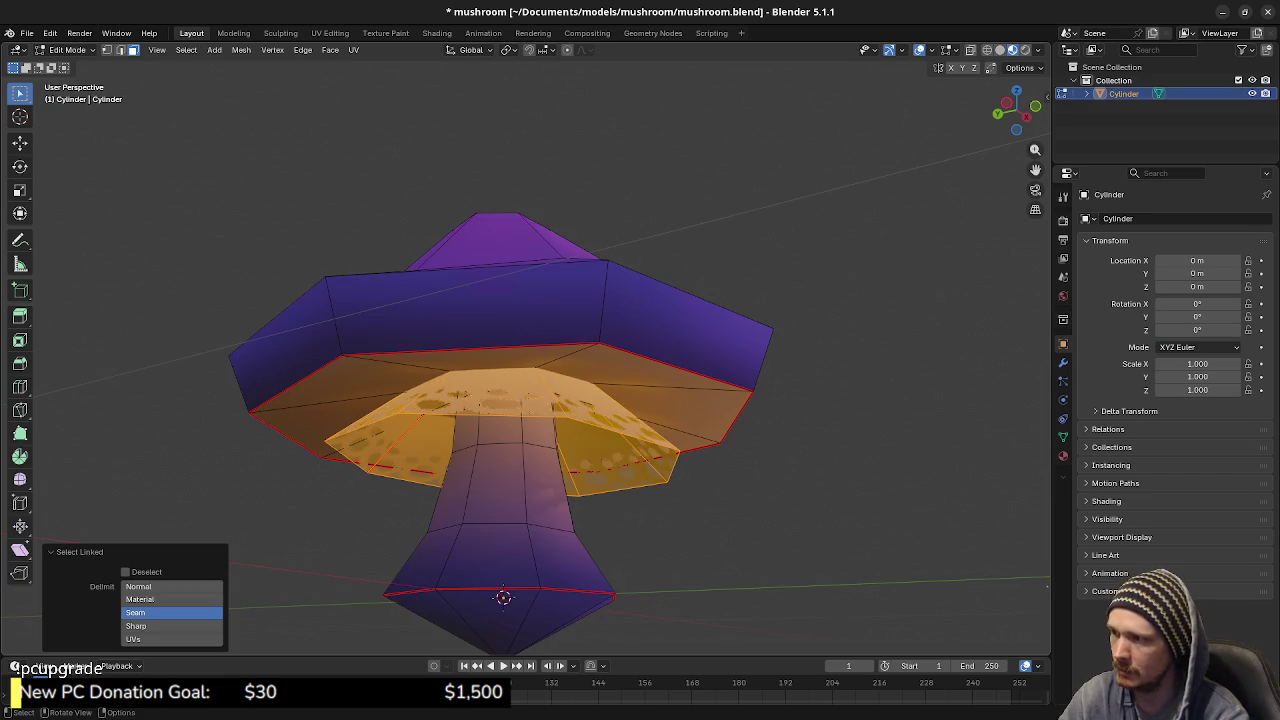
key("s")
key("shift+z")
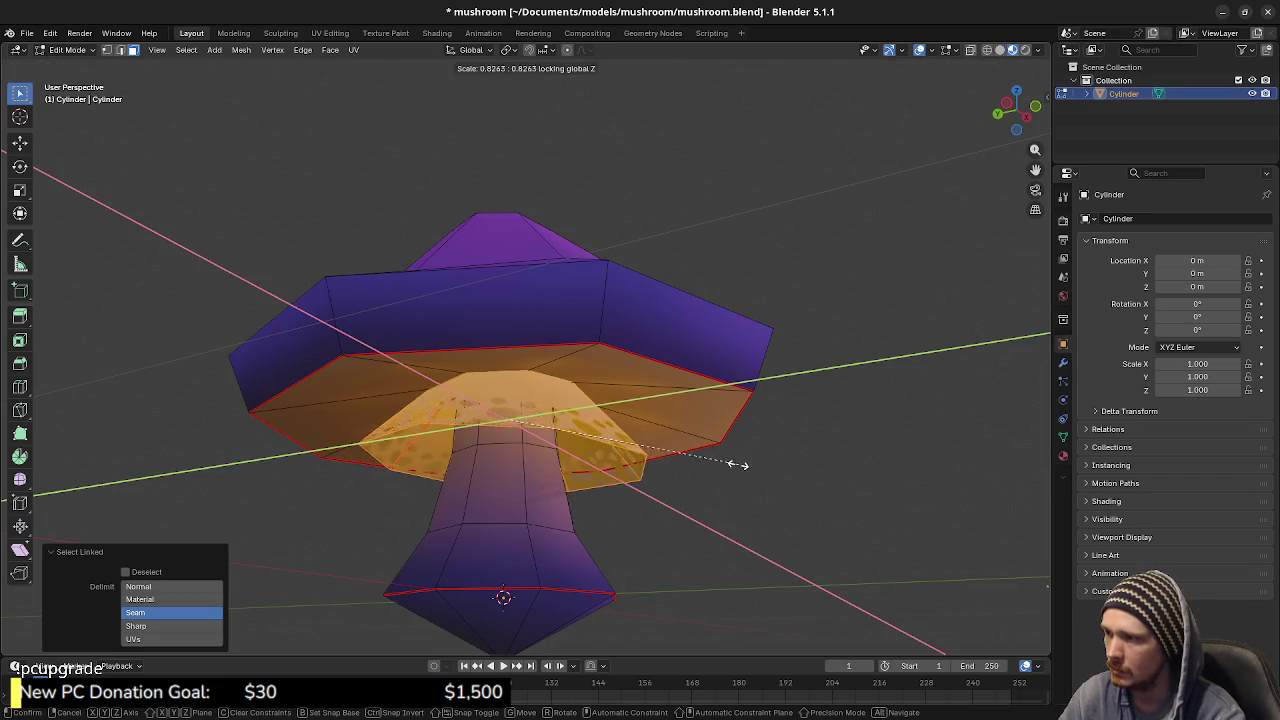
left_click(730, 468)
Switch to an orthographic front view tilted under the cap, exit Edit Mode, and orbit
key("KP_5")
key("KP_1")
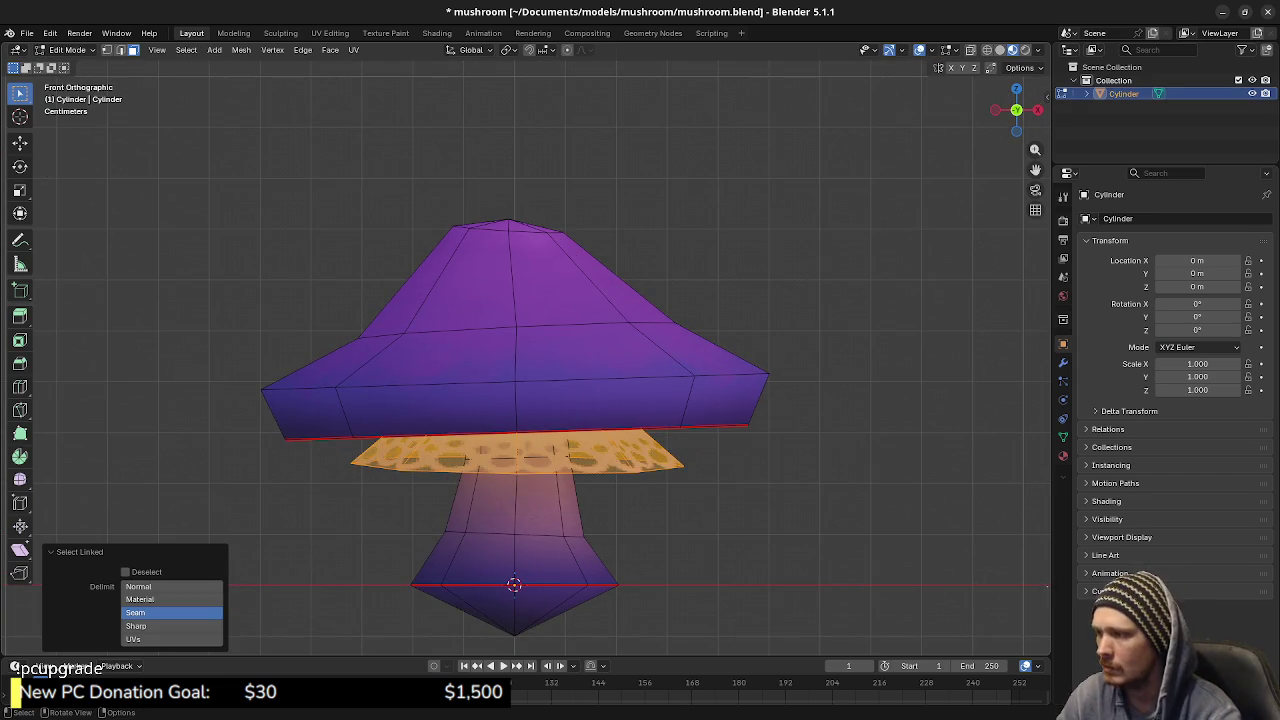
key("KP_8")
key("KP_8")
key("KP_4")
key("Tab")
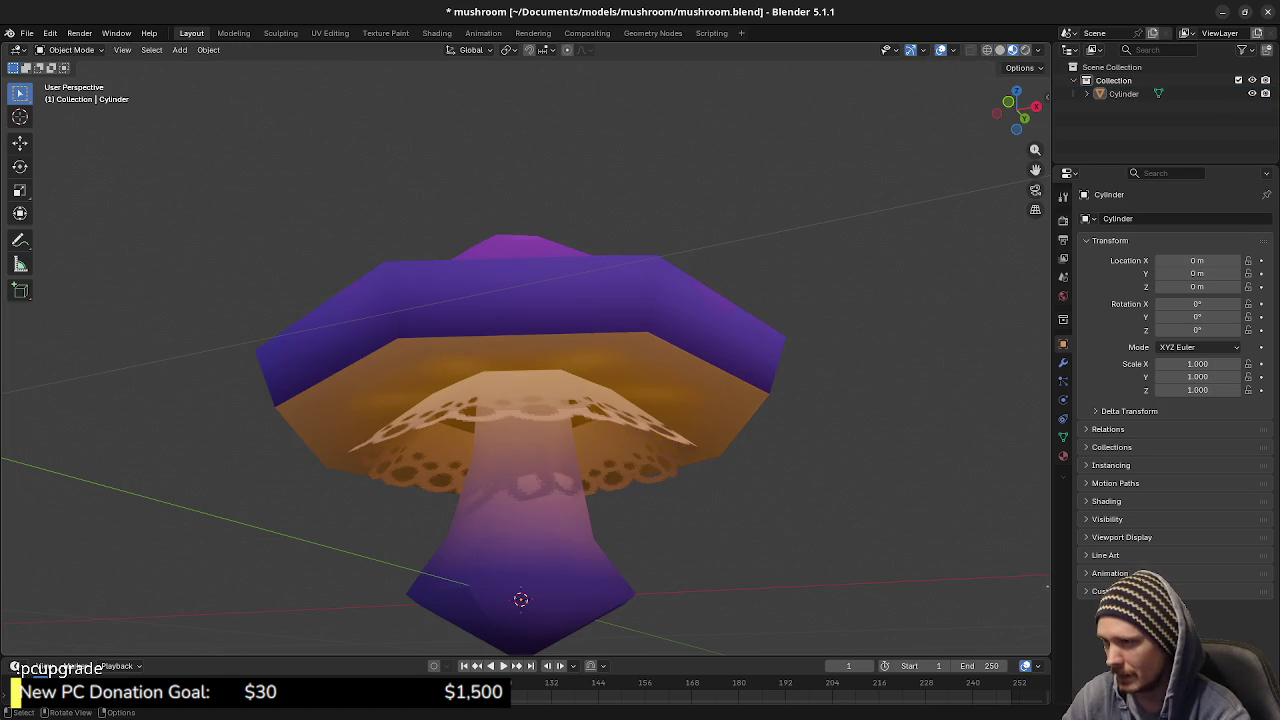
mouse_move(525, 400)
left_mouse_down()
mouse_move(560, 380)
mouse_move(560, 430)
mouse_move(560, 390)
left_mouse_up()
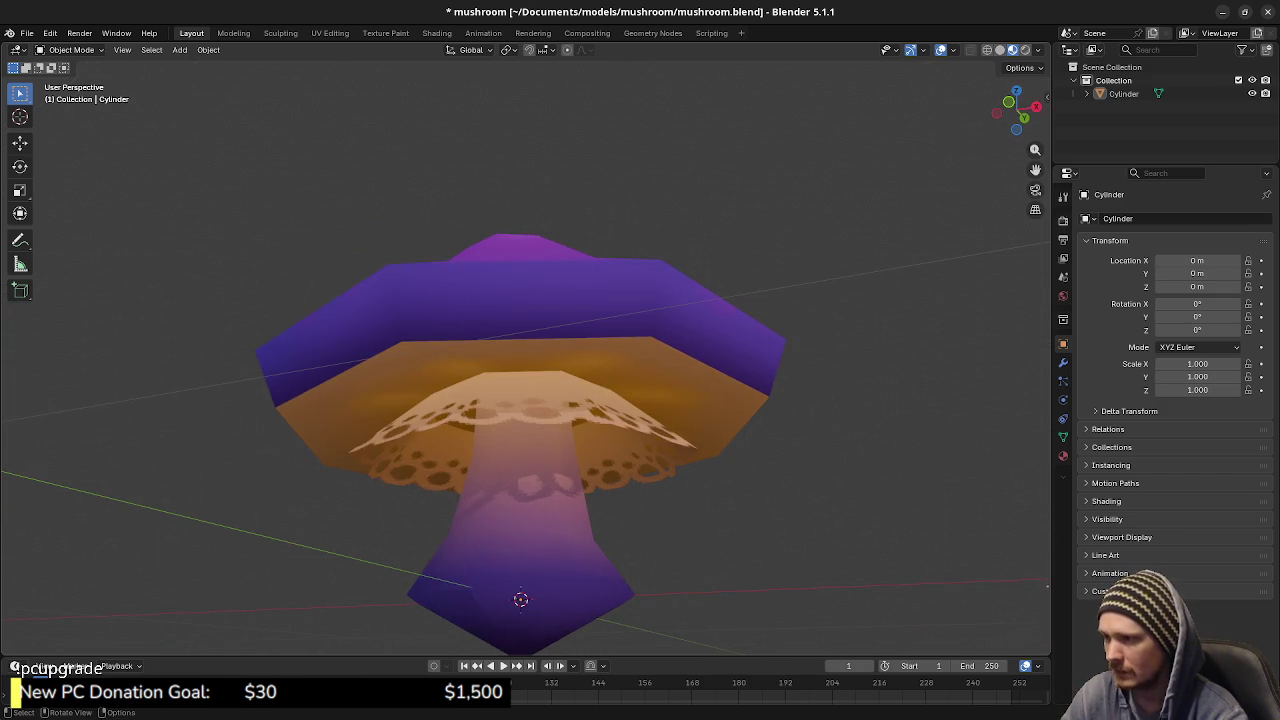
Select the linked gill faces in Edit Mode and shrink the ring, excluding Z
key("a")
key("Tab")
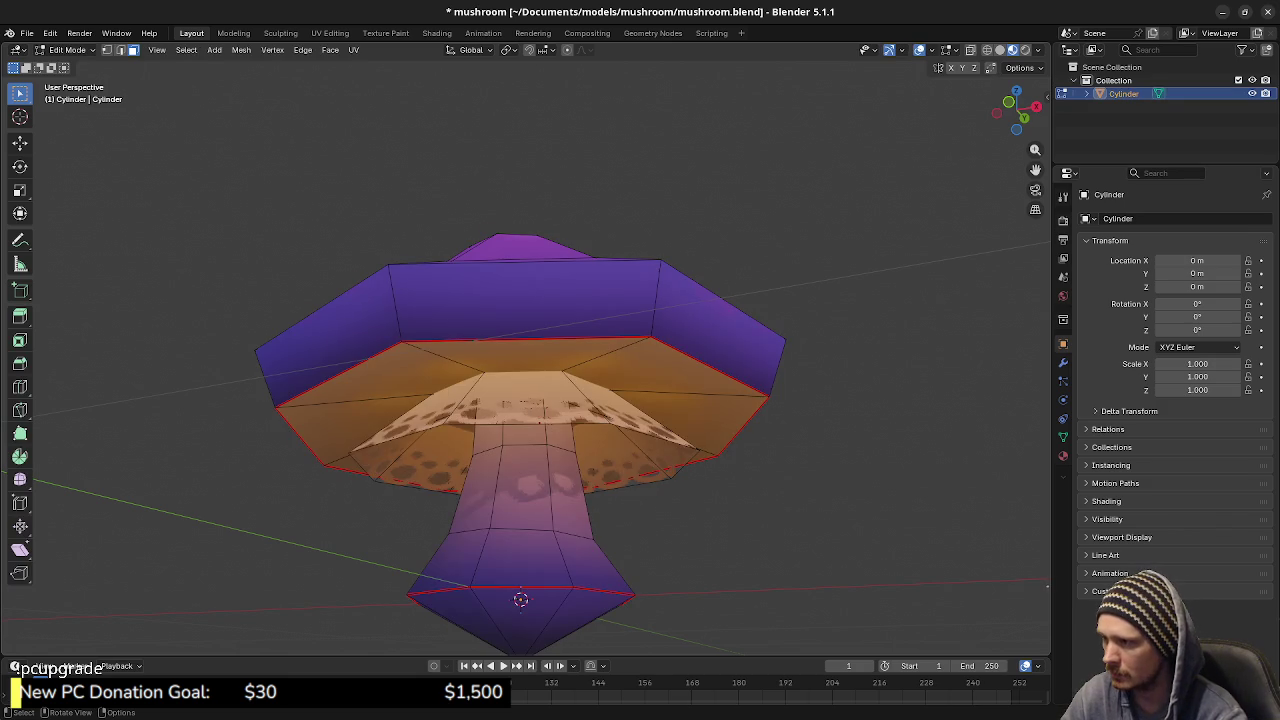
key("l")
left_click_drag(760, 440, 825, 474)
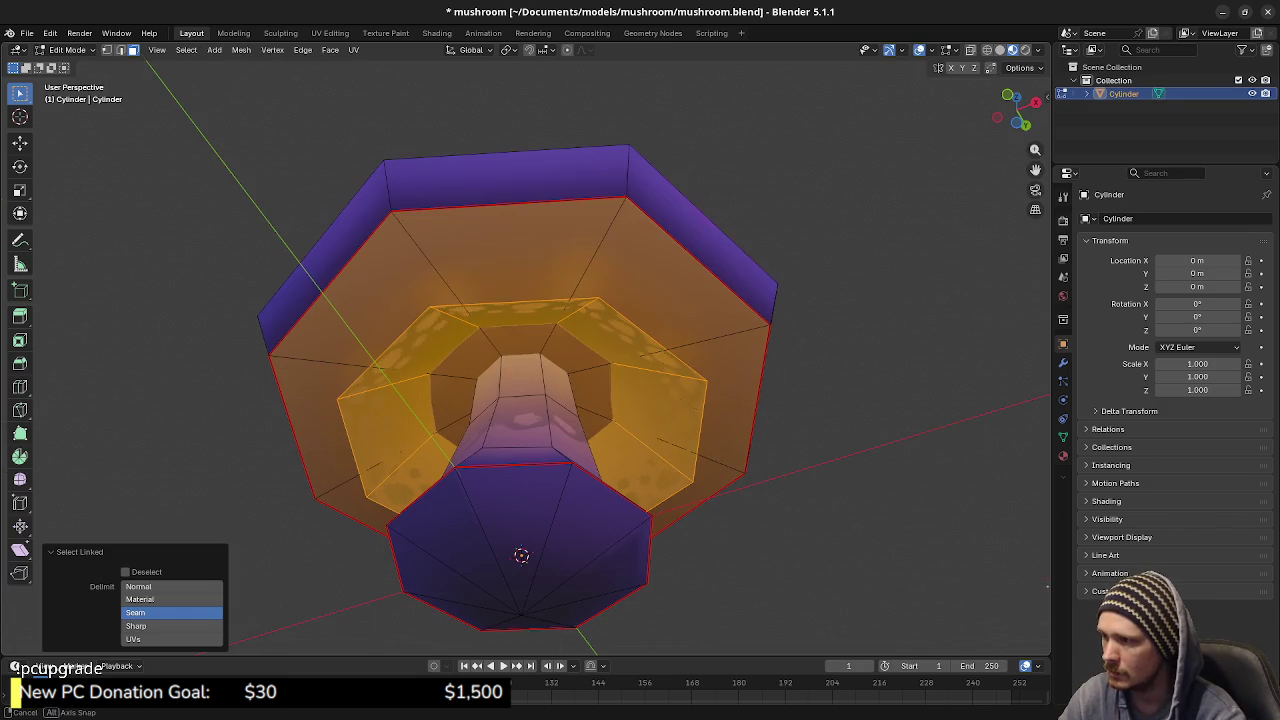
key("s")
key("shift+z")
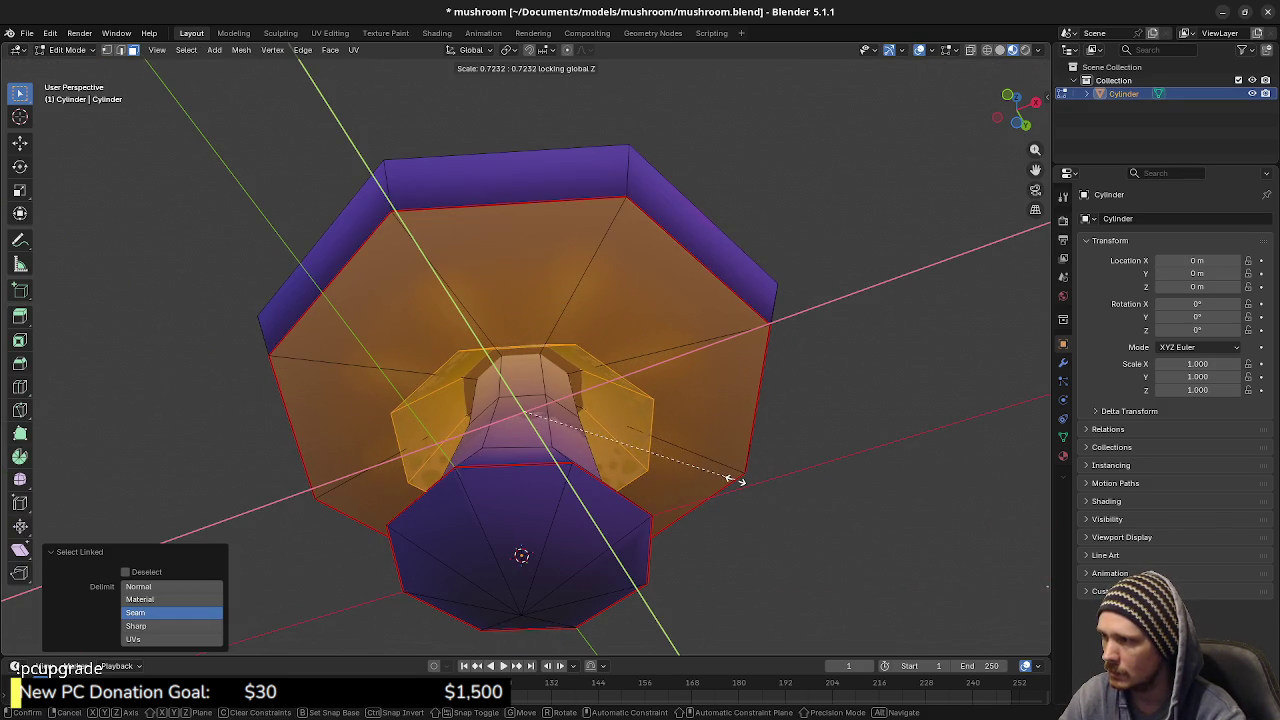
left_click(735, 481)
Using wireframe view, select the inner gill edge loop and scale it to 0.549
key("z")
left_click(677, 486)
key("a")
key("alt+a")
key("2")
left_click(545, 365, "alt")
key("z")
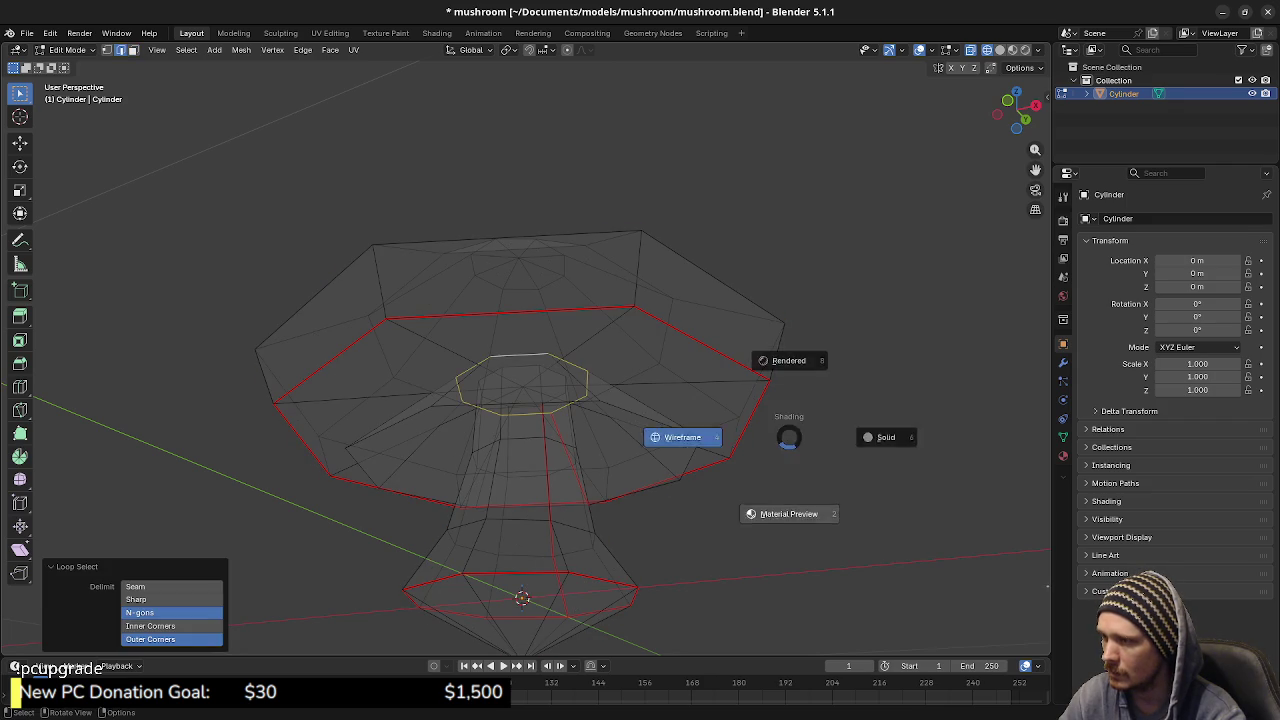
left_click(789, 514)
key("s")
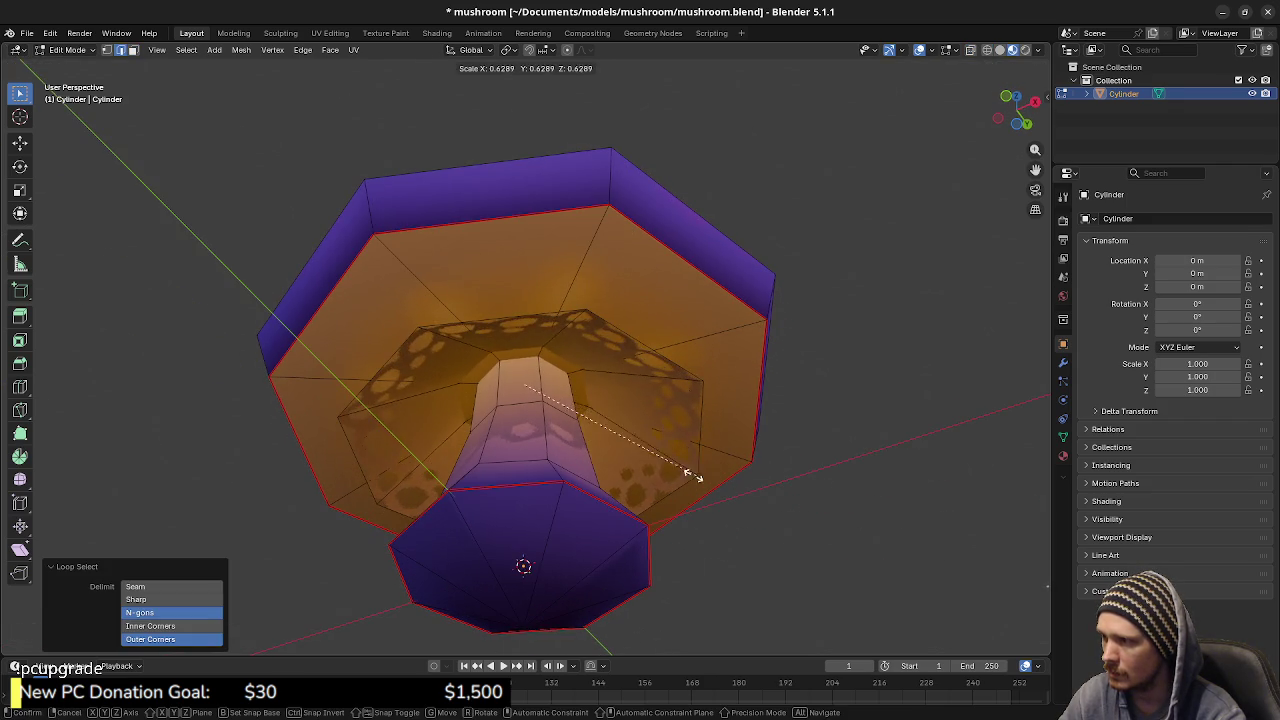
left_click(660, 468)
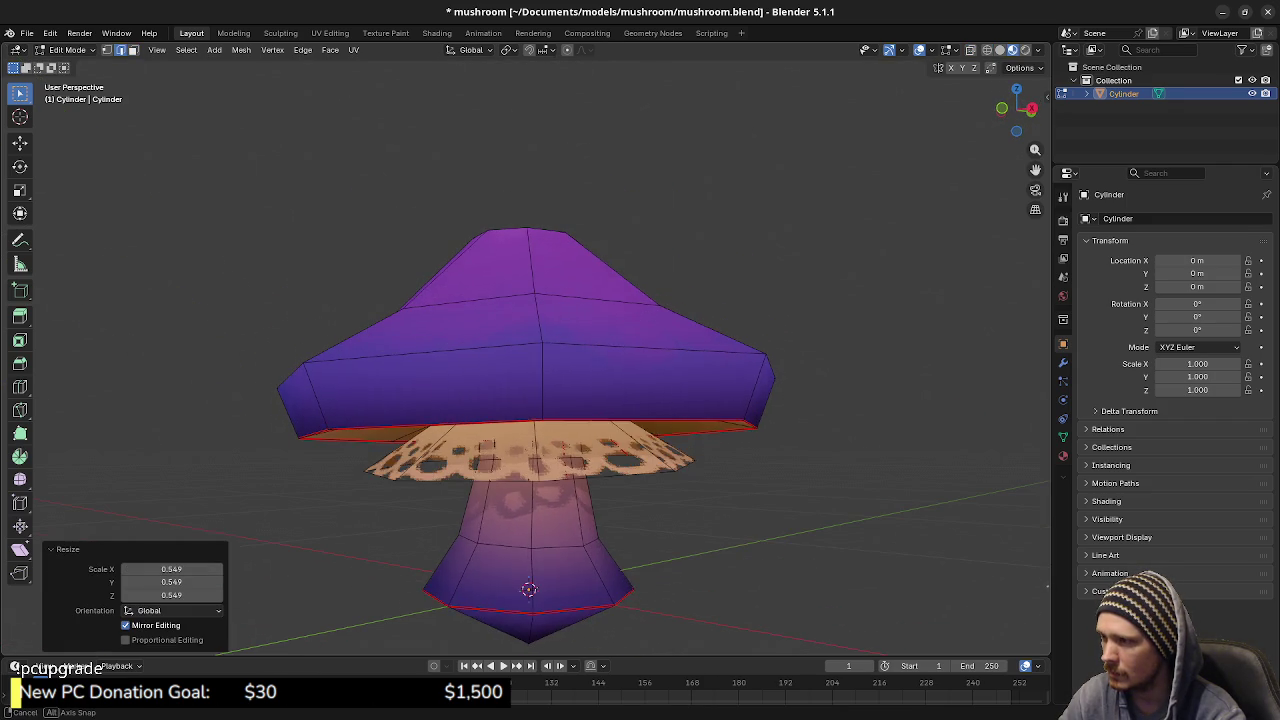
Select the outer gill edge loop and lower it slightly along Z
left_click(529, 589, "alt")
key("s")
key("z")
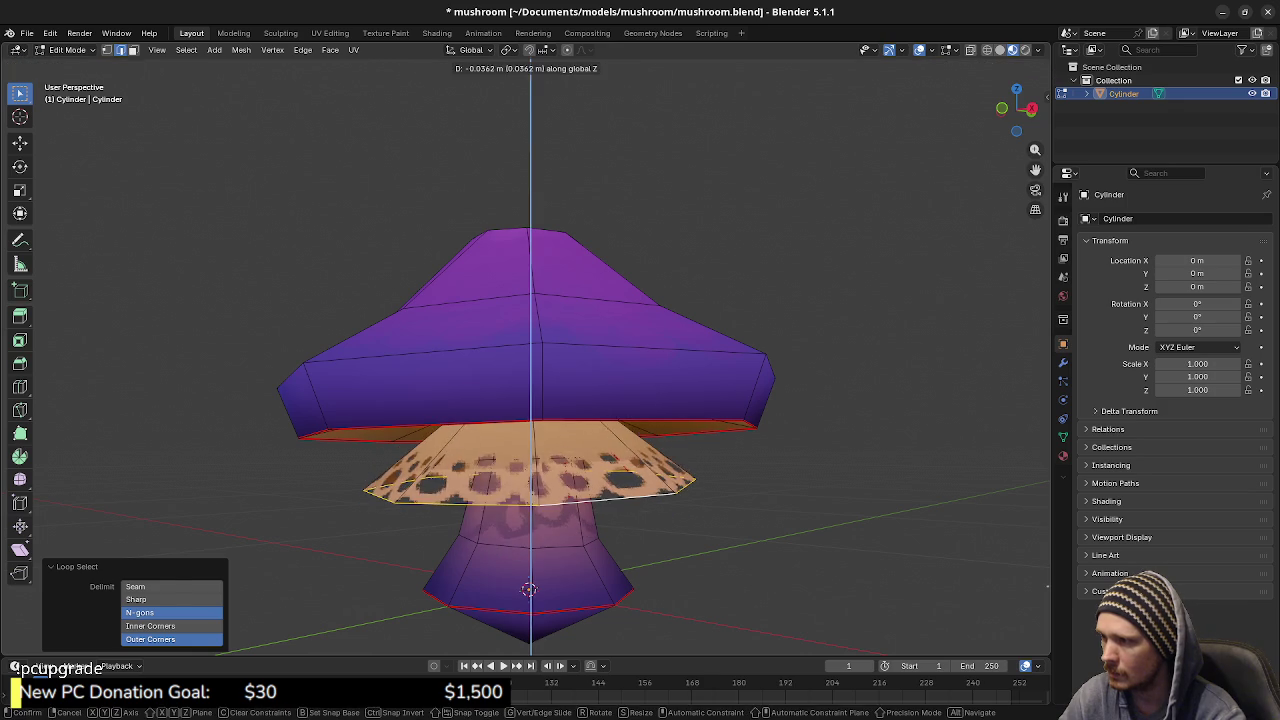
left_click(522, 588)
Leave Edit Mode to check the narrower gills, then re-enter Edit Mode with nothing selected
key("Tab")
key("alt+a")
scroll(525, 430, "down", 3)
scroll(525, 430, "down", 2)
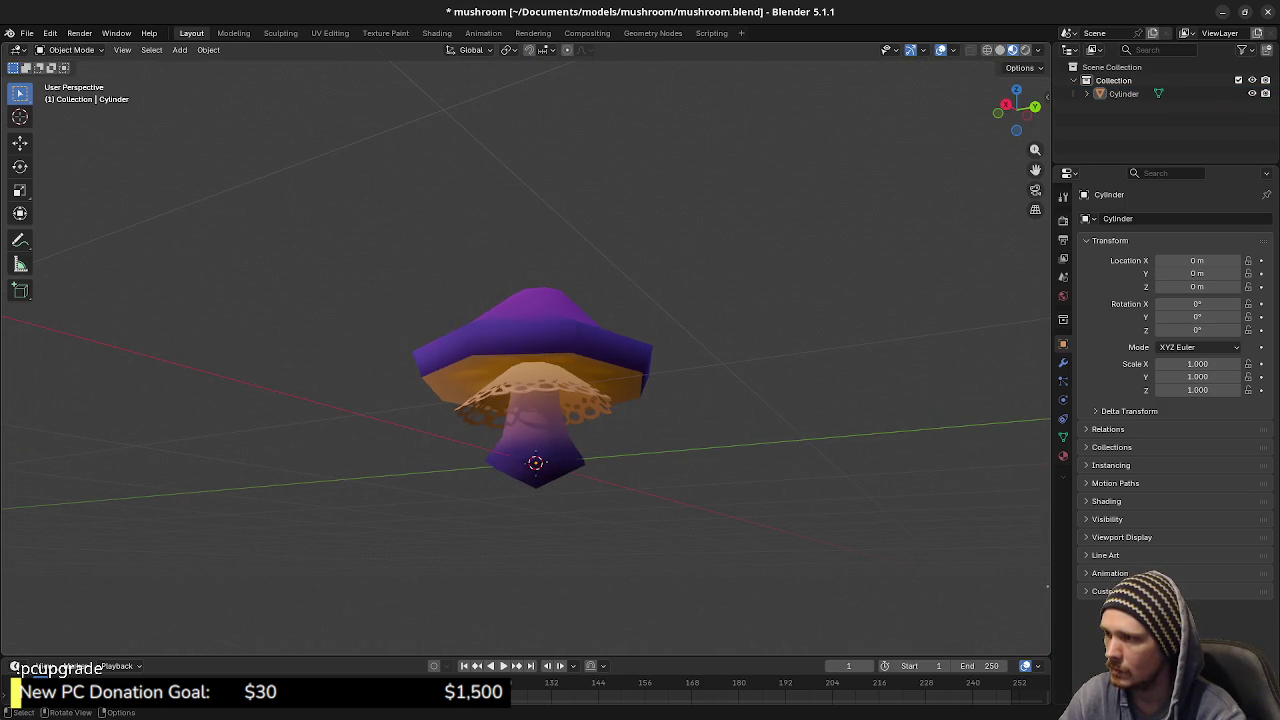
key("a")
key("Tab")
key("alt+a")
scroll(526, 350, "up", 4)
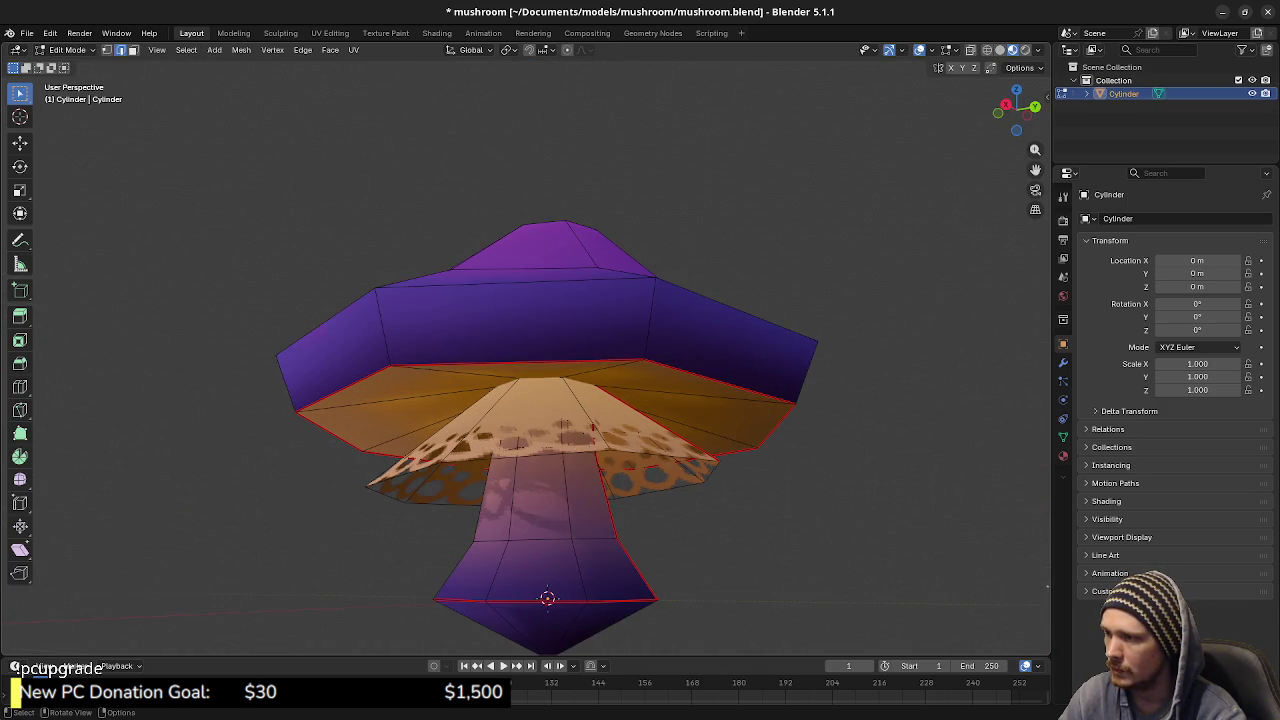
Bevel the cap's underside rim edge loop into a thin 0.0214 m band
left_click(545, 362, "alt")
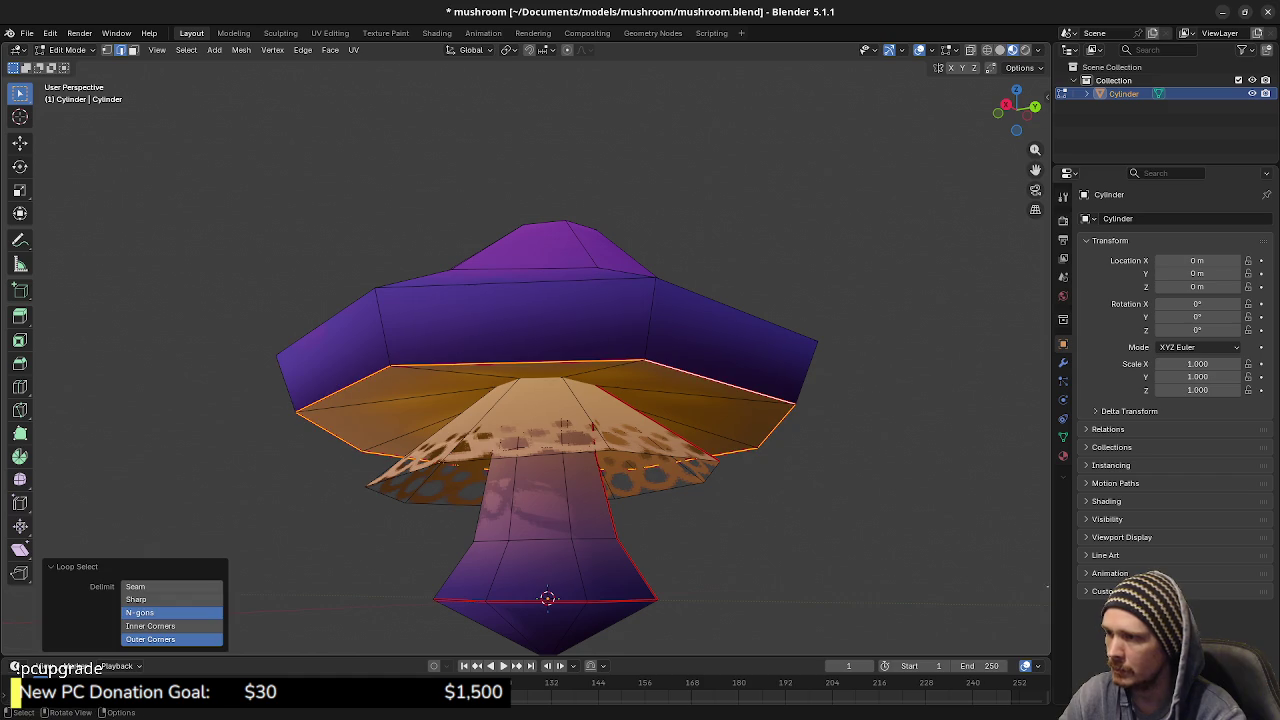
key("ctrl+e")
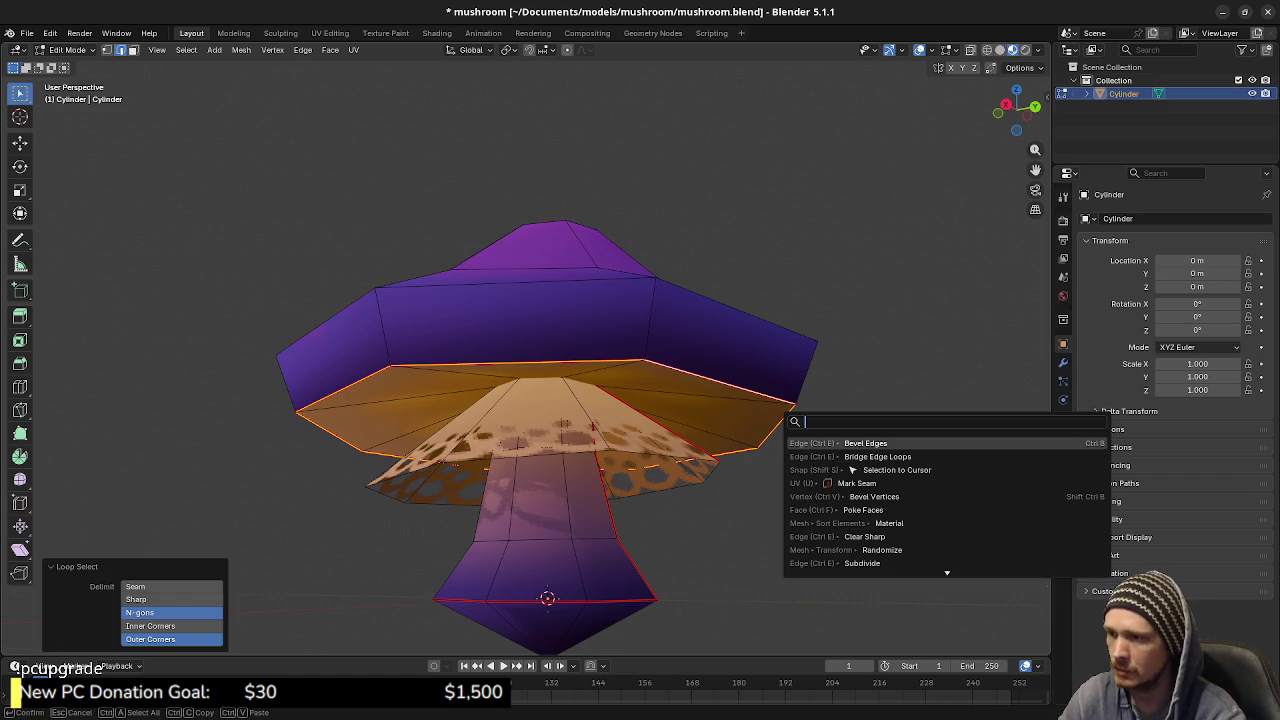
left_click(880, 443)
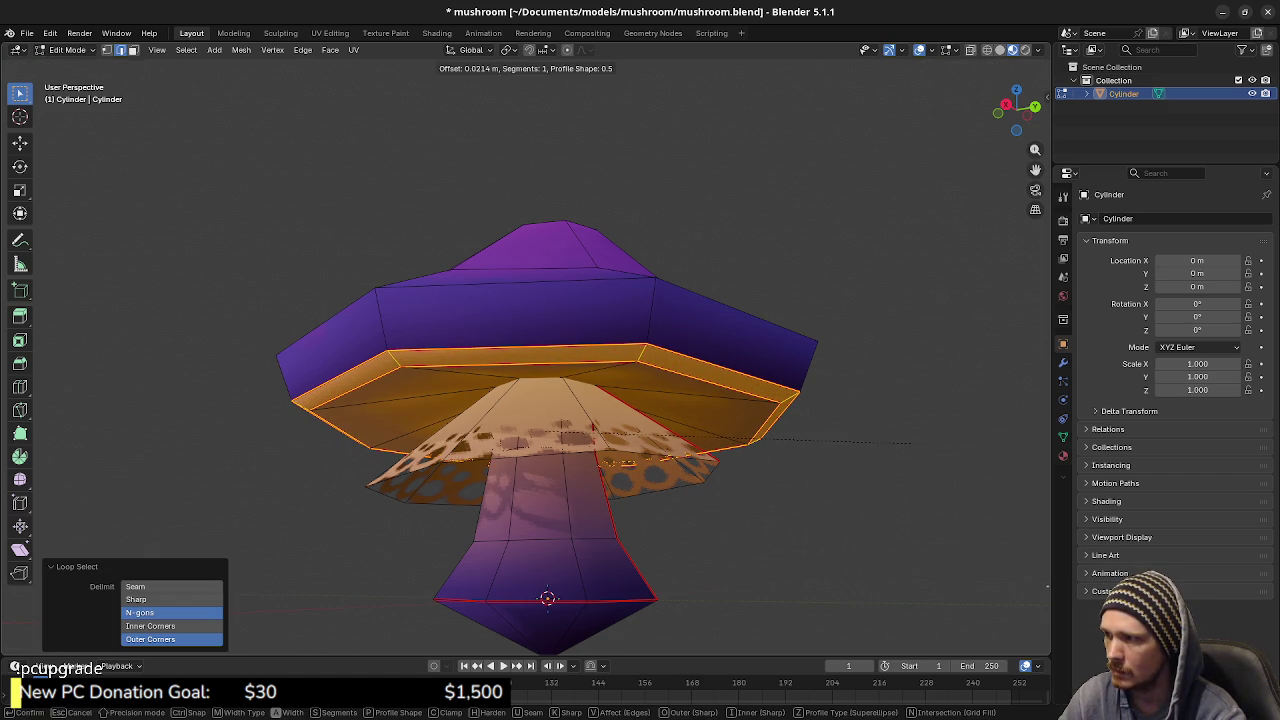
left_click(910, 443)
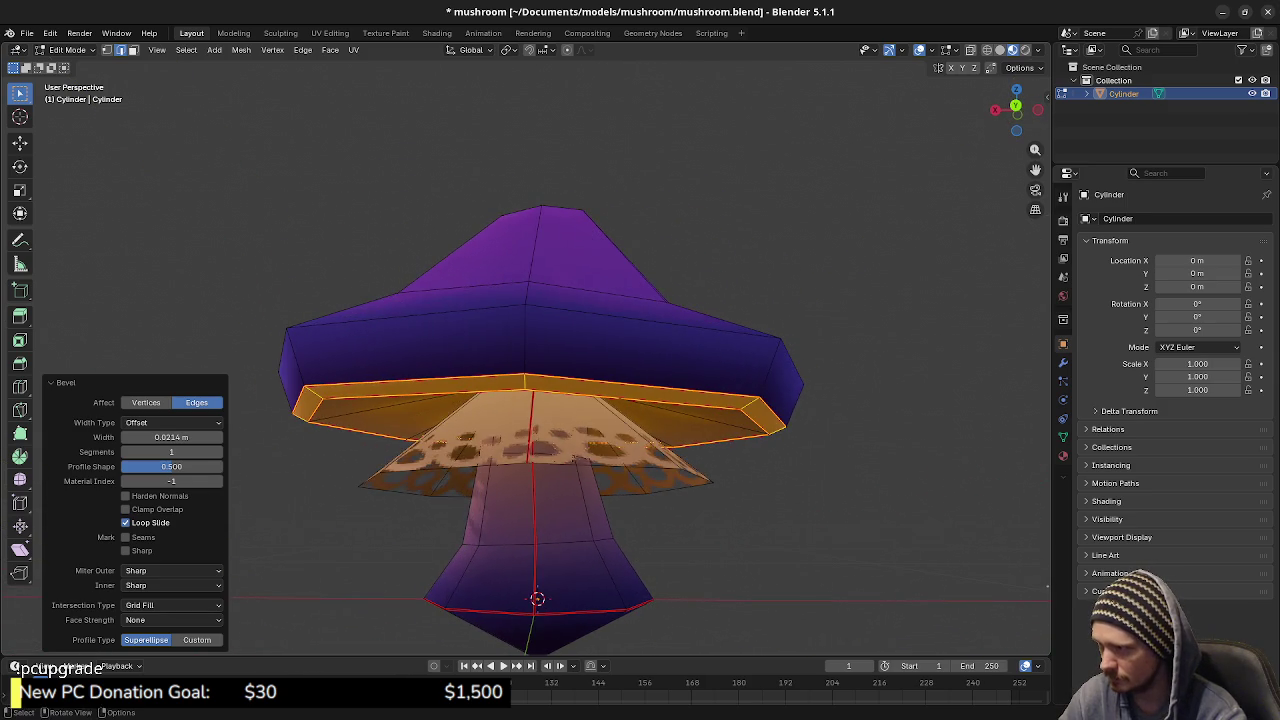
Mark one edge across the new rim band as a seam, select the band's face loop, and move to UV Editing
left_click(563, 252)
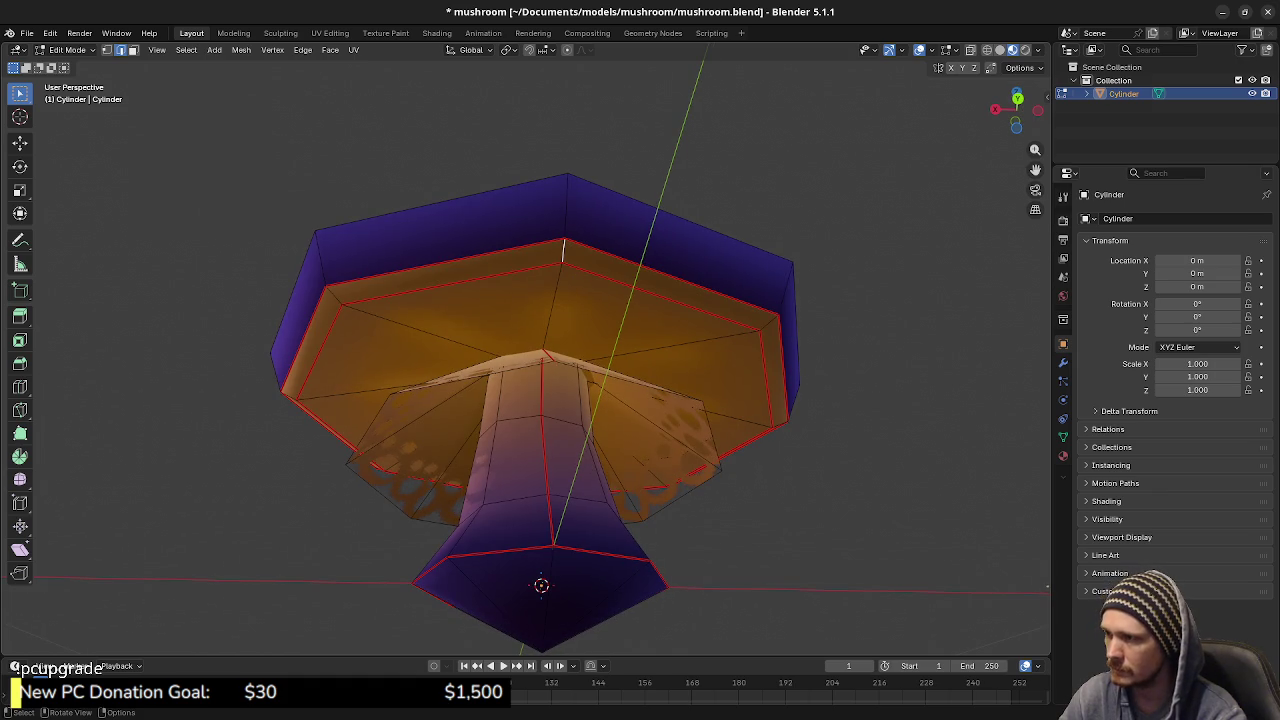
right_click(565, 298)
left_click(560, 466)
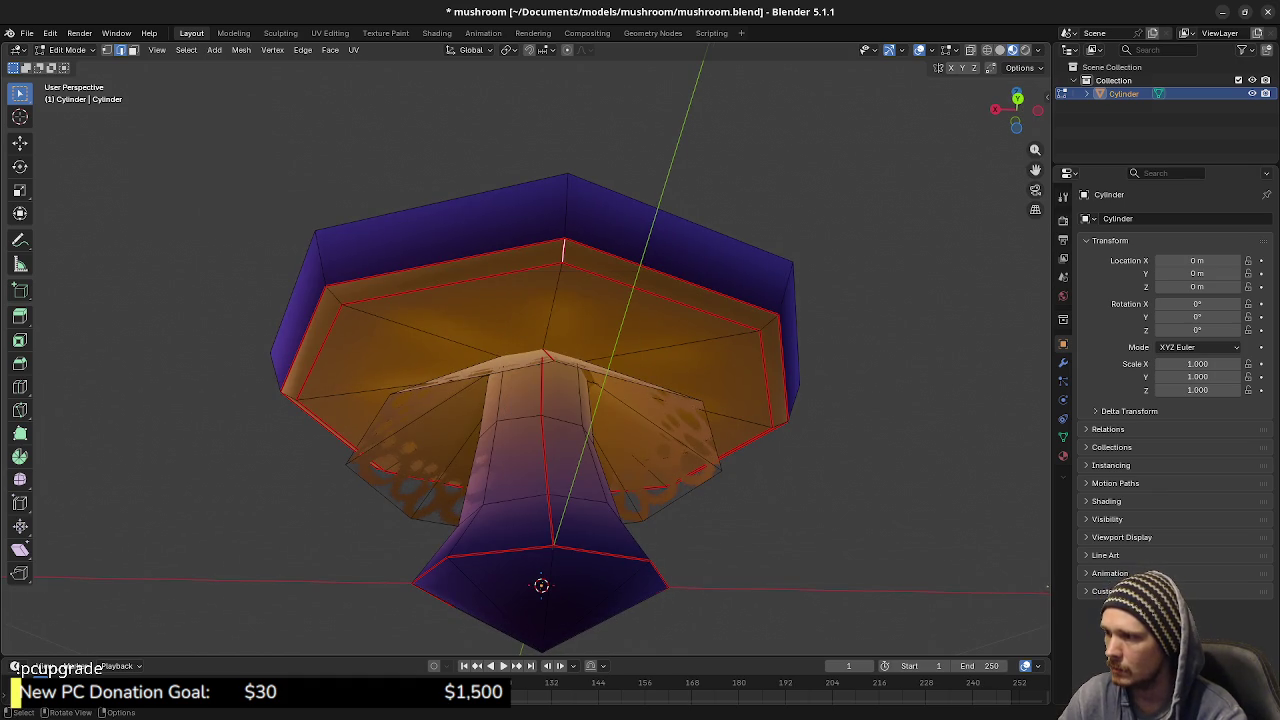
left_click(776, 372, "alt")
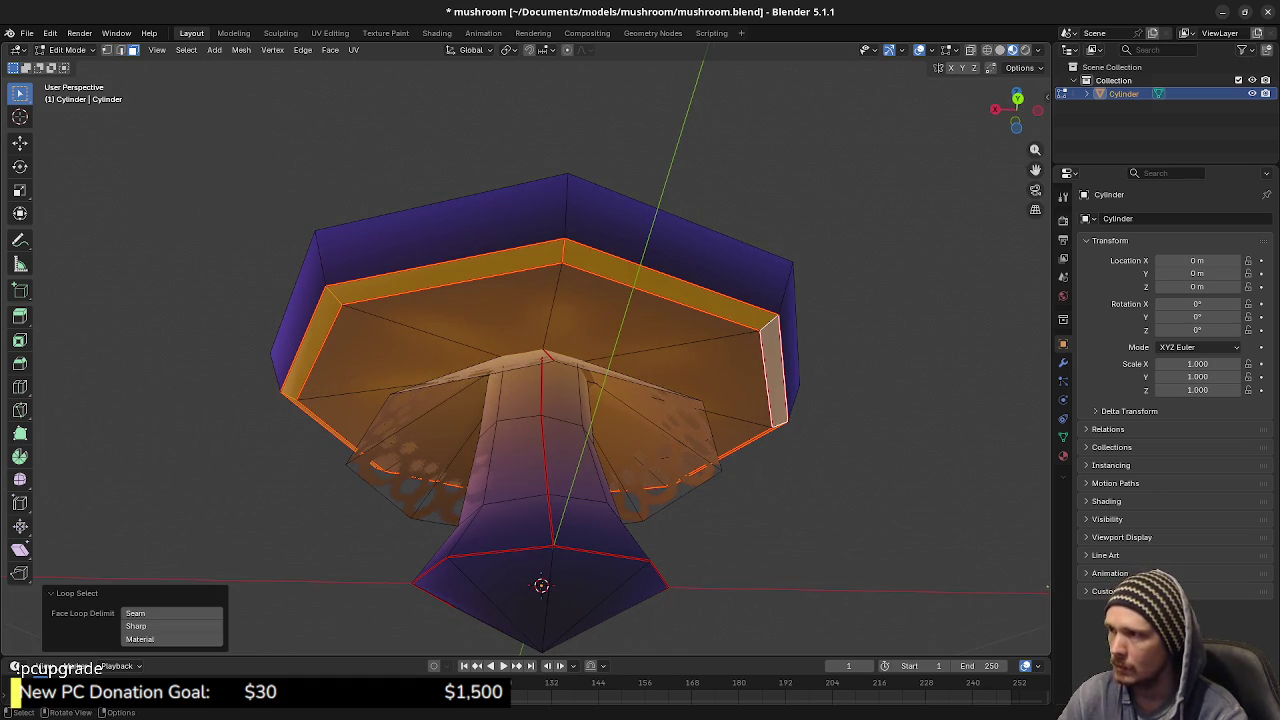
left_click(330, 33)
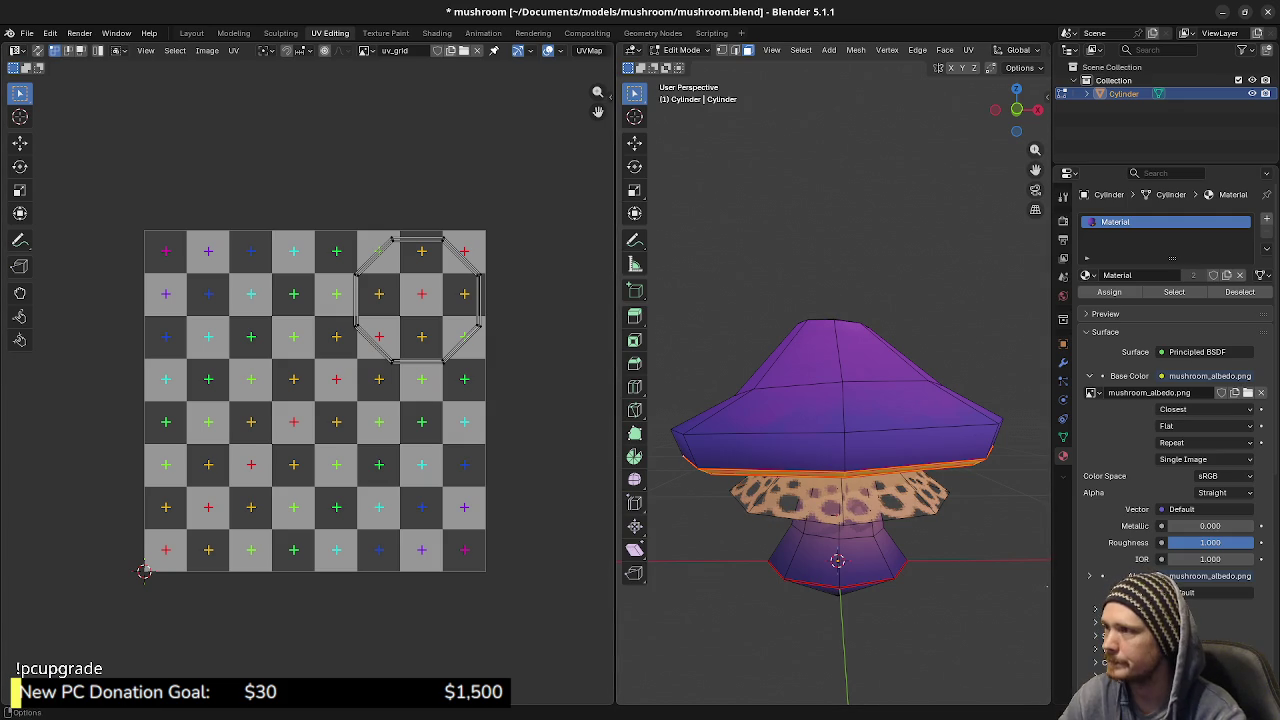
Show mushroom_albedo.png in the UV Editor and unwrap the rim band faces
left_click(366, 50)
left_click(420, 70)
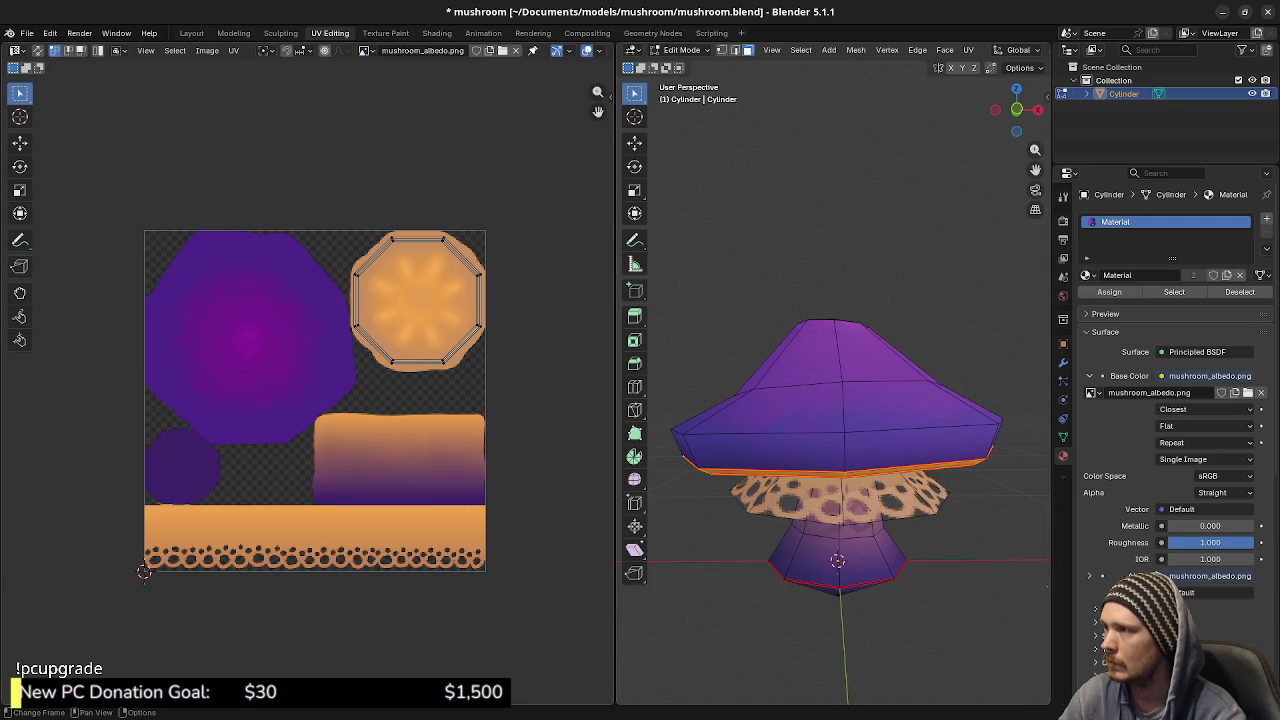
left_click_drag(840, 420, 840, 340)
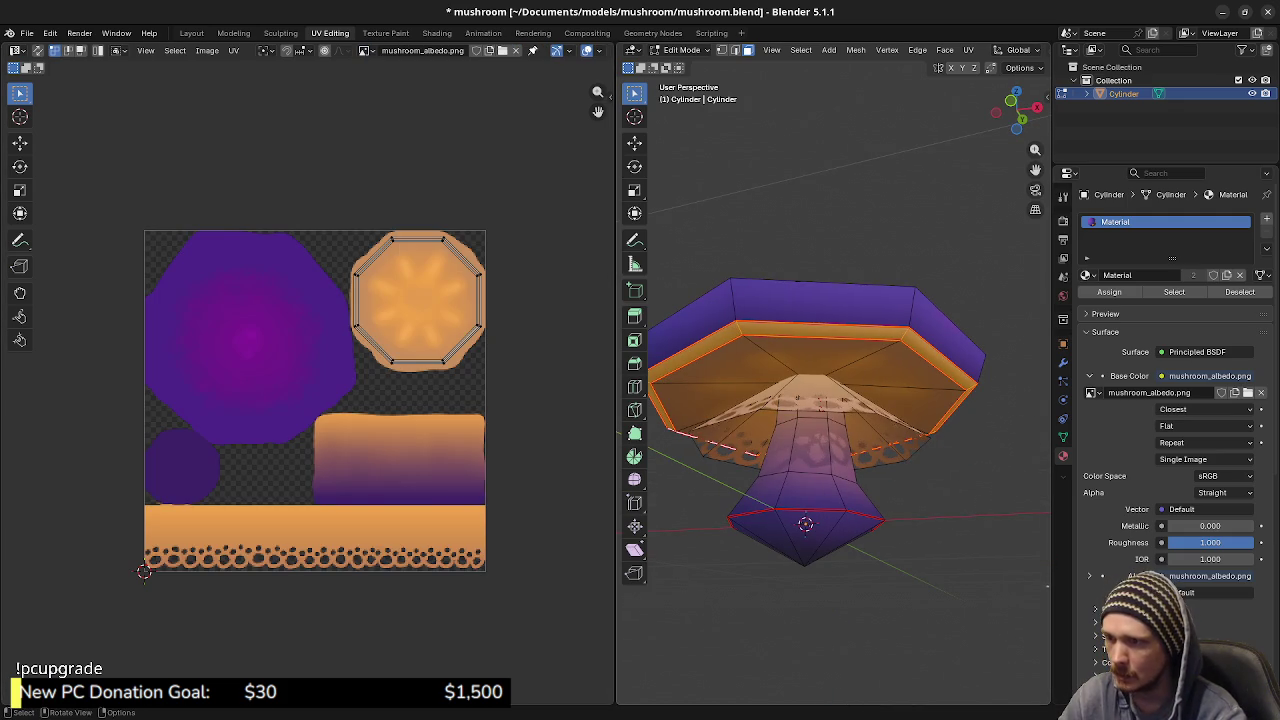
key("u")
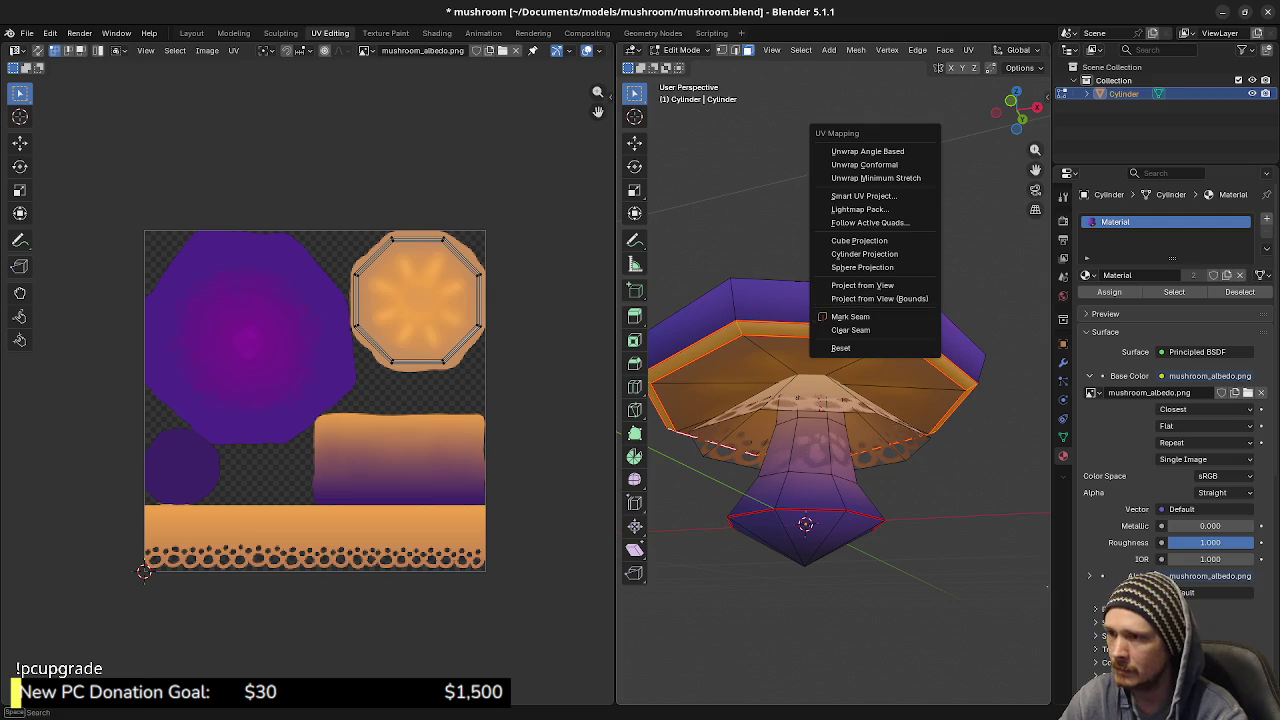
key("Return")
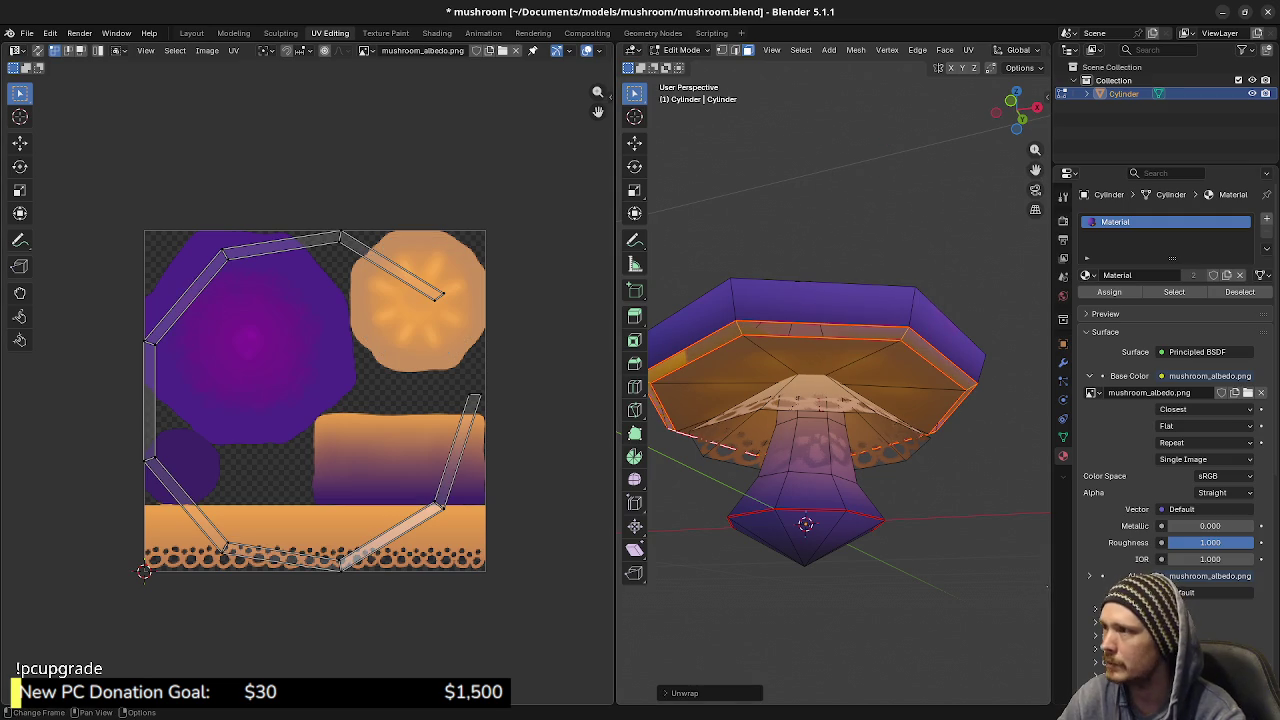
Straighten the rim UV ring into a strip, shrink it, and place it over the gradient
key("n")
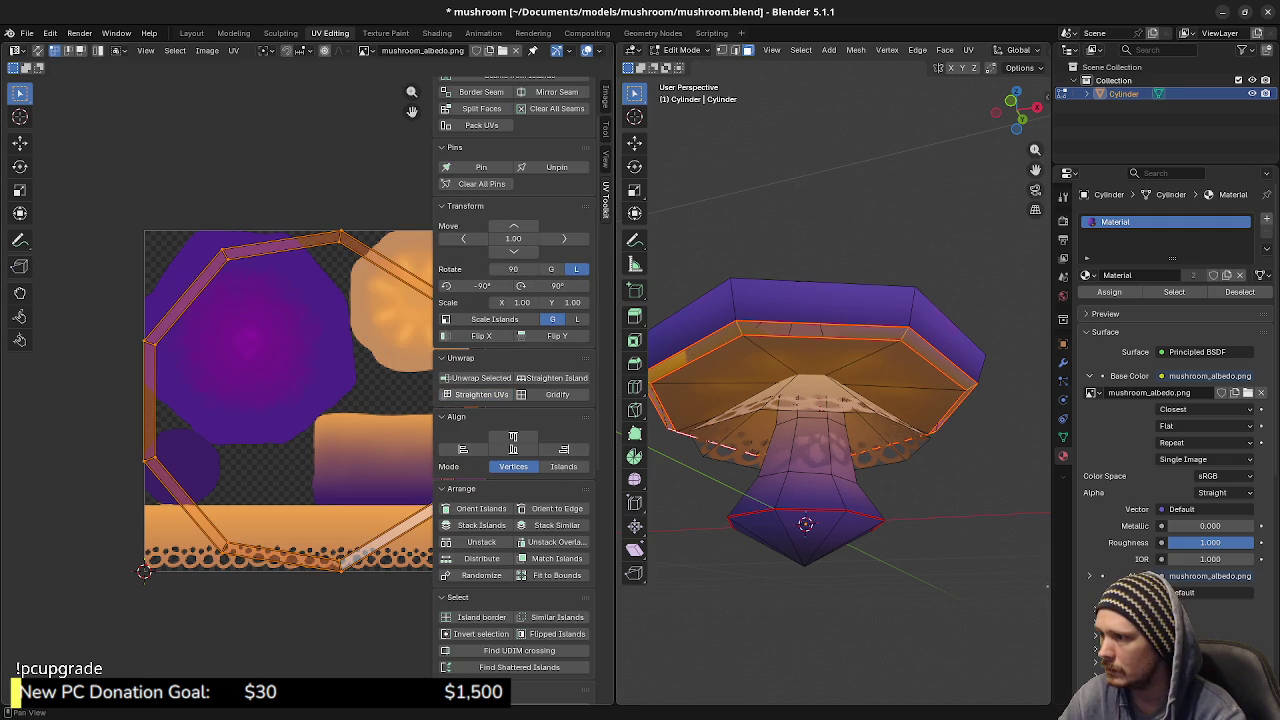
left_click(481, 394)
scroll(308, 386, "down", 3)
key("g")
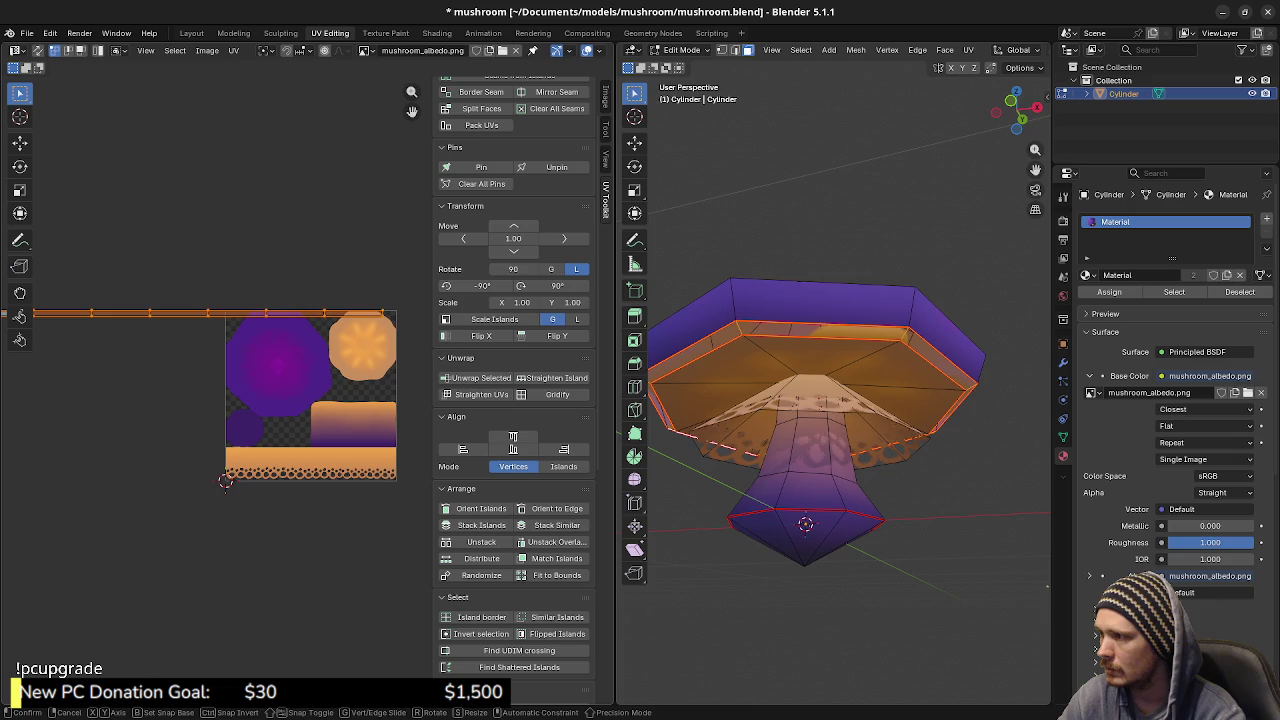
key("Return")
left_click(252, 478)
key("g")
left_click(346, 423)
Narrow the UV strip's width and centre it horizontally over the gradient
scroll(308, 390, "up", 3)
scroll(330, 455, "up", 1)
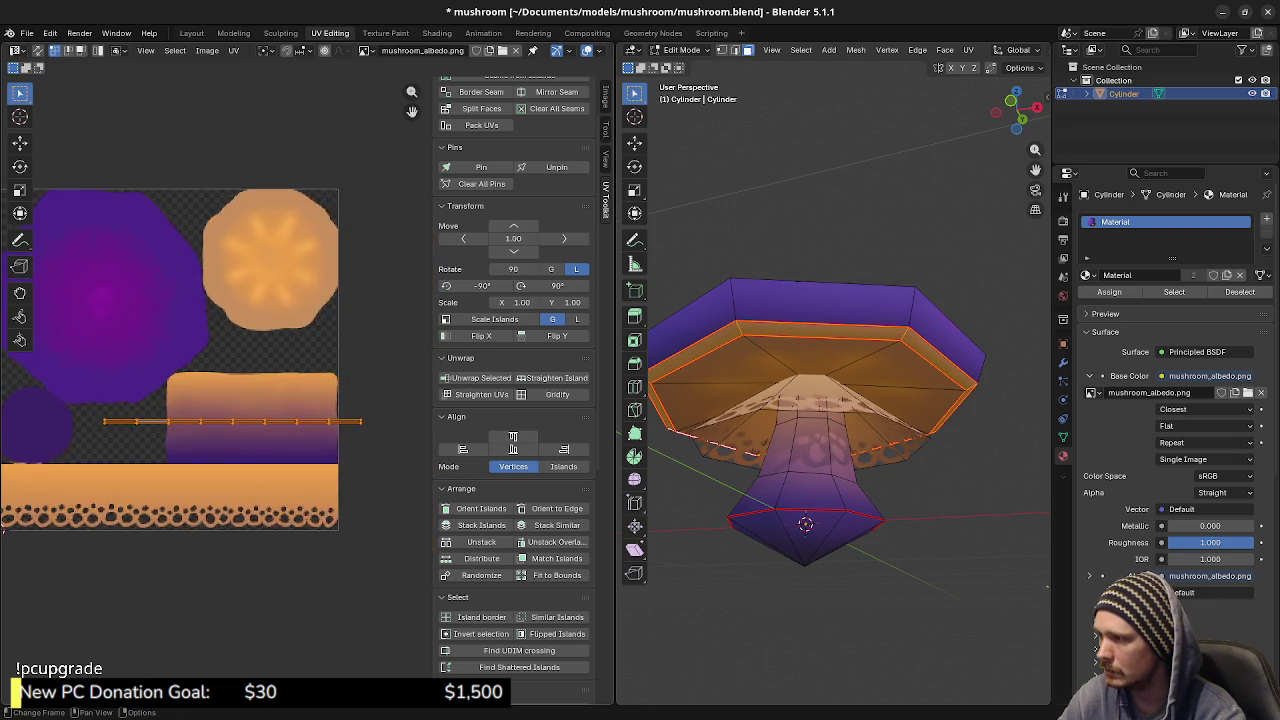
scroll(330, 455, "up", 2)
key("s")
key("x")
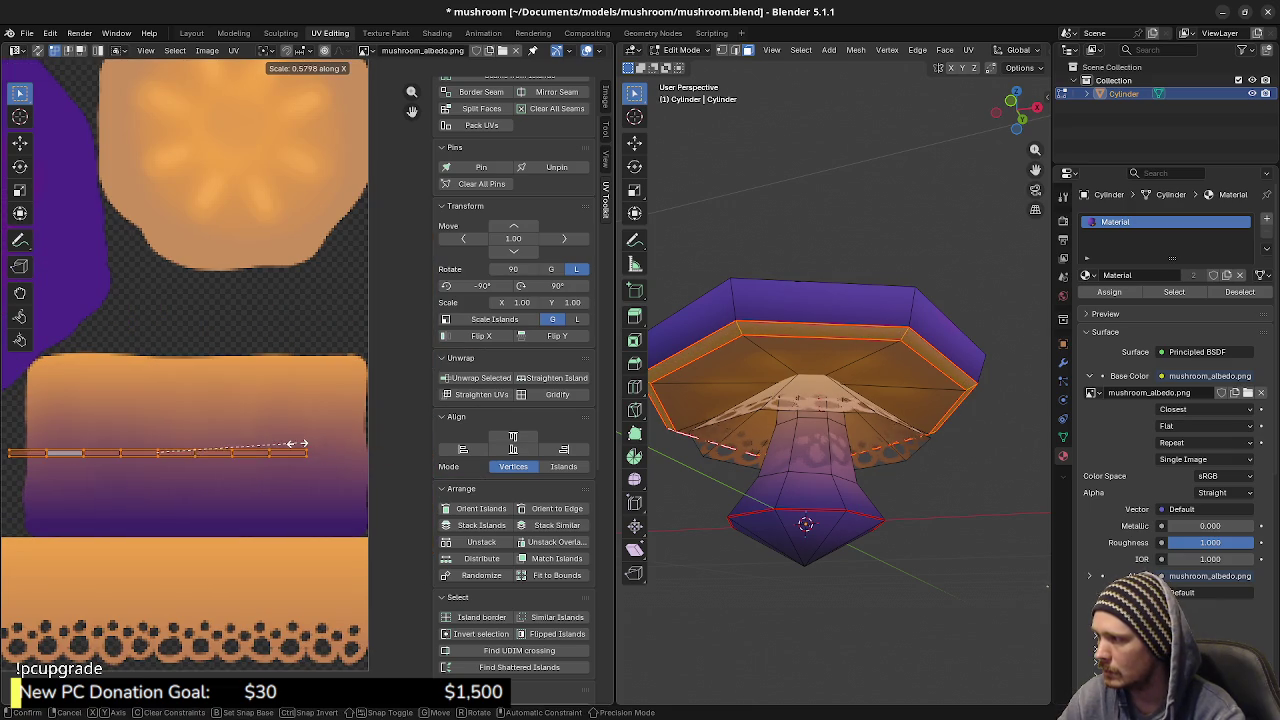
left_click(286, 446)
scroll(286, 446, "left", 3)
key("g")
key("x")
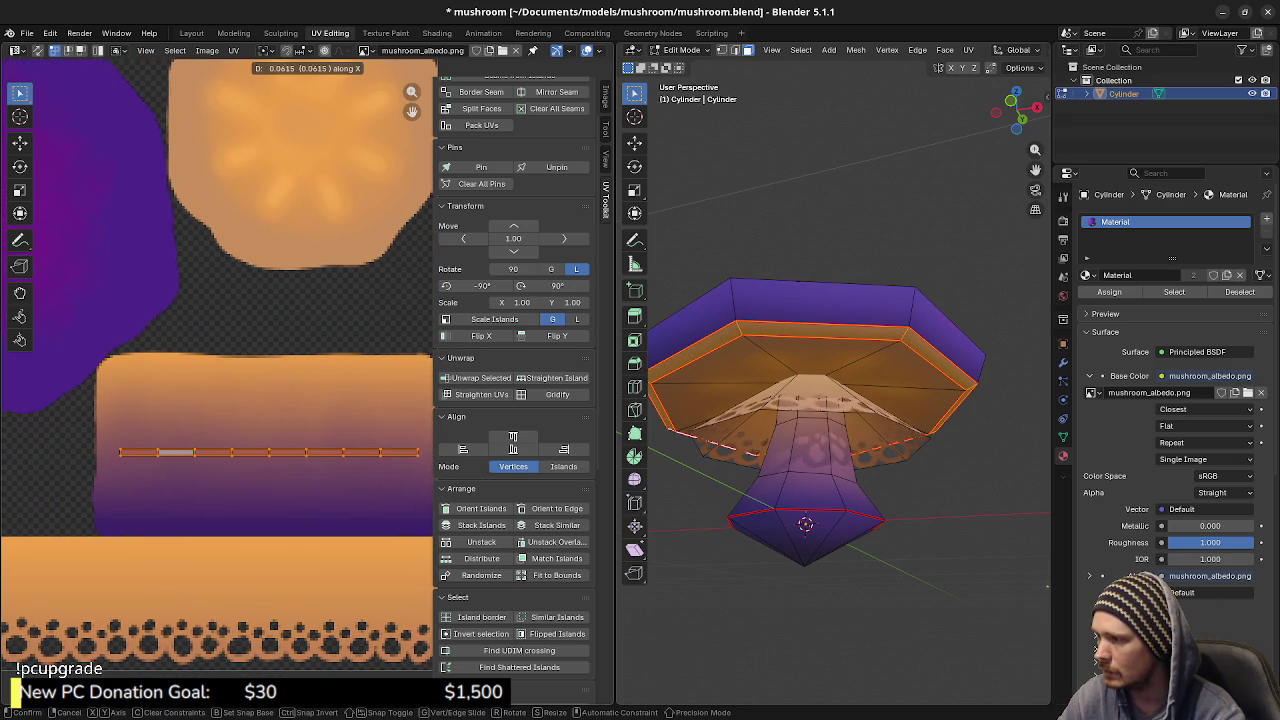
left_click(366, 411)
Stretch the strip taller and rotate it upright, then return to Object Mode
scroll(366, 411, "right", 2)
key("s")
key("y")
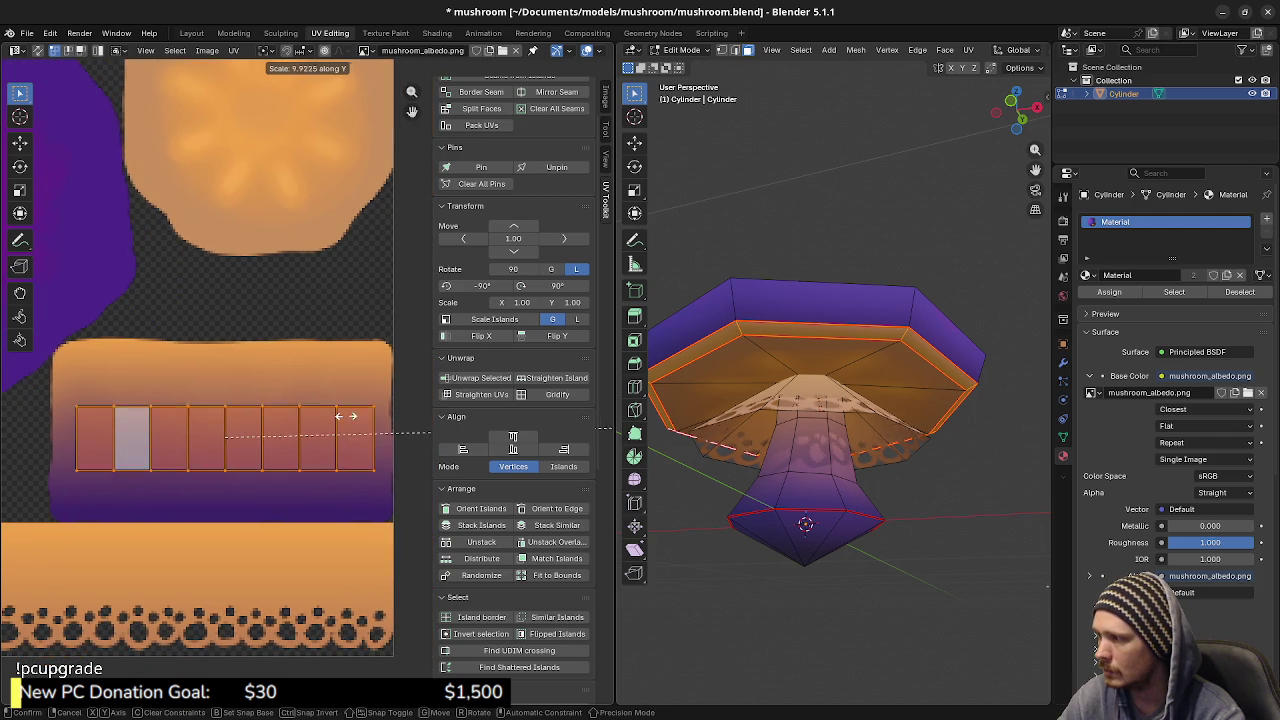
left_click(83, 344)
key("r")
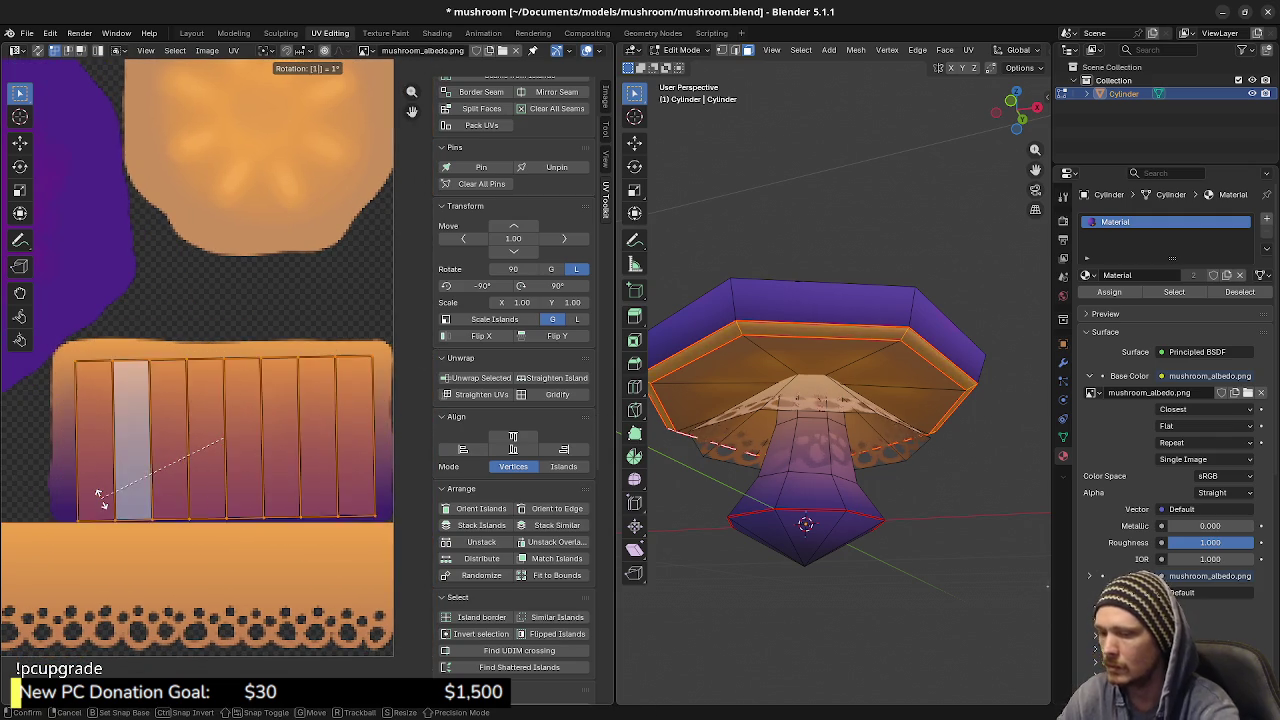
left_click(100, 490)
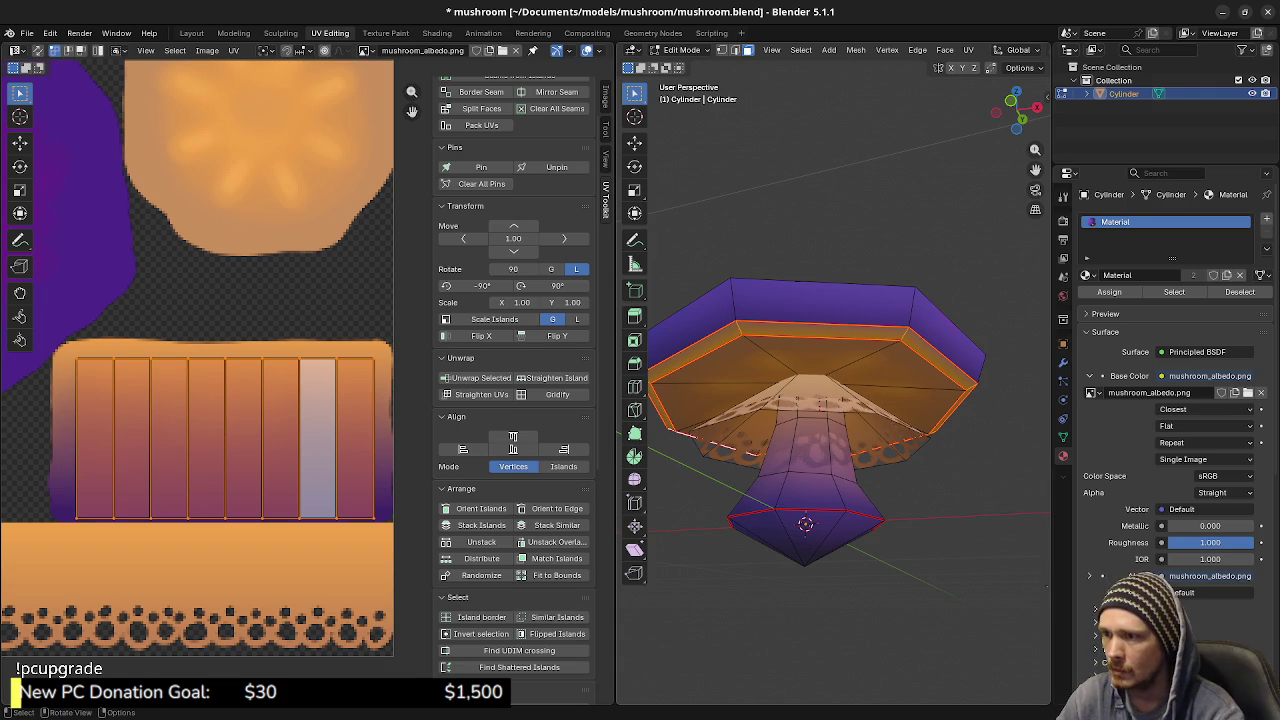
key("Tab")
Select the gill faces in Edit Mode and lower their UVs vertically along the gradient
key("alt+a")
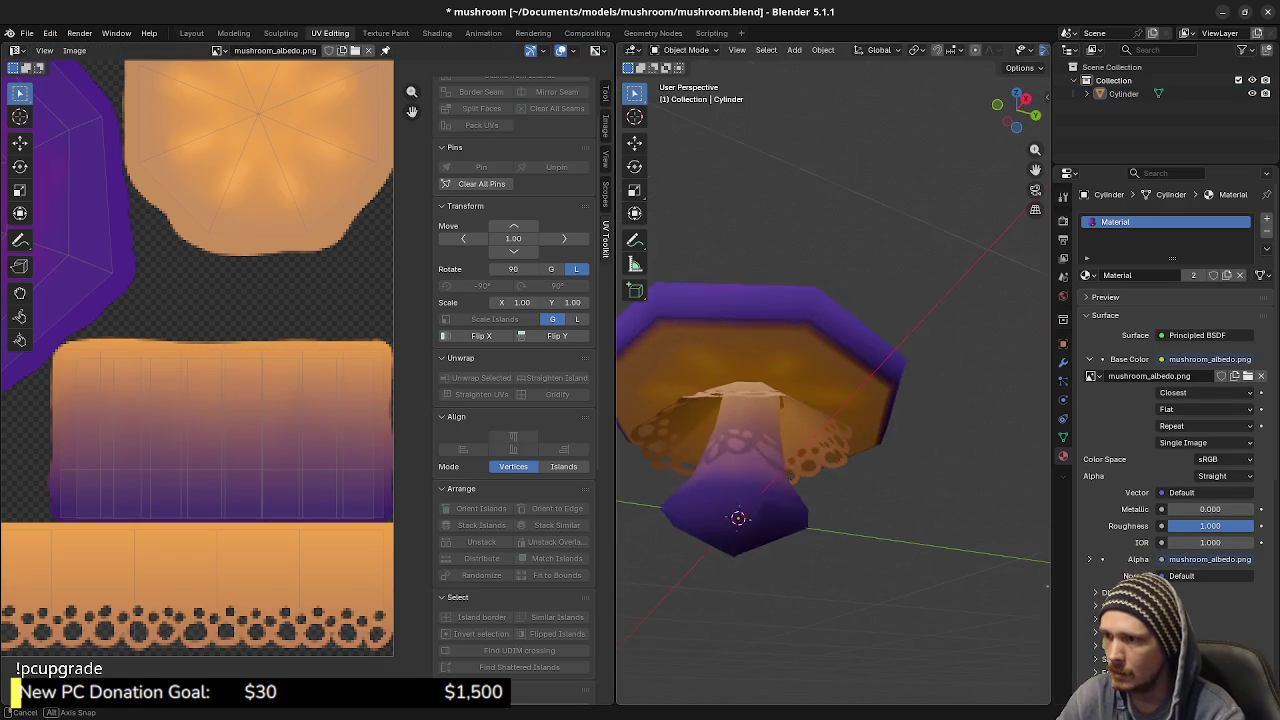
scroll(833, 400, "up", 5)
scroll(833, 400, "up", 3)
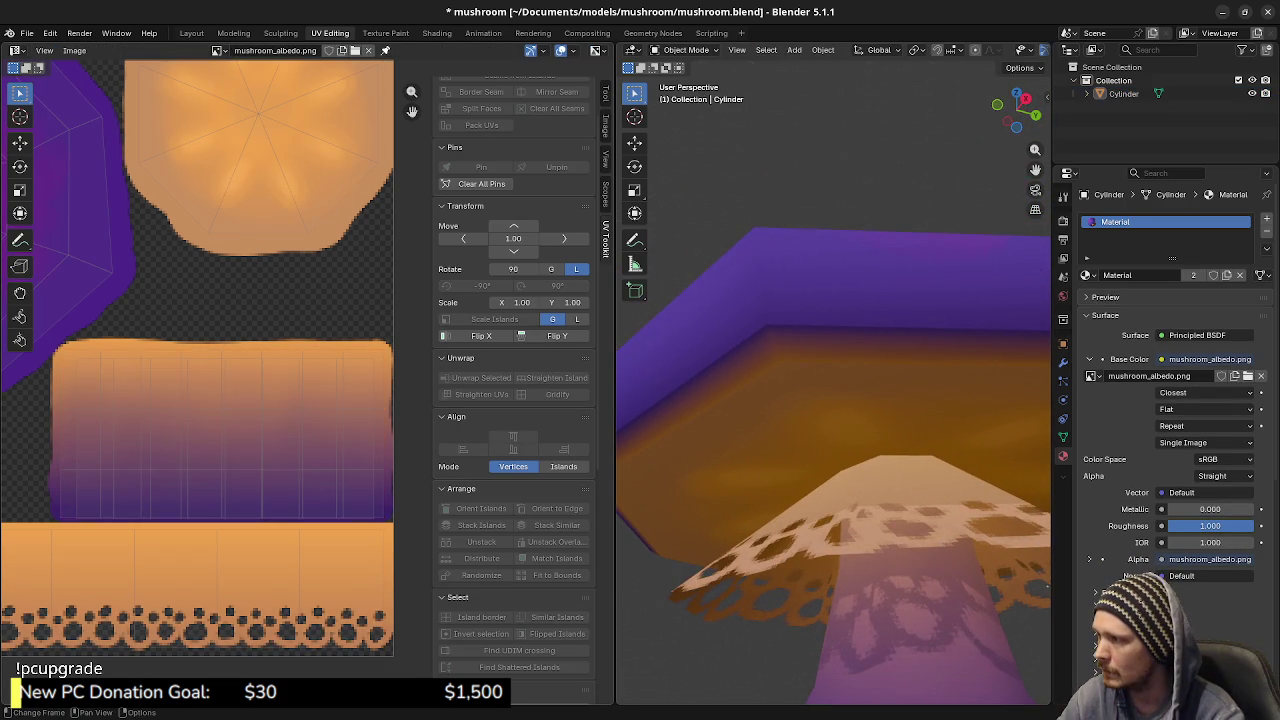
key("a")
key("Tab")
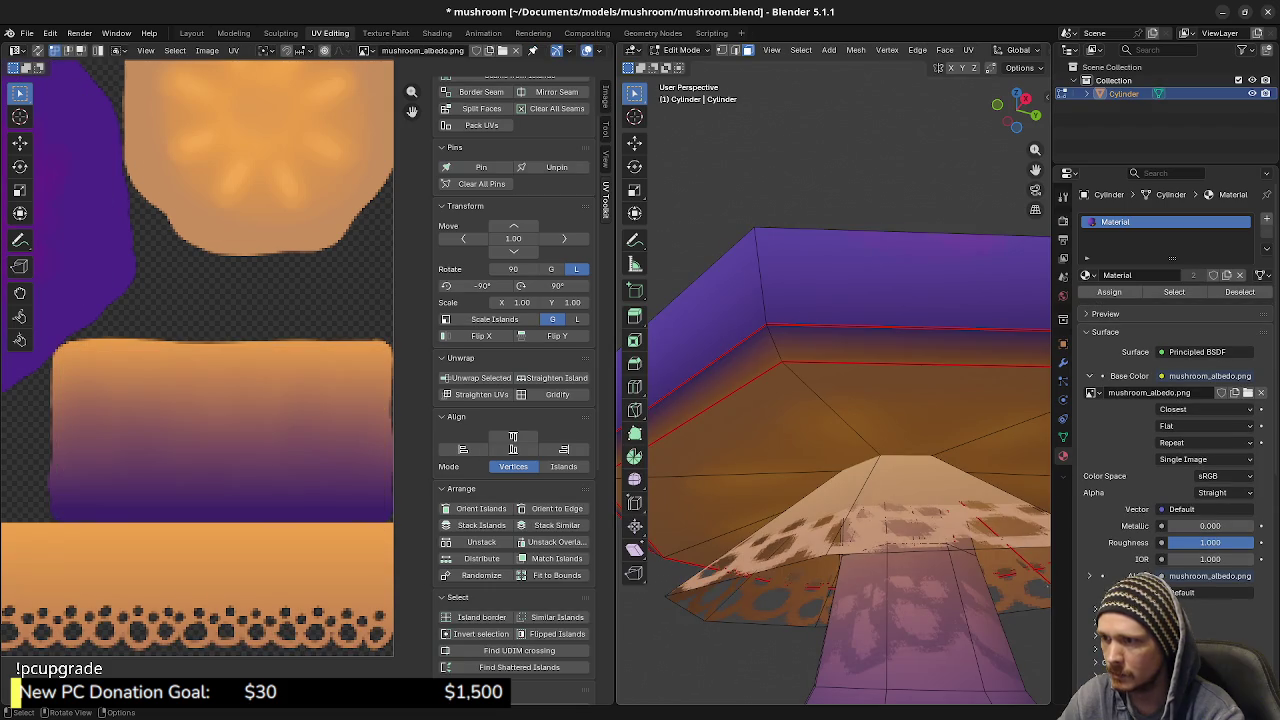
key("ctrl+l")
key("g")
key("y")
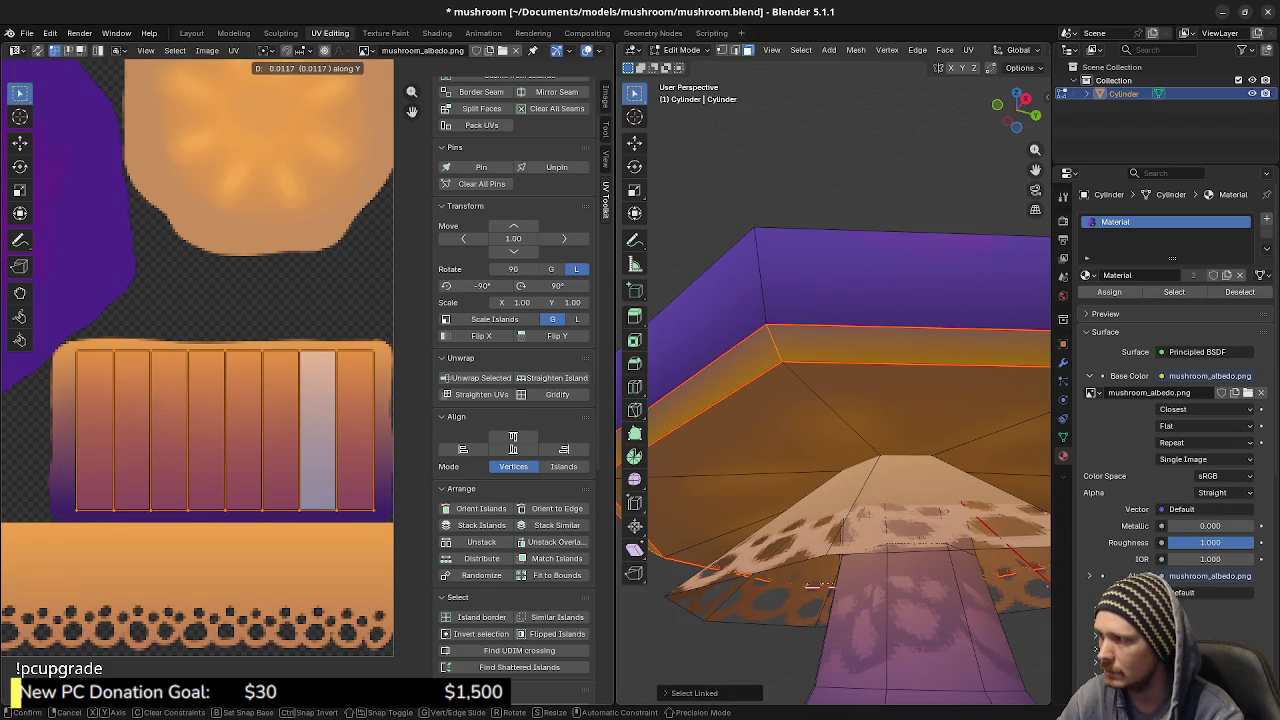
key("Return")
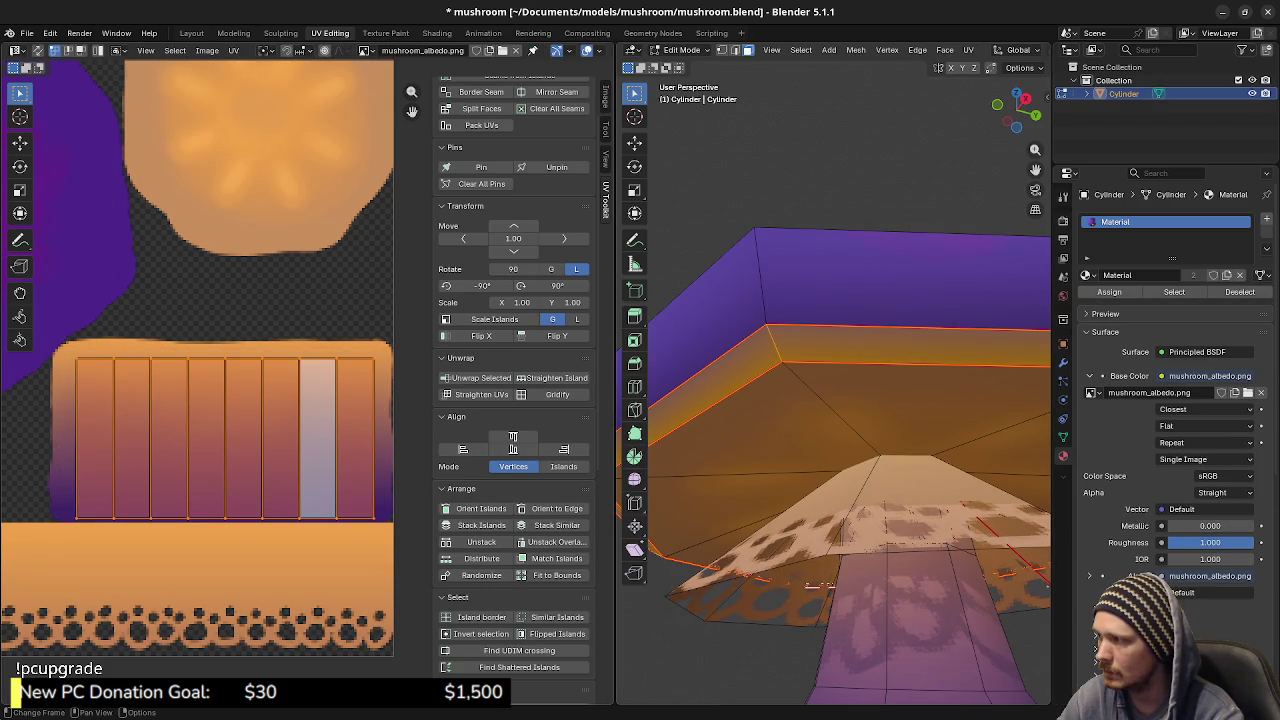
key("g")
key("y")
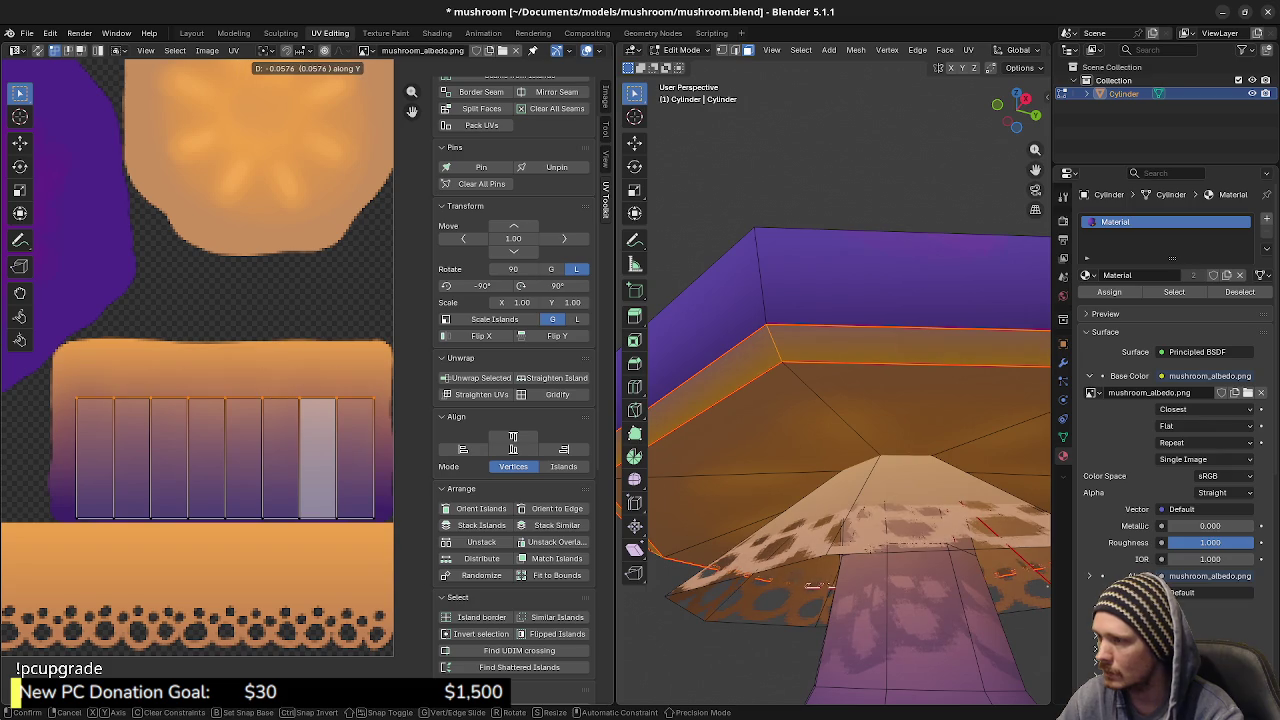
key("Return")
Preview the gills in Object Mode, then raise their UVs on the gradient and preview again
key("Tab")
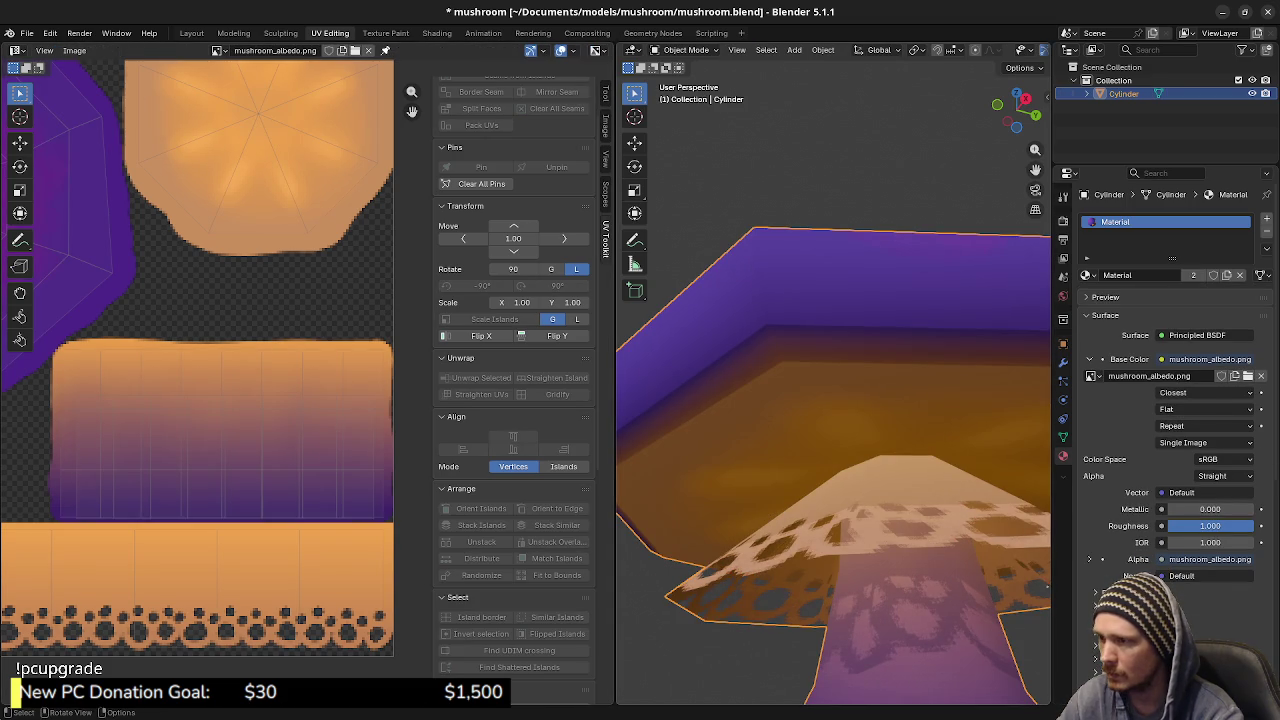
key("Tab")
key("g")
key("y")
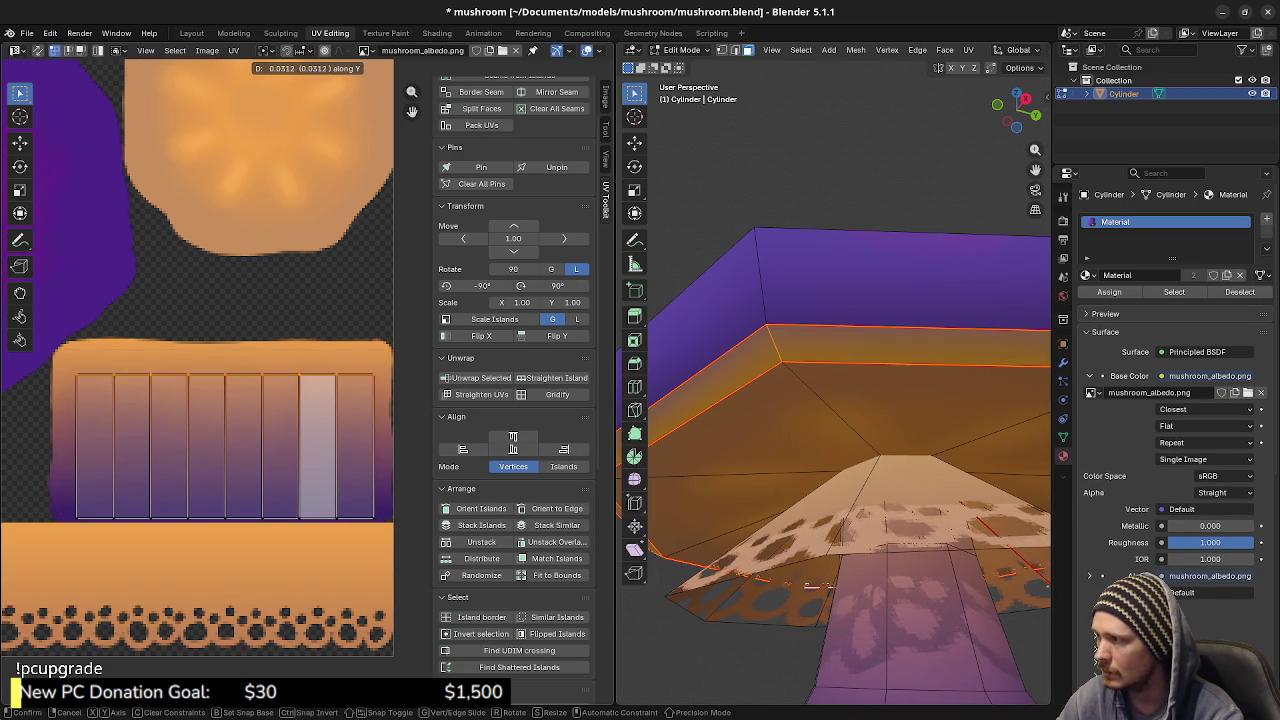
key("Return")
key("Tab")
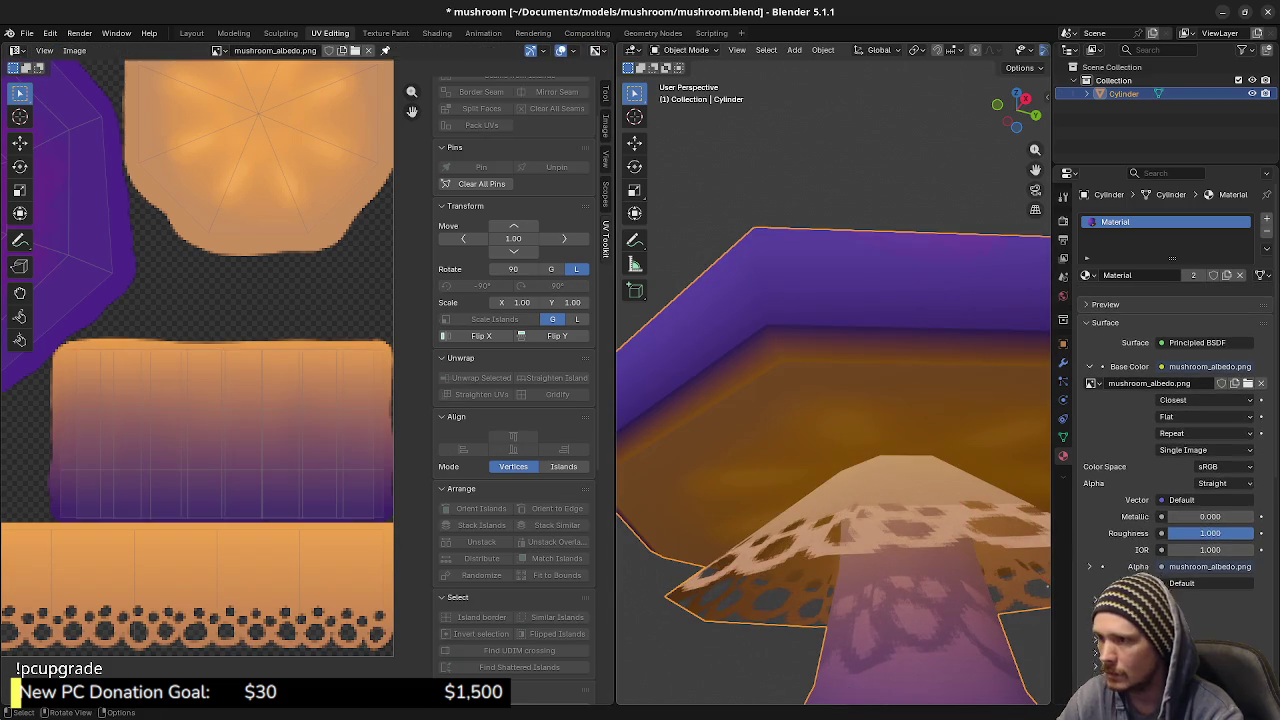
key("Tab")
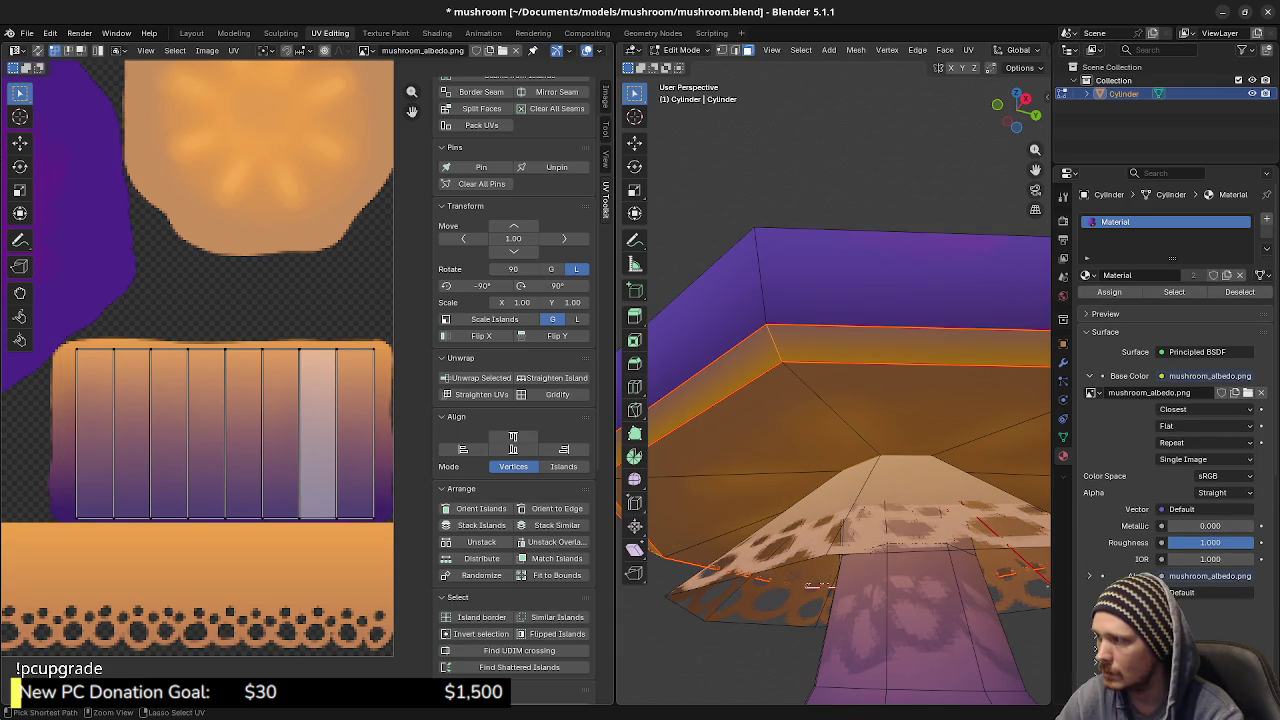
key("g")
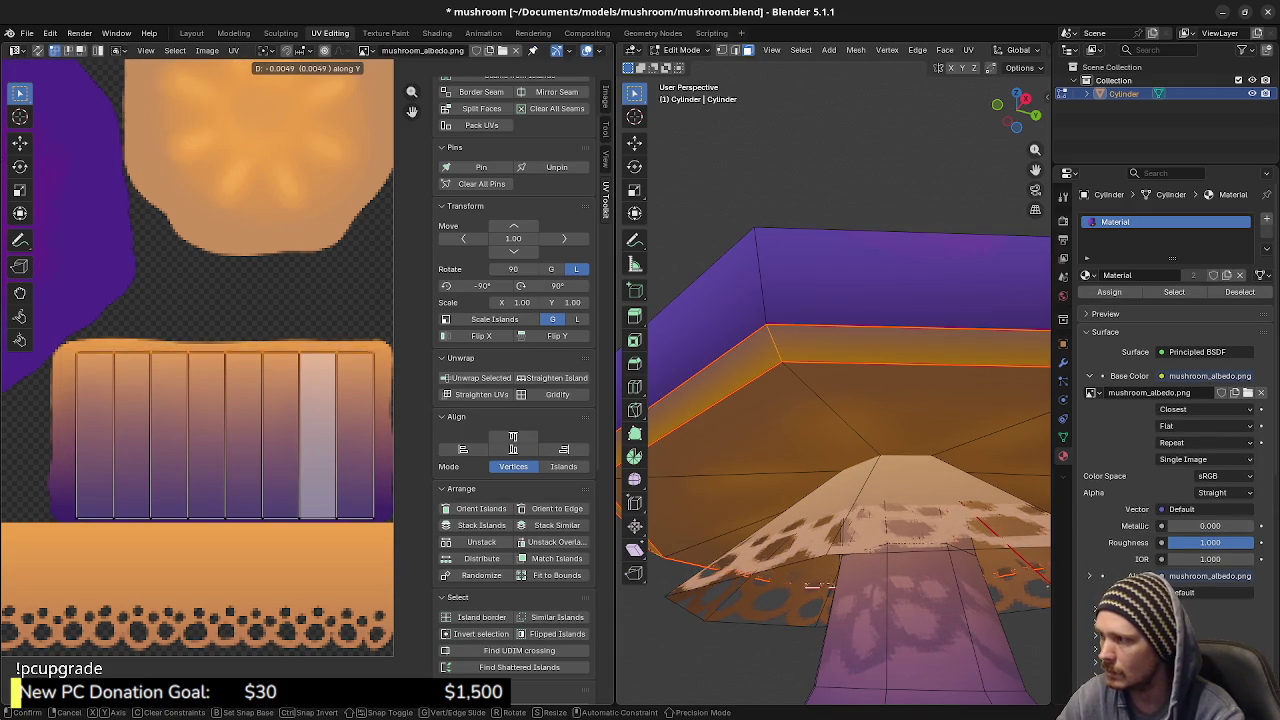
key("Return")
key("Tab")
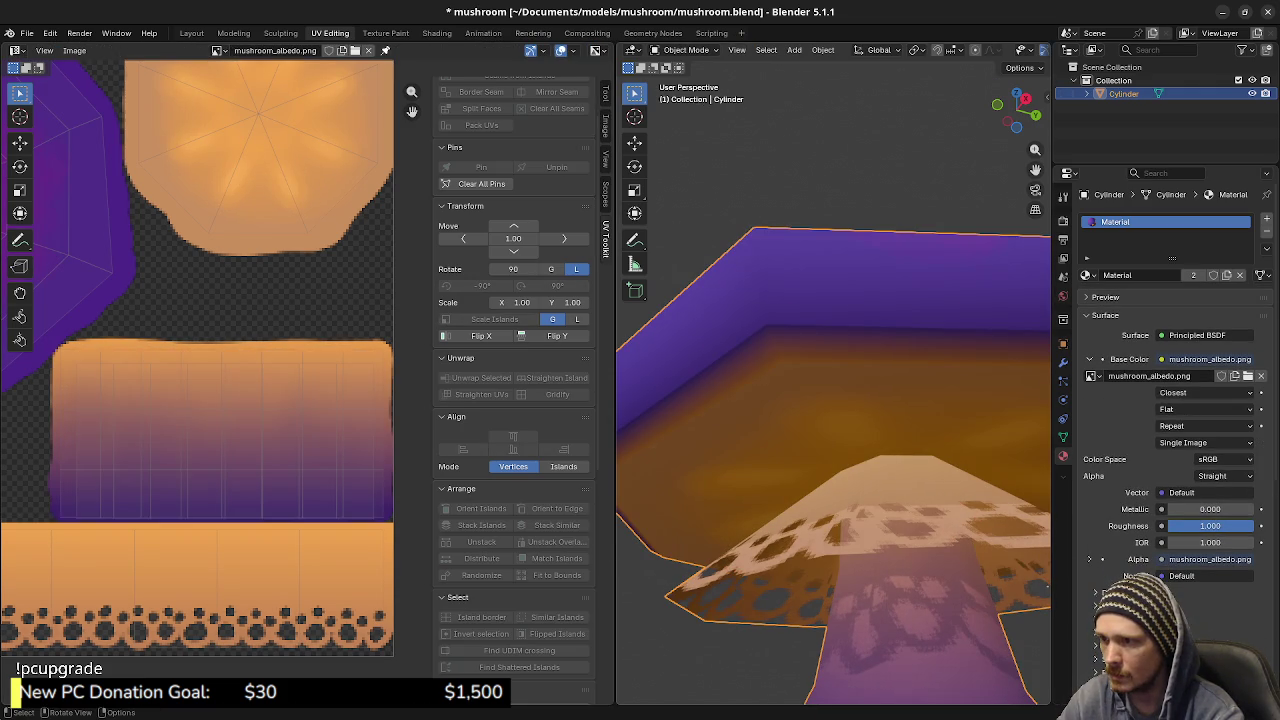
Apply final small vertical gill UV shifts, then frame the whole mushroom deselected for preview
key("Tab")
key("g")
key("y")
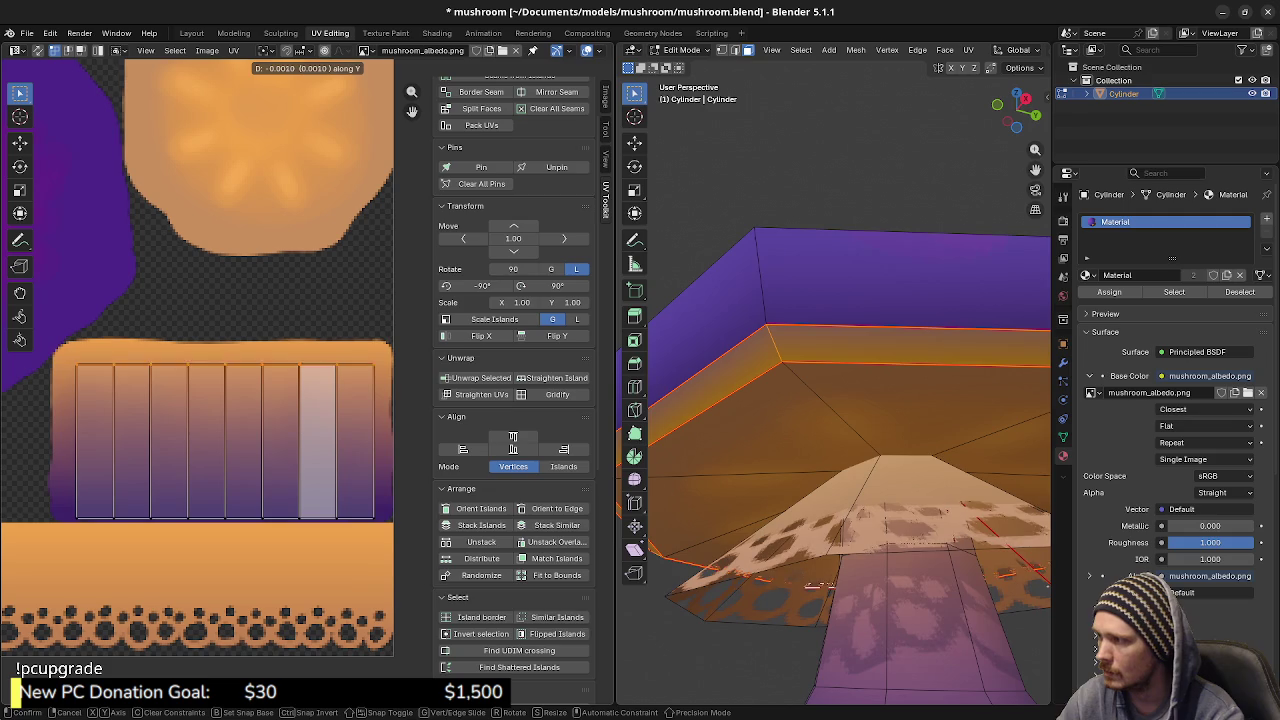
key("Return")
key("Tab")
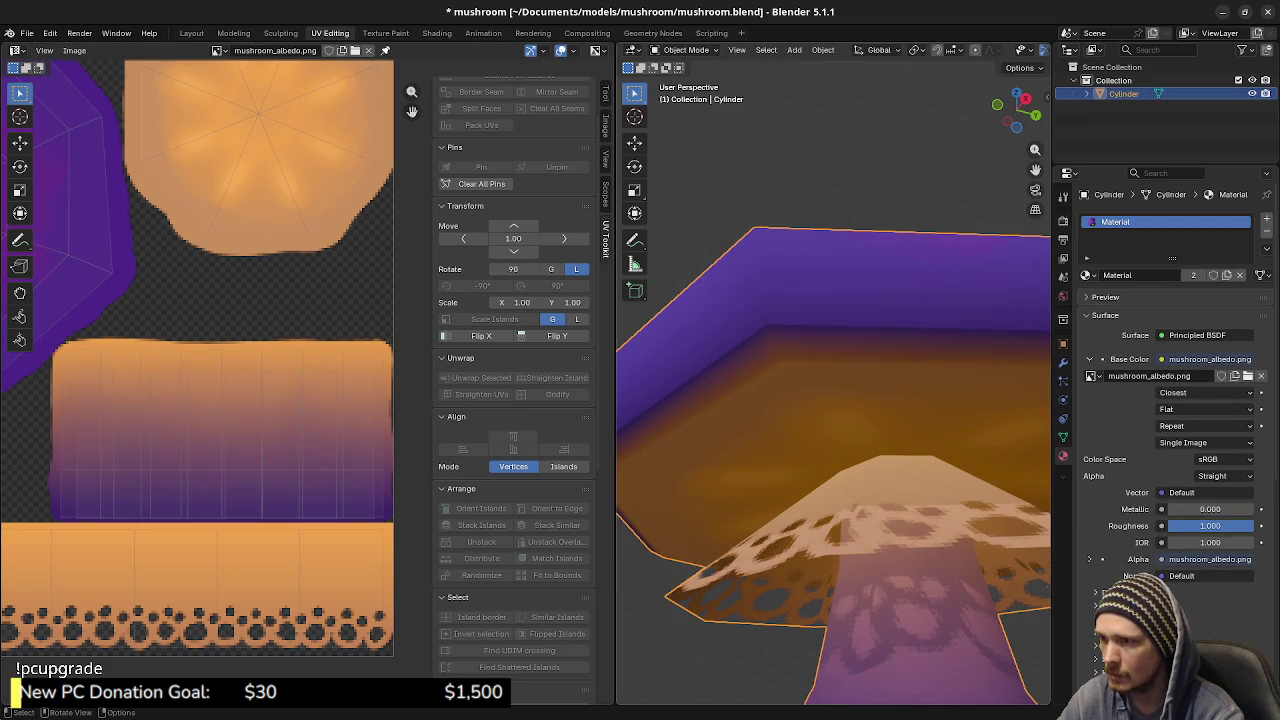
key("Tab")
key("g")
key("y")
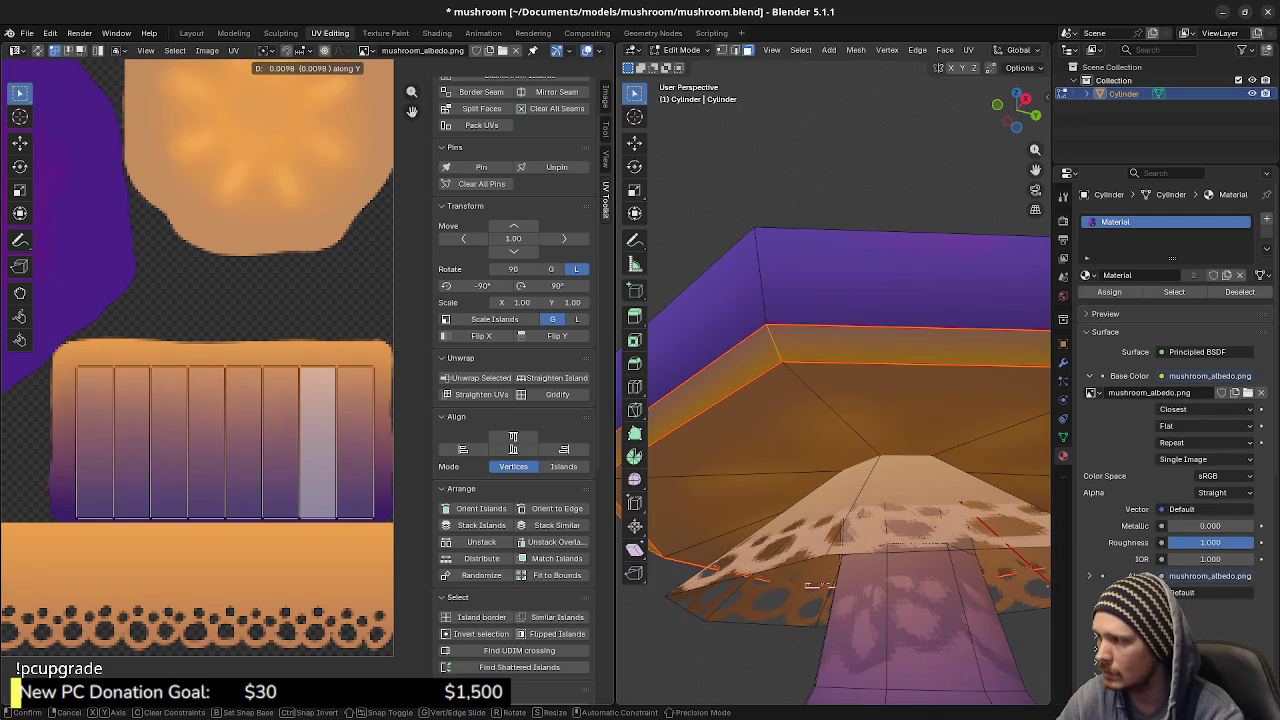
key("Return")
key("Tab")
key("KP_Decimal")
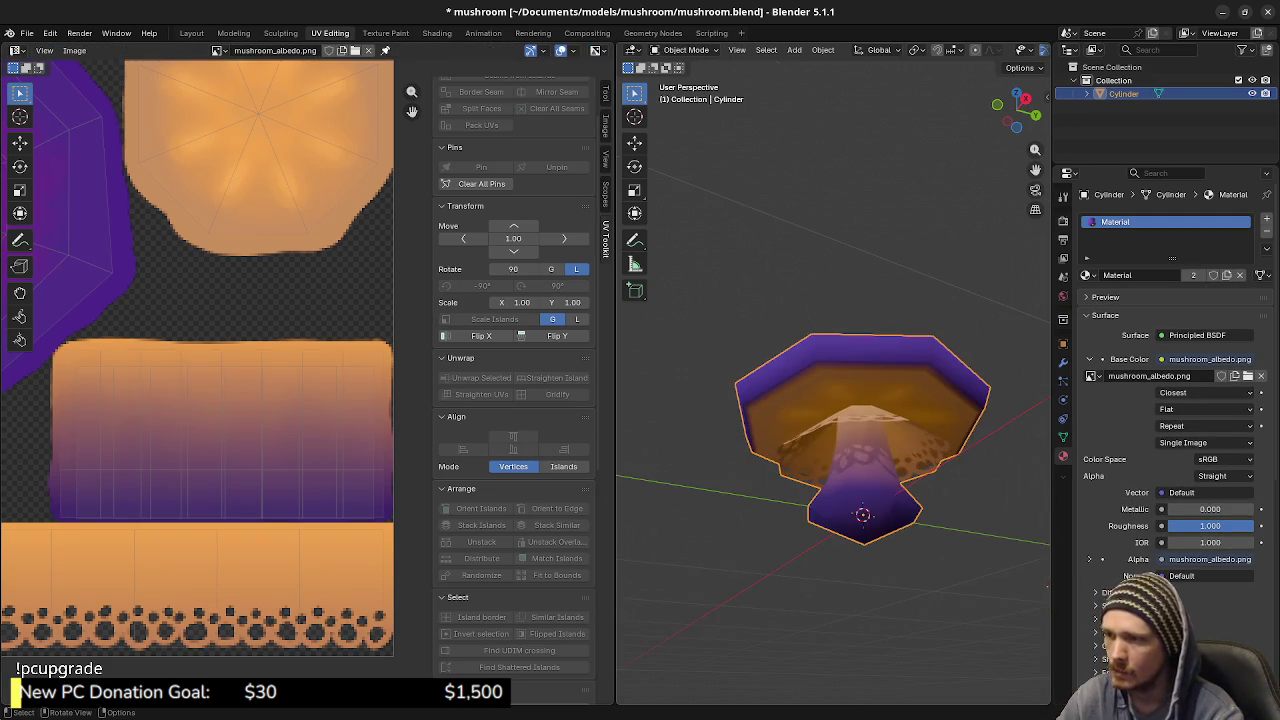
key("alt+a")
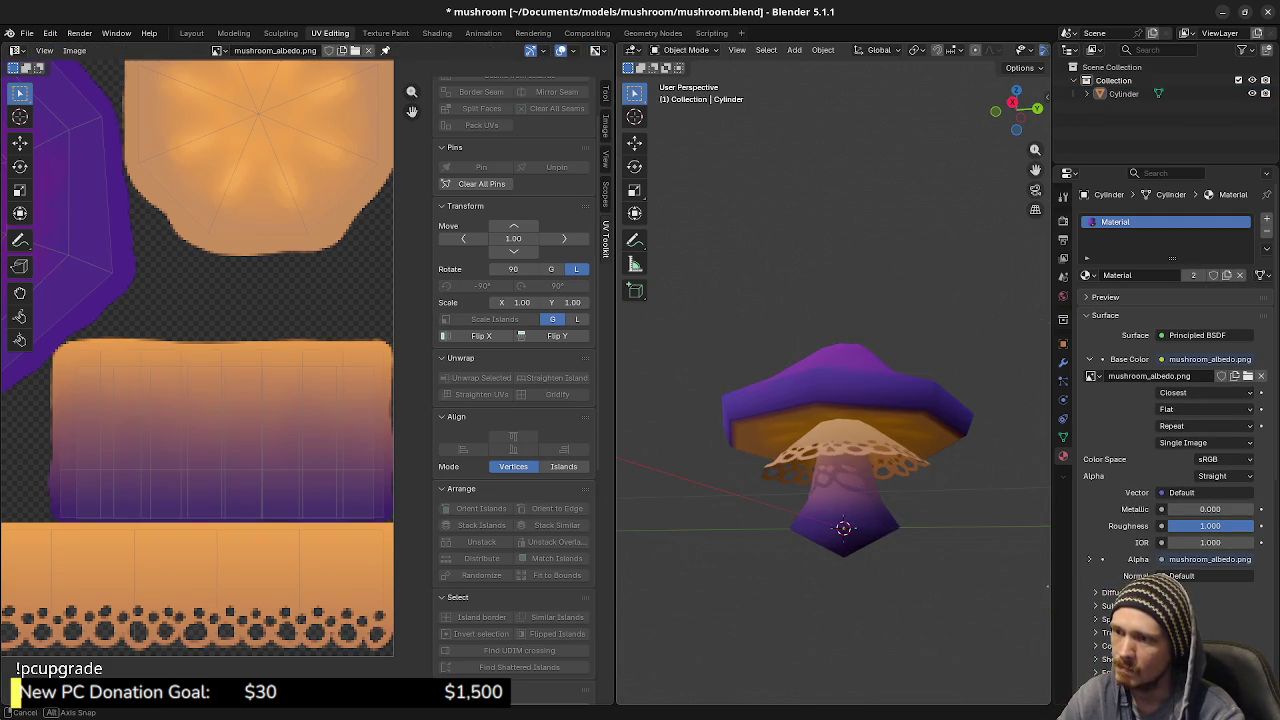
Check the cap rim's faces and edge loop in Edit Mode, then return to Object Mode deselected
key("a")
key("Tab")
key("Tab")
key("Tab")
key("Tab")
key("Tab")
key("Tab")
key("Tab")
key("Tab")
key("Tab")
key("alt+a")
key("a")
key("alt+a")
key("Tab")
key("Tab")
key("Tab")
key("Tab")
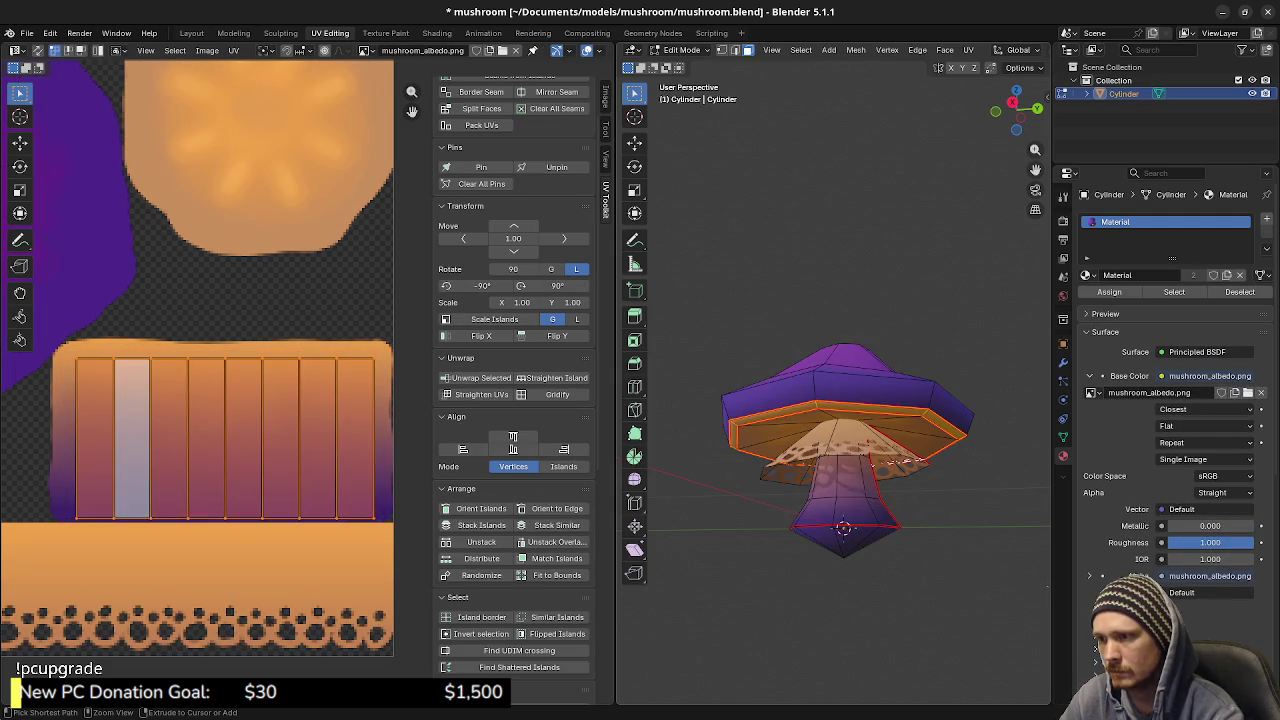
left_click(513, 440)
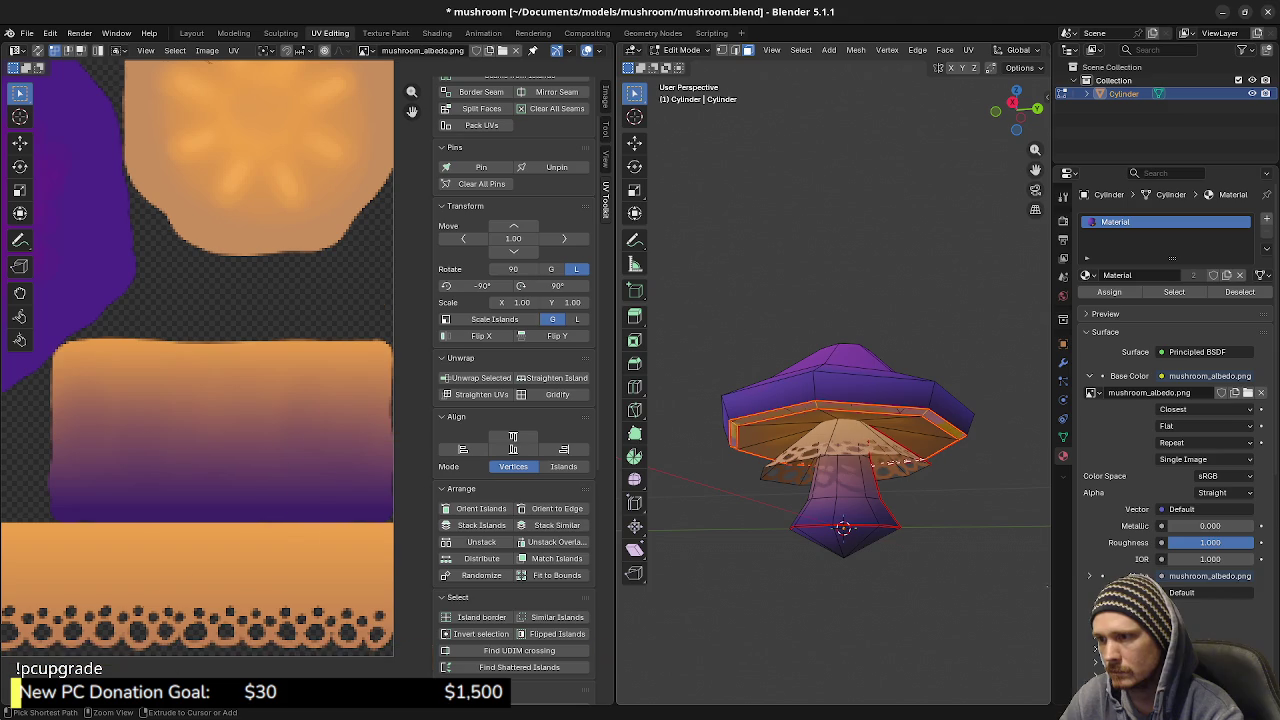
key("2")
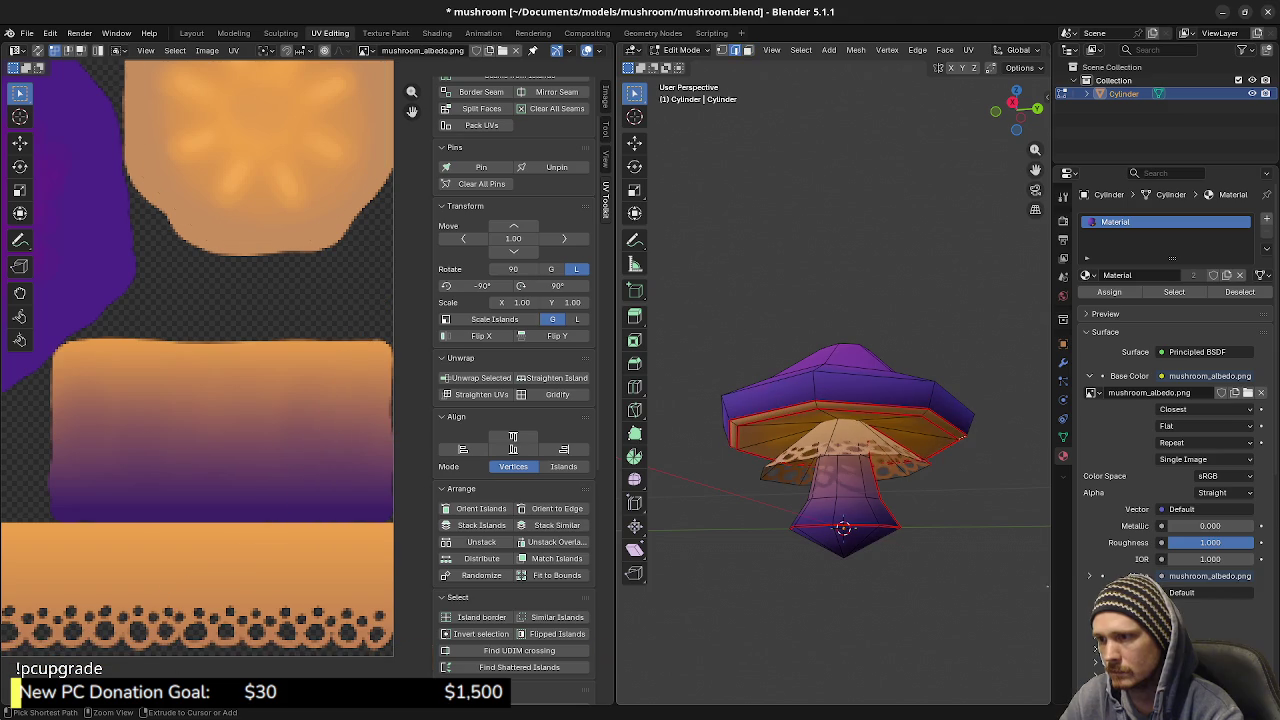
left_click(962, 437, "alt")
key("a")
key("alt+a")
key("Tab")
key("alt+a")
Inspect the textured cap underside, save mushroom.blend, and bring up mushroom_albedo.png in Krita
scroll(834, 450, "up", 1)
scroll(834, 450, "up", 2)
scroll(834, 450, "up", 2)
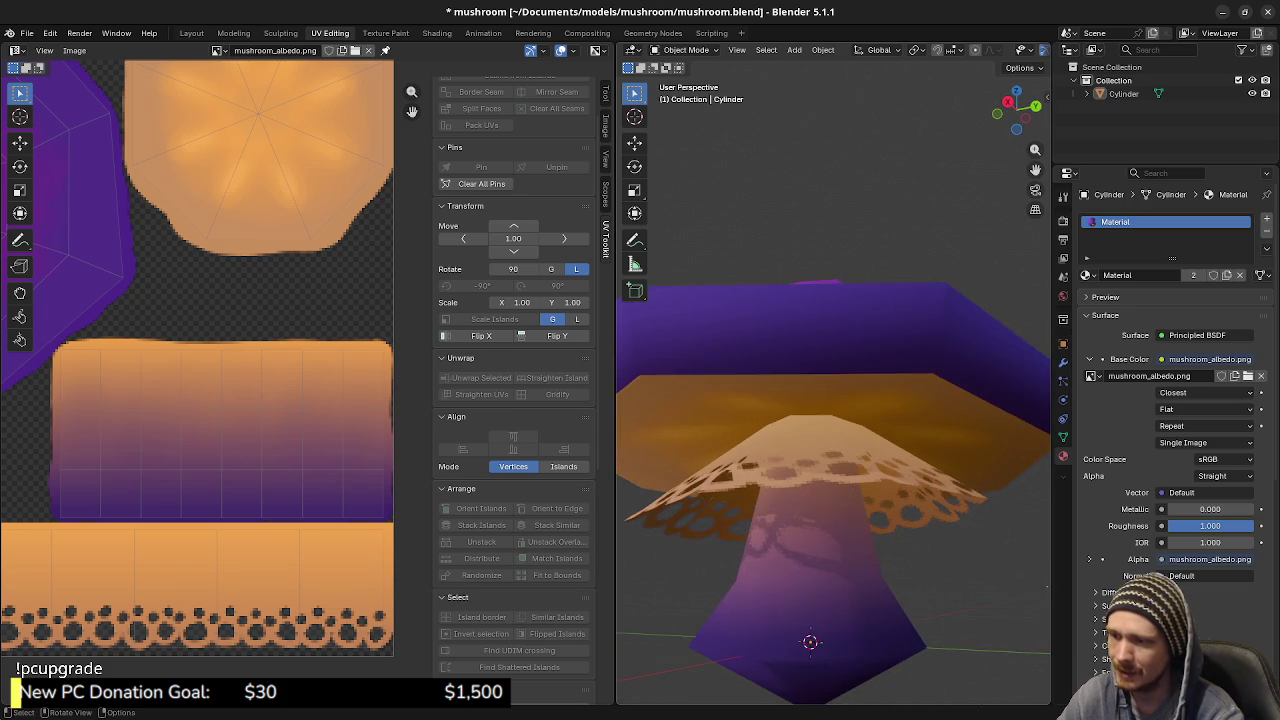
mouse_move(834, 450)
left_mouse_down()
mouse_move(800, 380)
mouse_move(834, 450)
mouse_move(834, 420)
mouse_move(834, 470)
left_mouse_up()
scroll(834, 450, "down", 4)
scroll(834, 450, "up", 2)
scroll(834, 450, "up", 2)
key("ctrl+s")
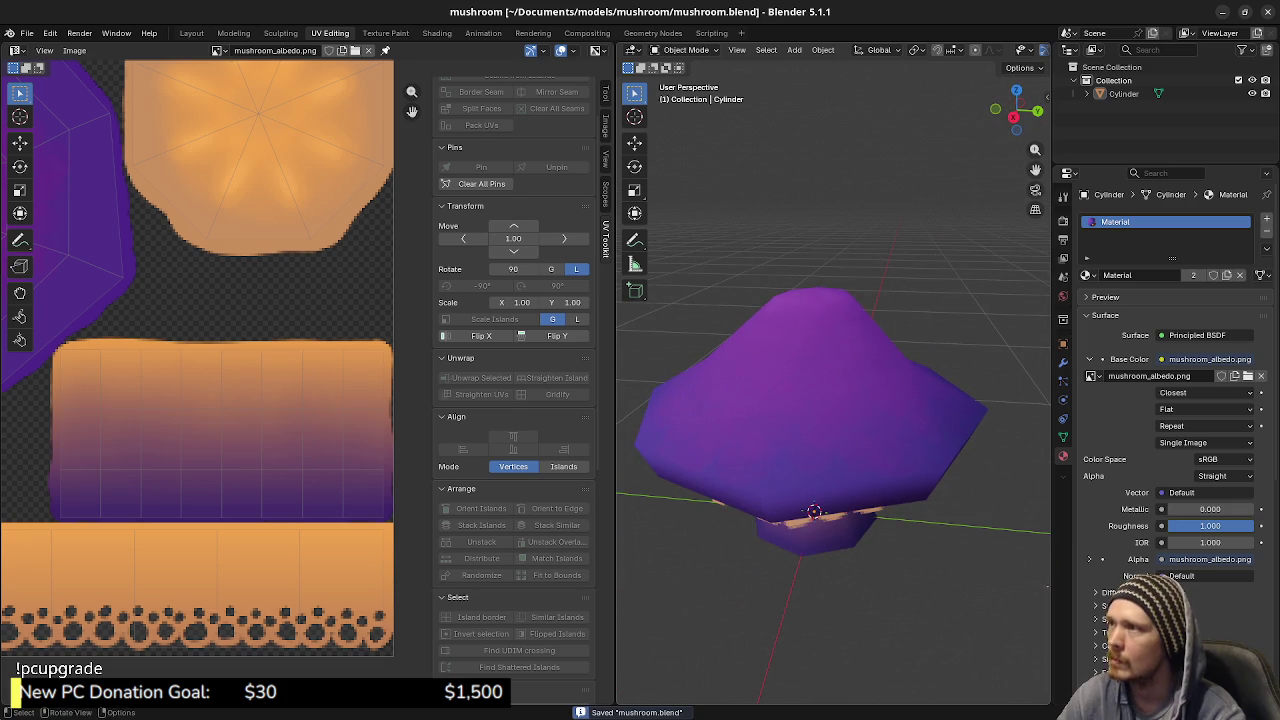
key("alt+Tab")
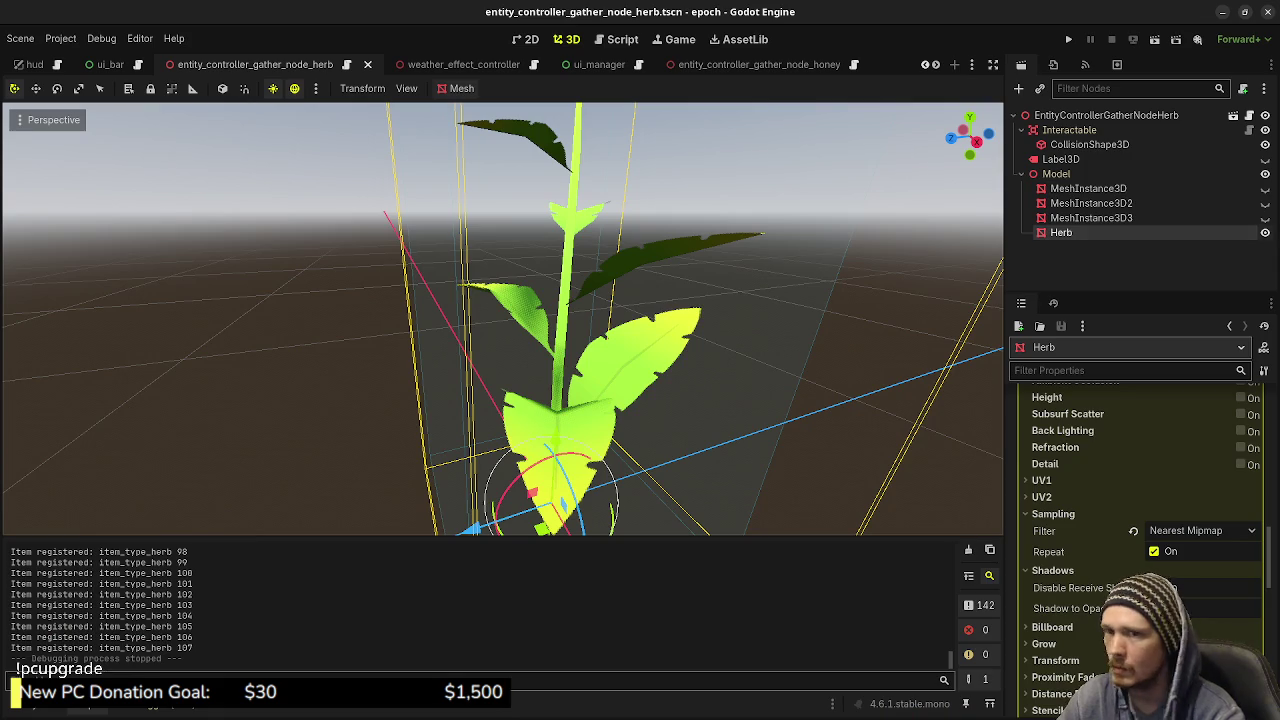
key("alt+Tab")
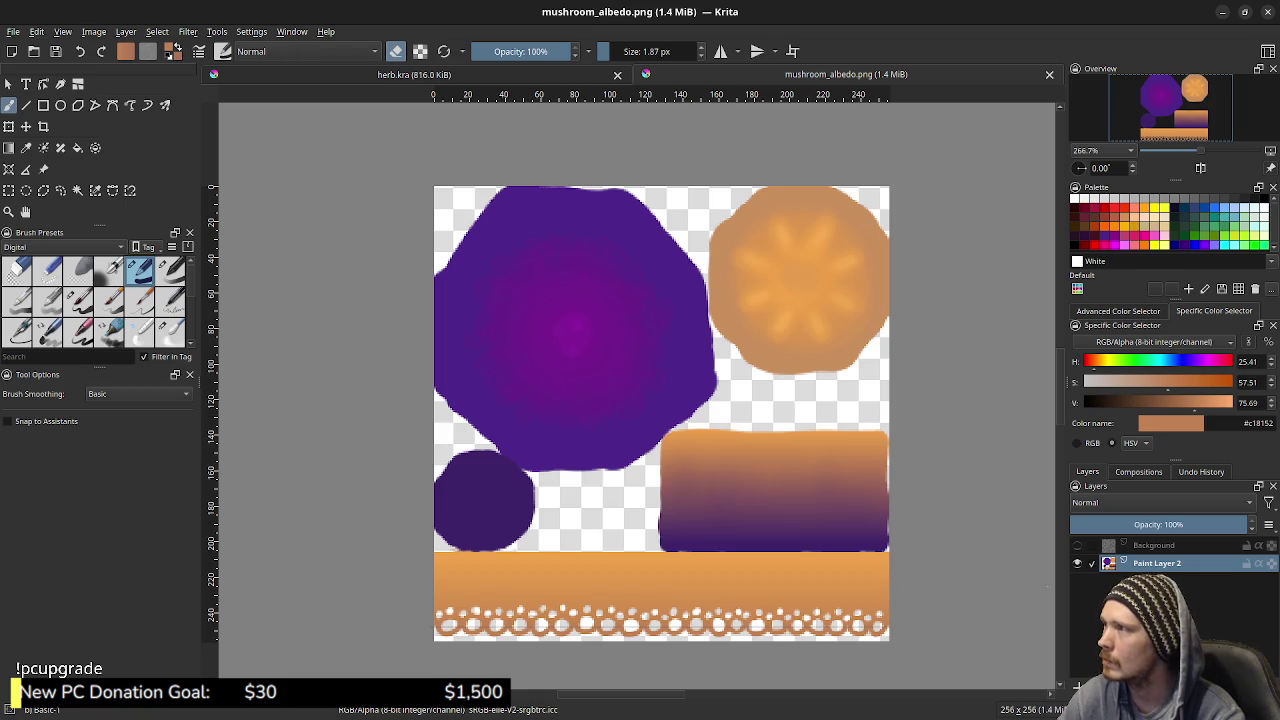
Open the Color Balance filter on mushroom_albedo.png, keeping the Default preset with all values at 0
left_click(188, 31)
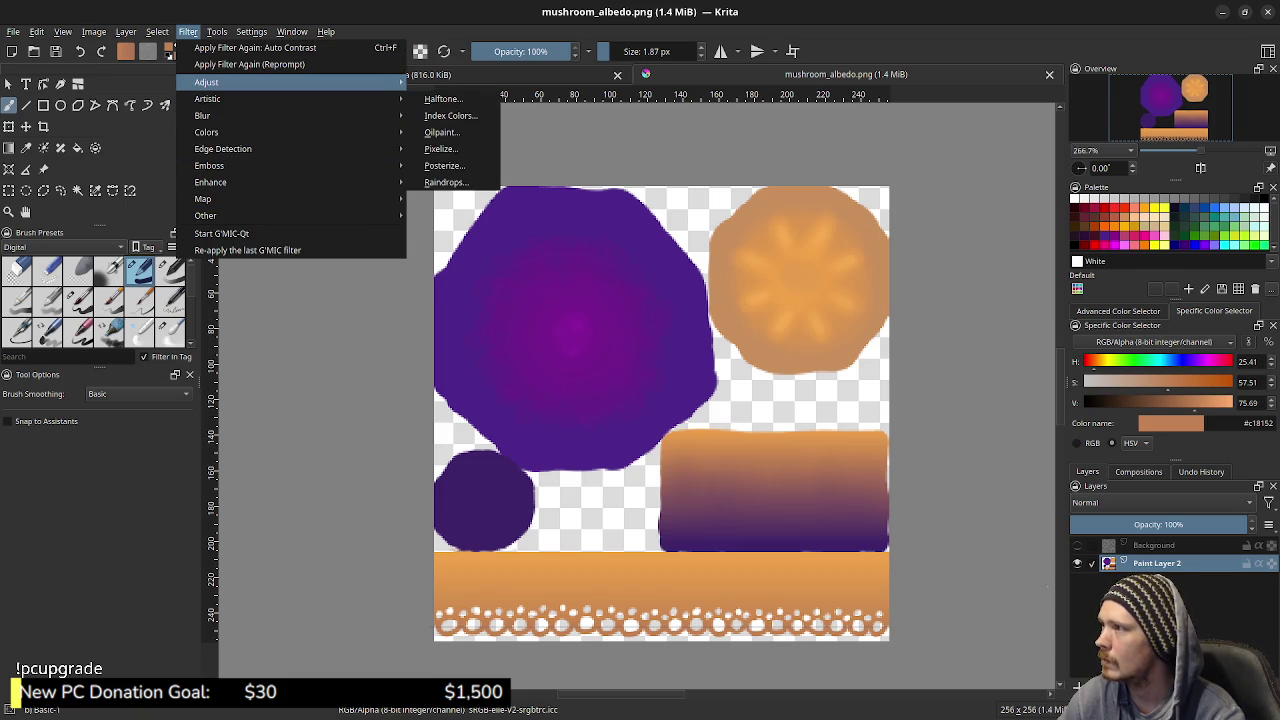
mouse_move(206, 132)
left_click(455, 128)
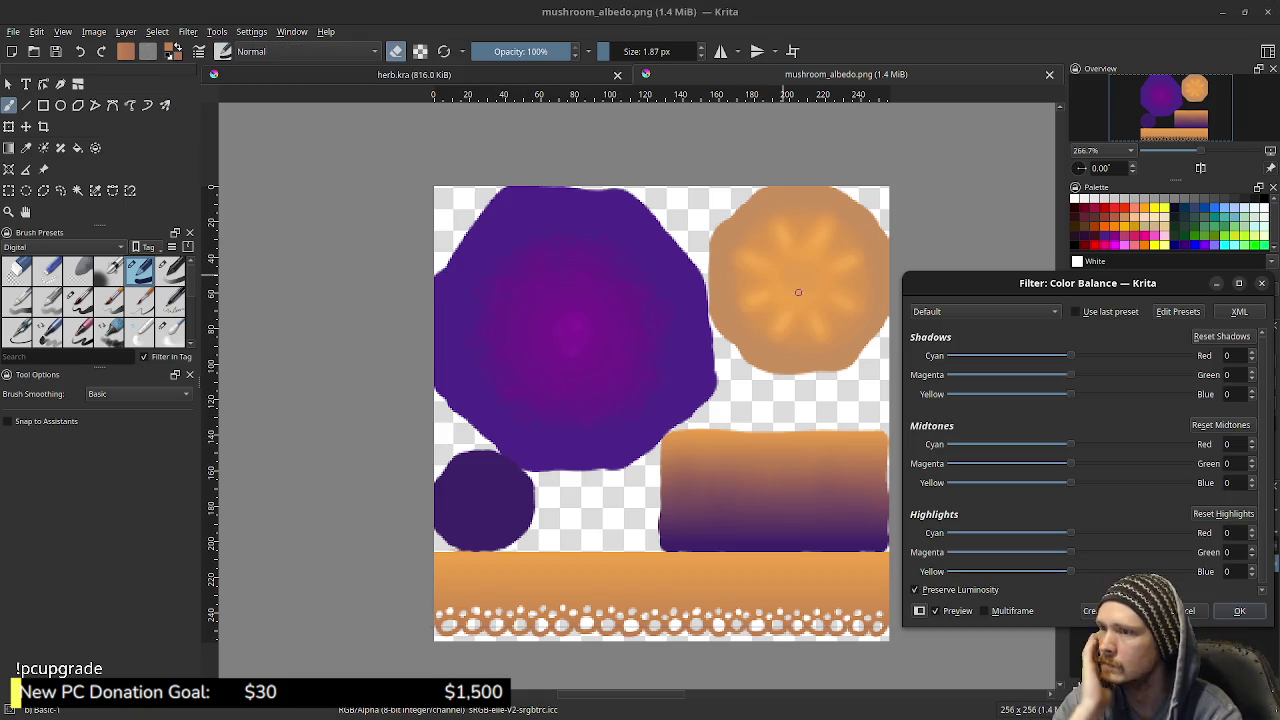
left_click(985, 311)
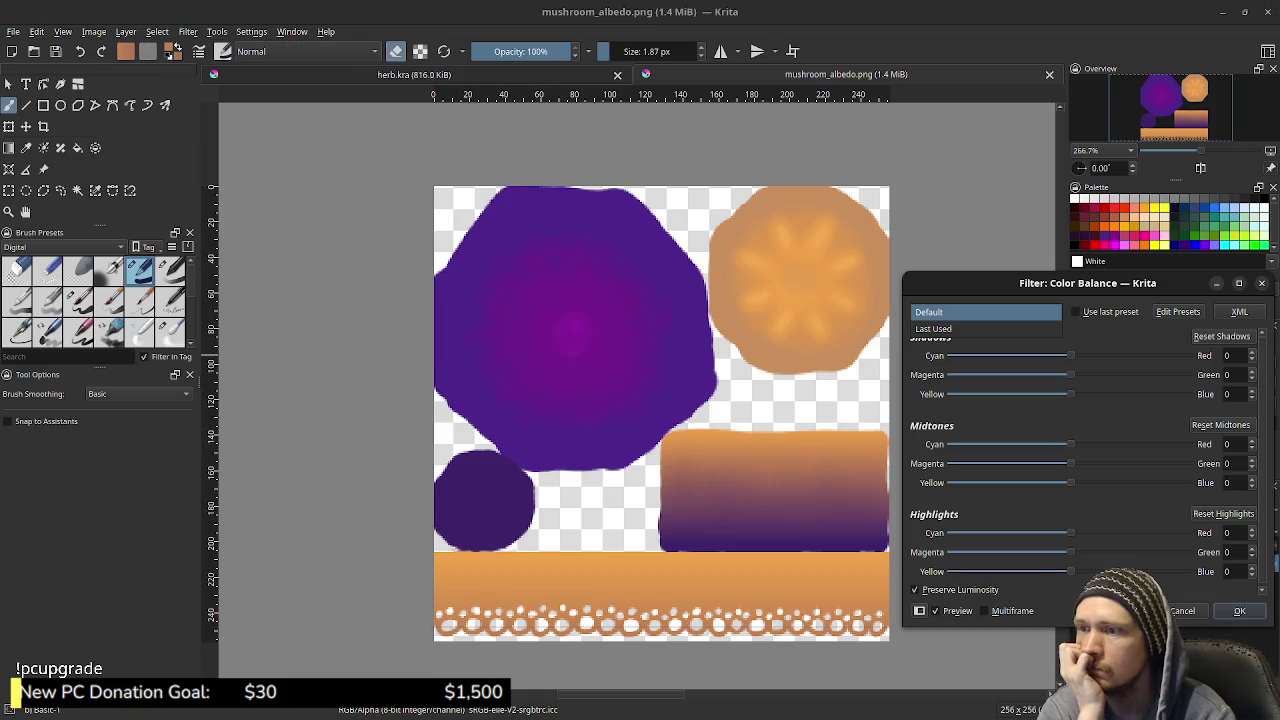
key("Escape")
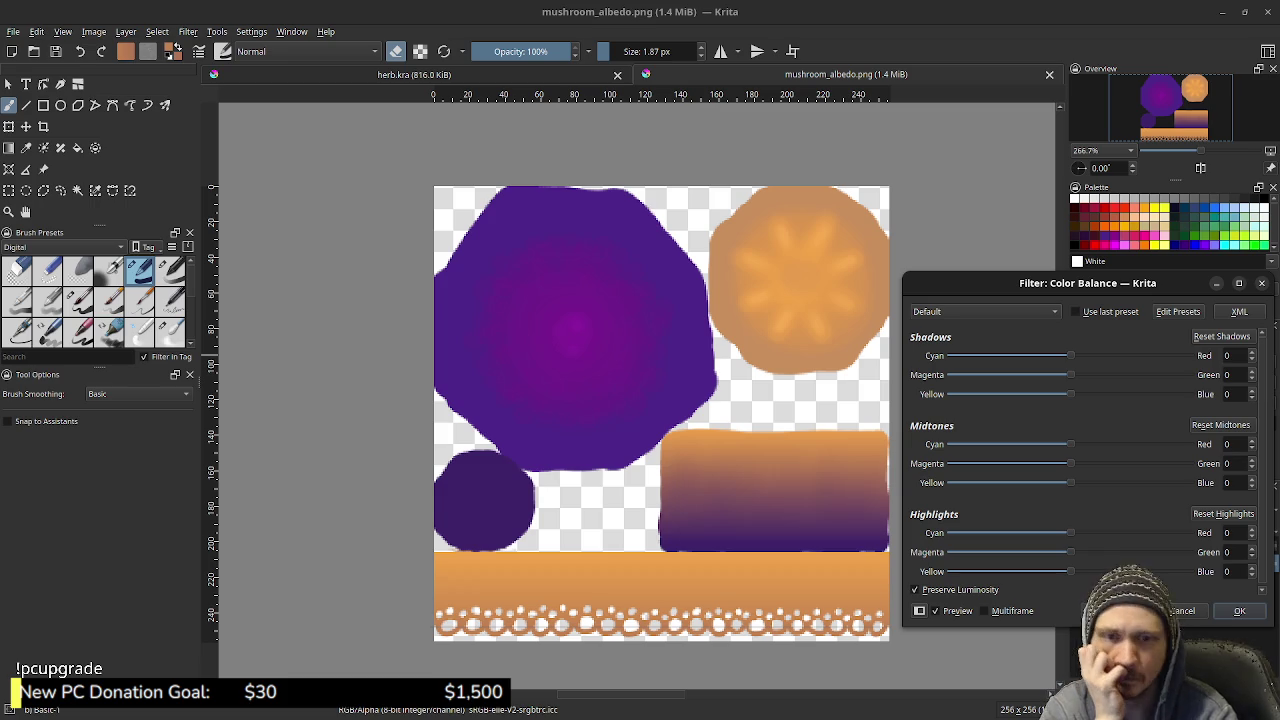
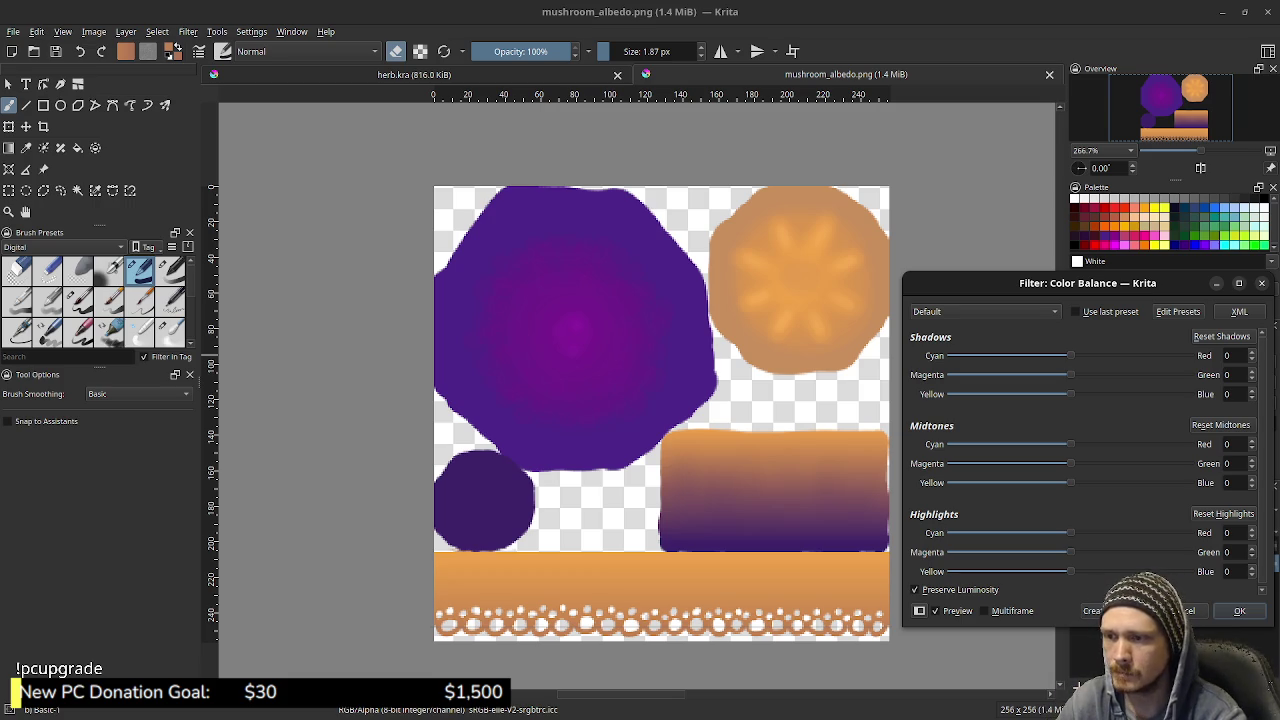
Trial highlight and midtone colour balance shifts, then cancel without applying them
mouse_move(1105, 533)
left_mouse_down()
mouse_move(988, 533)
mouse_move(1175, 533)
mouse_move(1108, 533)
mouse_move(1140, 533)
left_mouse_up()
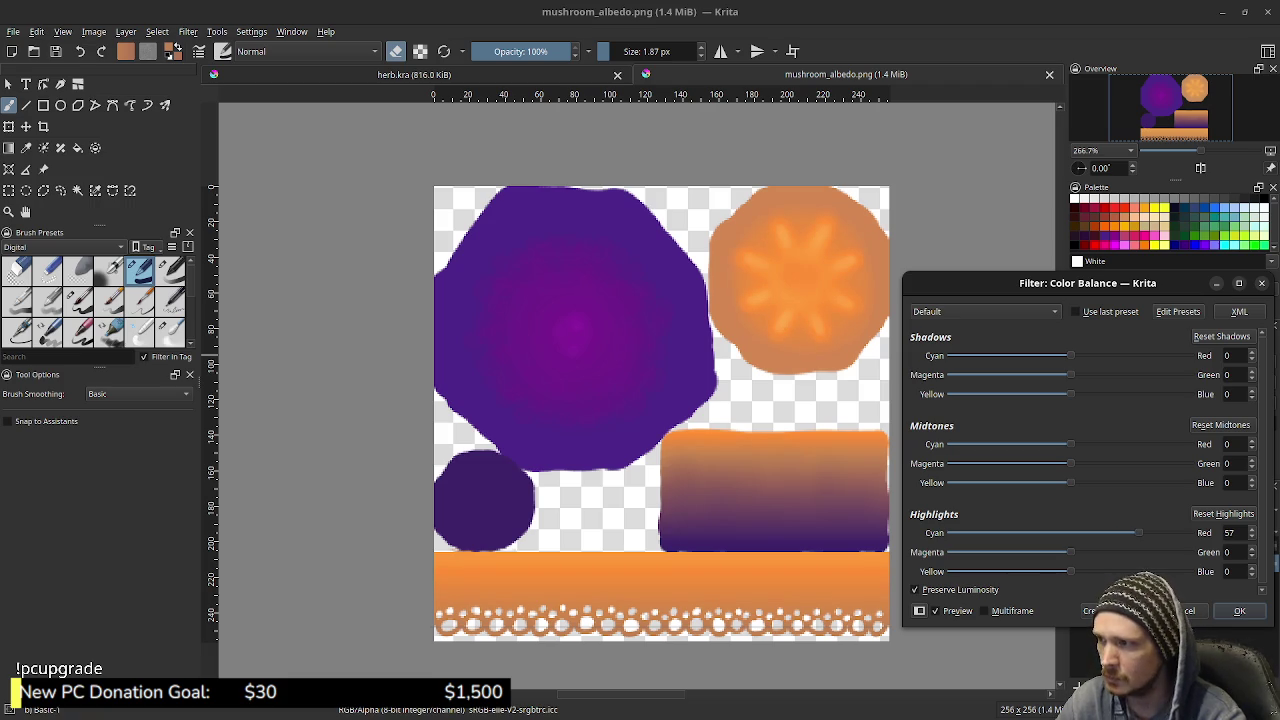
mouse_move(1071, 552)
left_mouse_down()
mouse_move(1101, 552)
mouse_move(1052, 571)
mouse_move(1080, 571)
left_mouse_up()
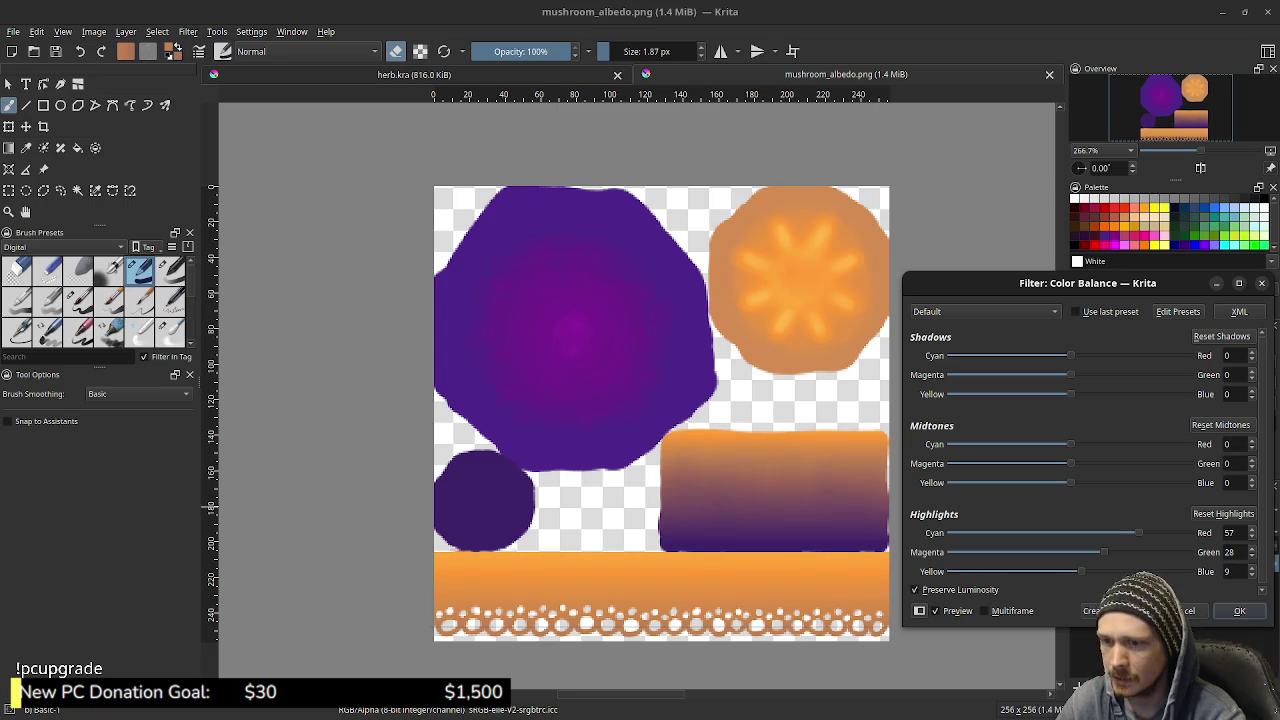
mouse_move(1138, 532)
left_mouse_down()
mouse_move(988, 532)
mouse_move(1127, 532)
mouse_move(1080, 552)
mouse_move(995, 552)
mouse_move(1107, 552)
mouse_move(1046, 571)
left_mouse_up()
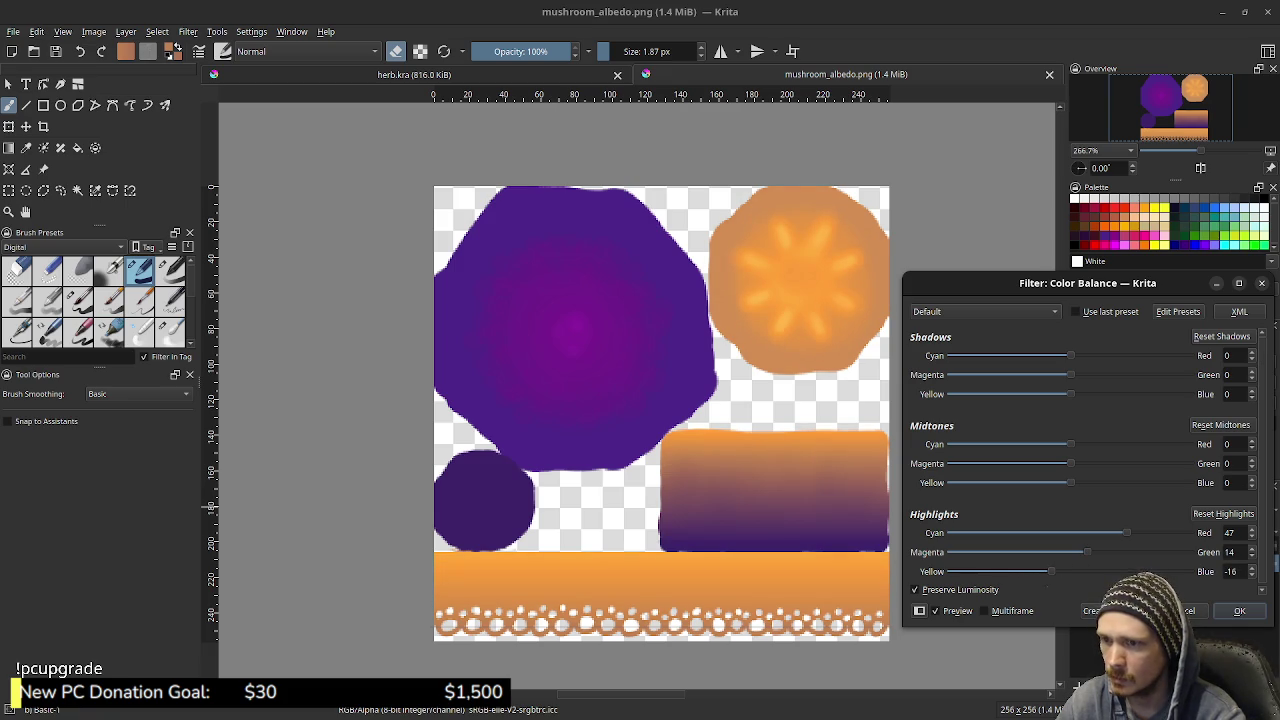
left_click(1072, 463)
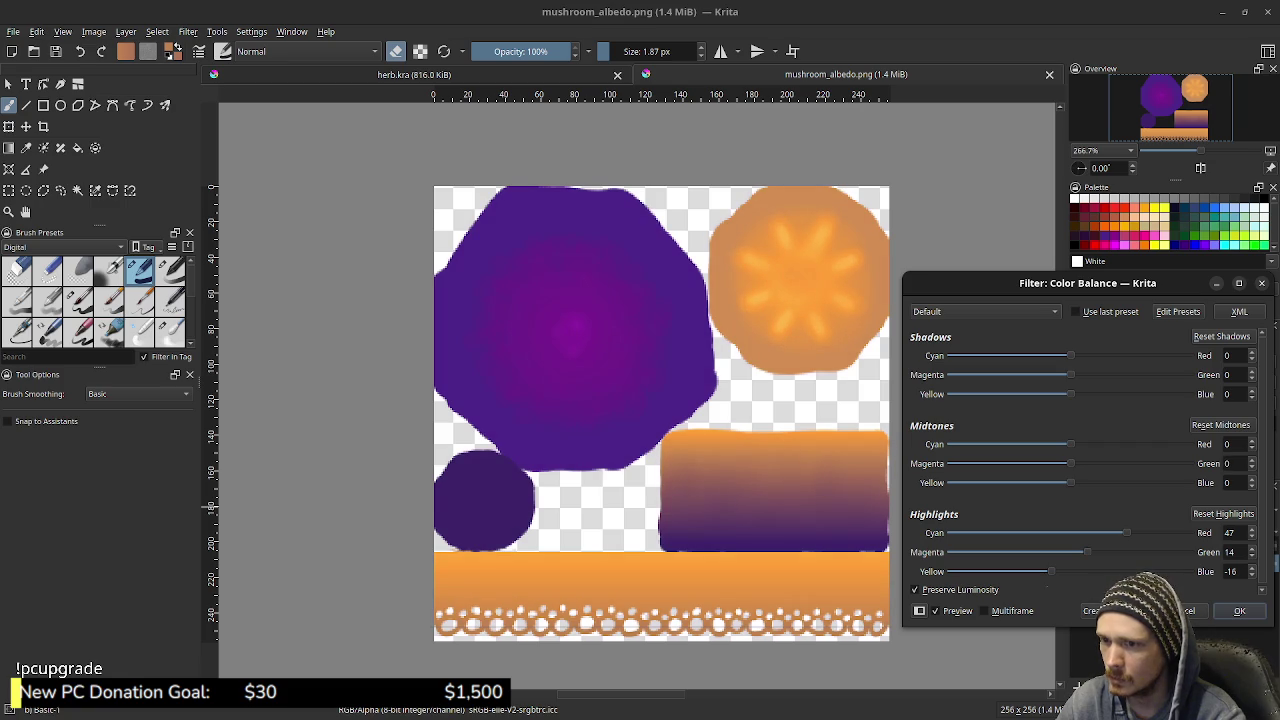
mouse_move(1072, 483)
left_mouse_down()
mouse_move(1013, 483)
mouse_move(1031, 483)
left_mouse_up()
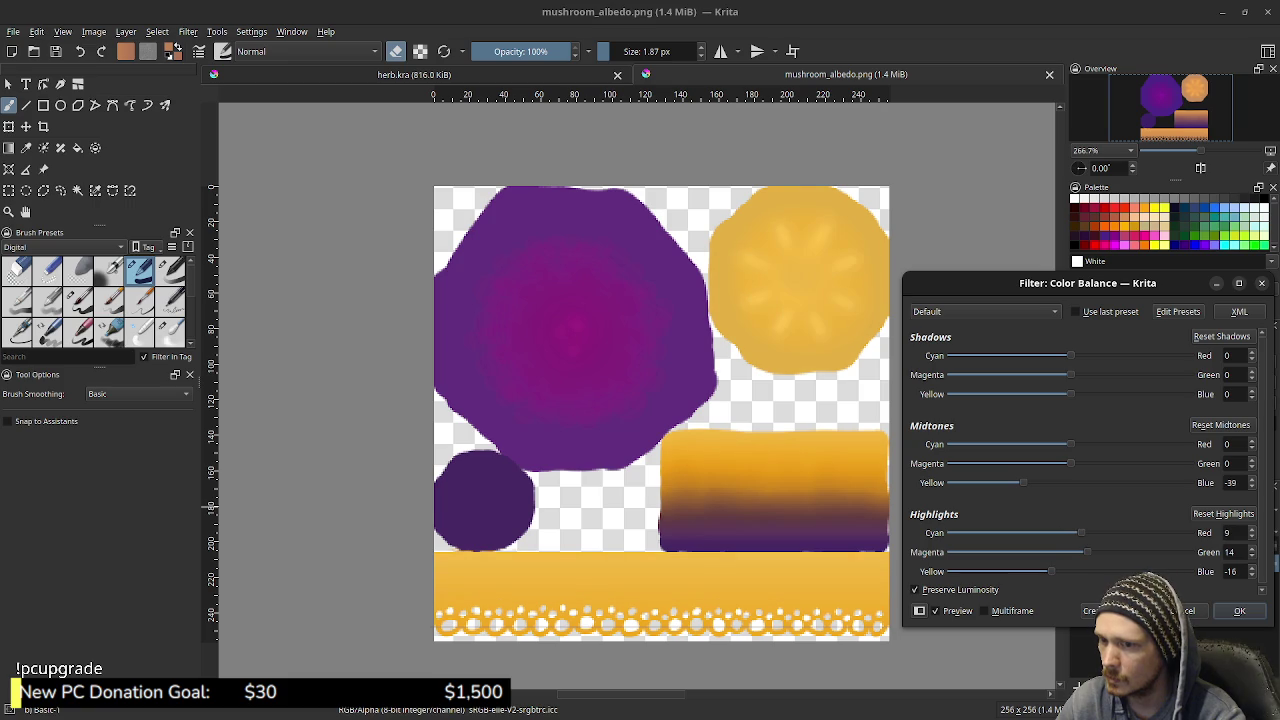
left_click(1239, 610)
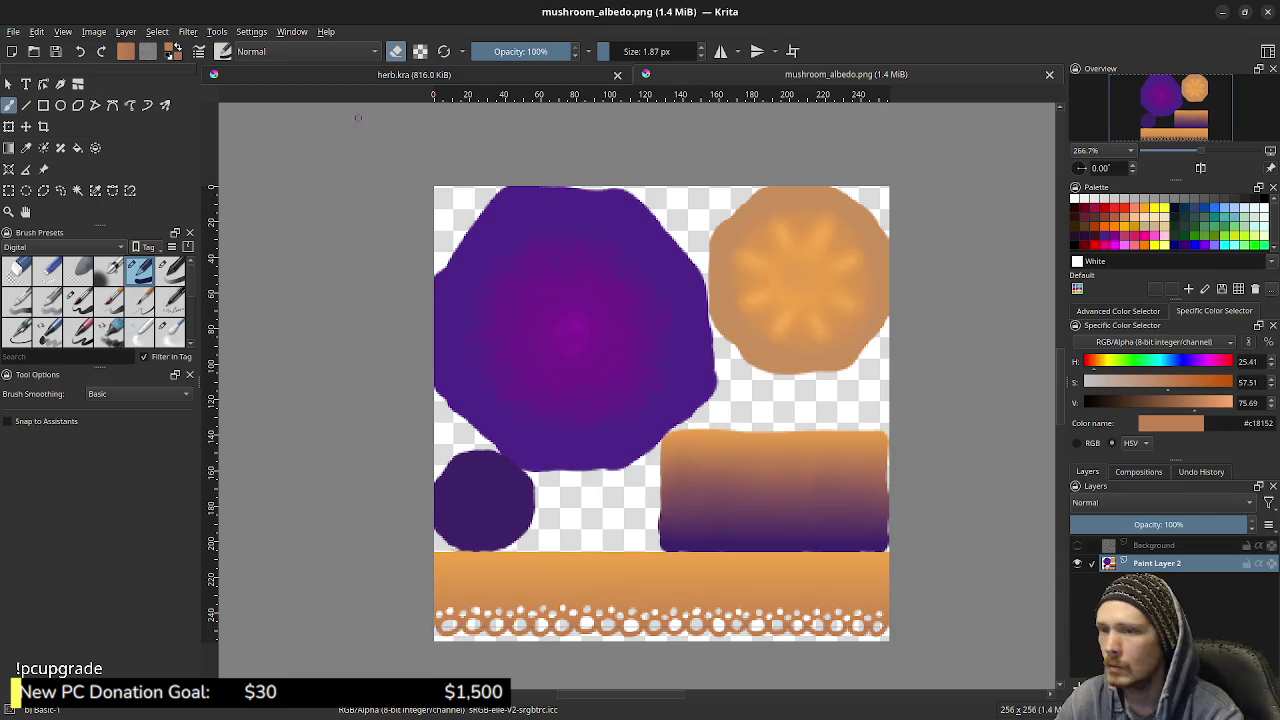
Apply Color Balance with shadows blue -24 and highlights red 28, green 17
key("alt+r")
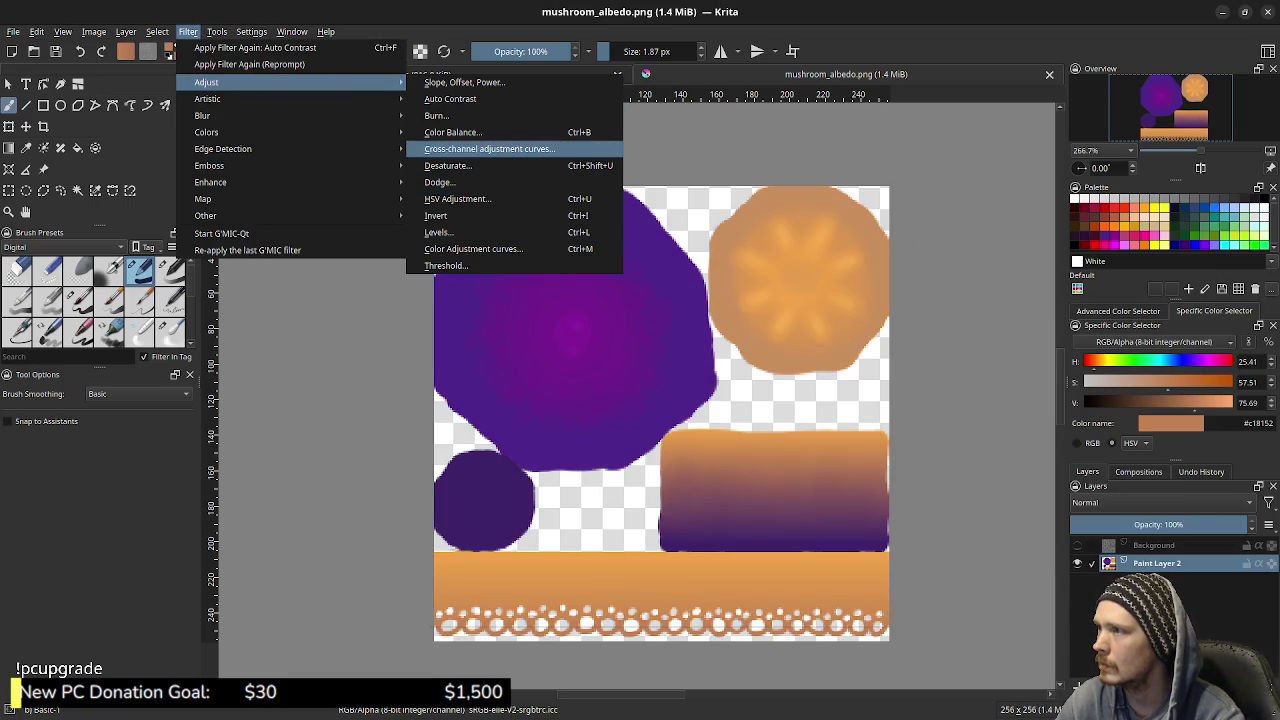
key("Up")
key("Return")
left_click_drag(1070, 463, 1022, 463)
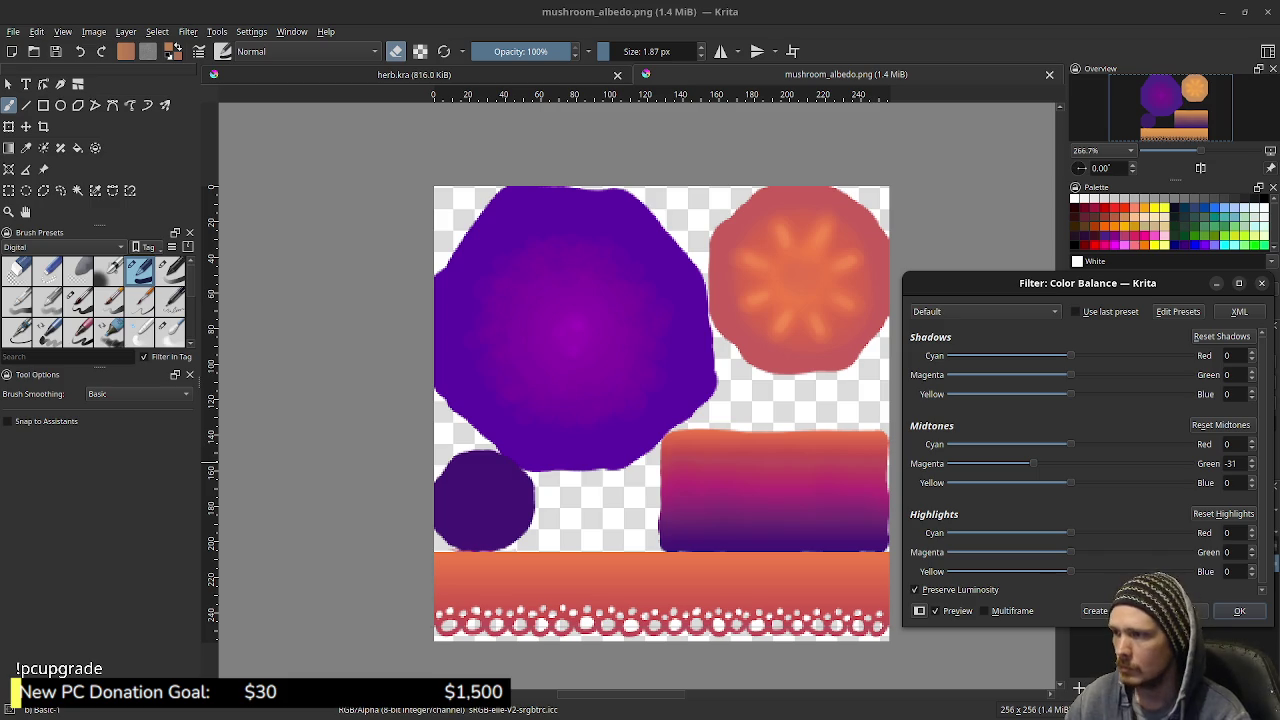
left_click(1220, 424)
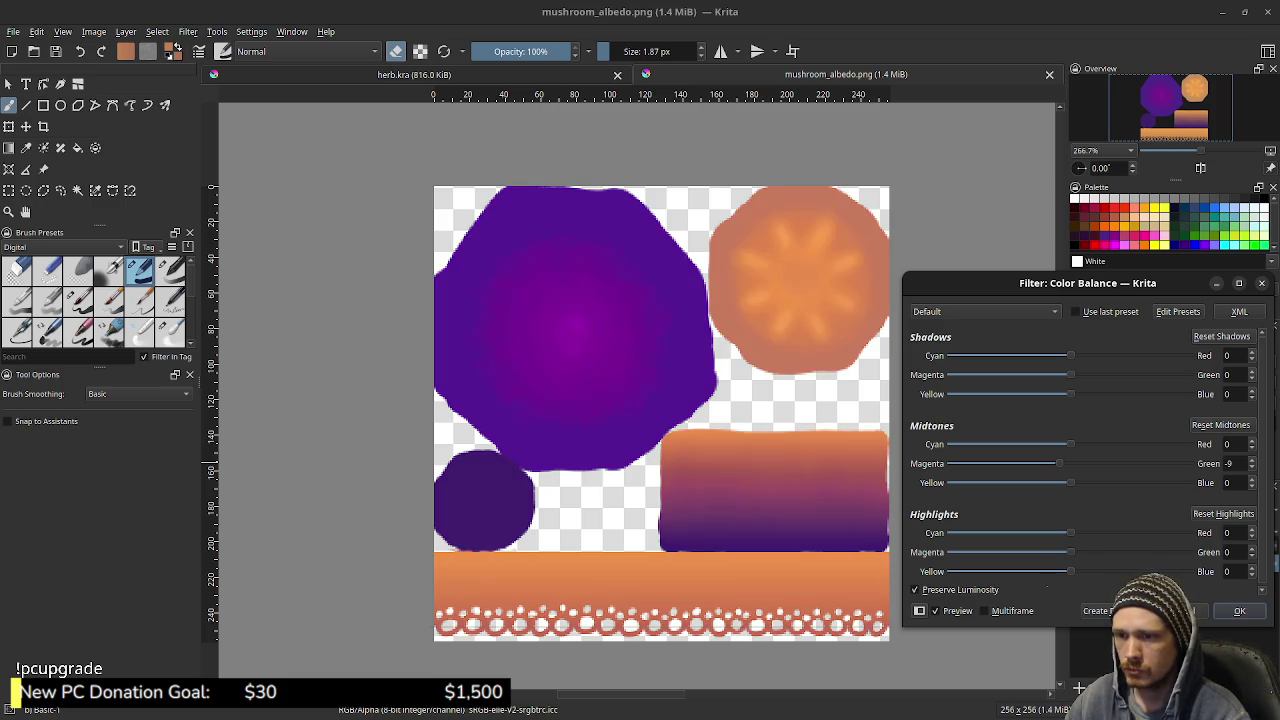
mouse_move(1070, 483)
left_mouse_down()
mouse_move(1023, 483)
mouse_move(1057, 483)
left_mouse_up()
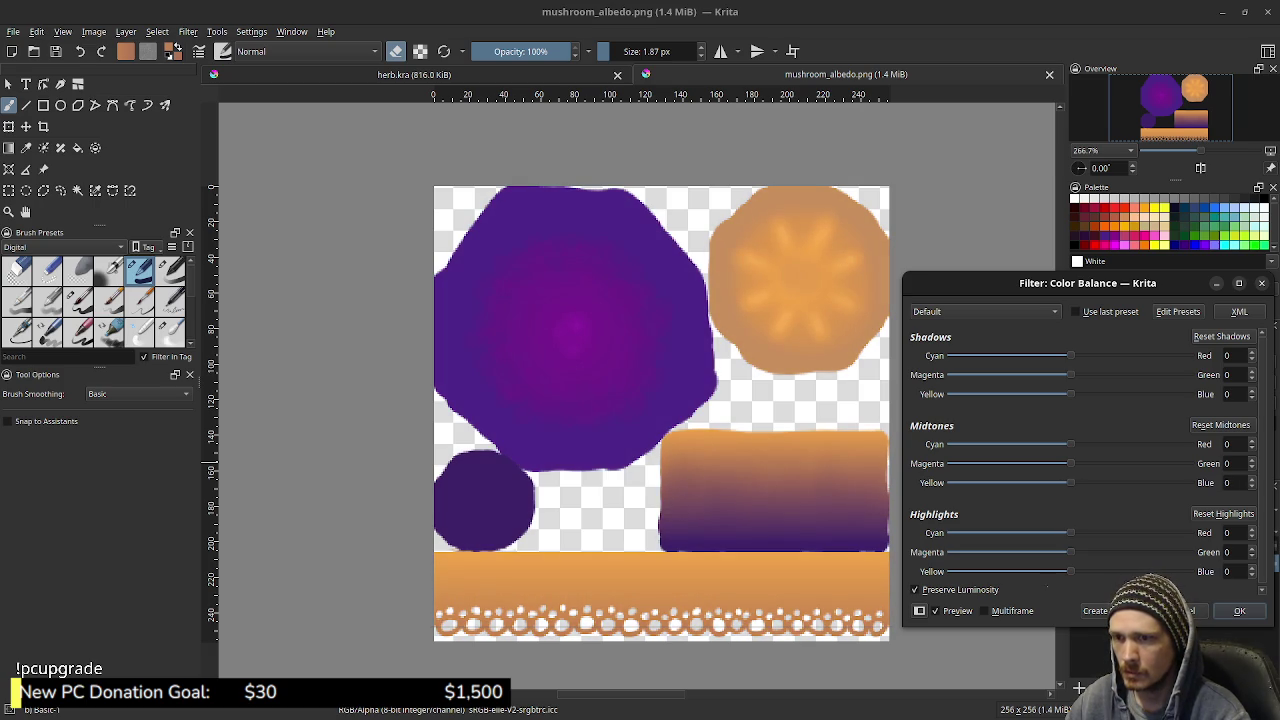
left_click_drag(1070, 394, 1034, 394)
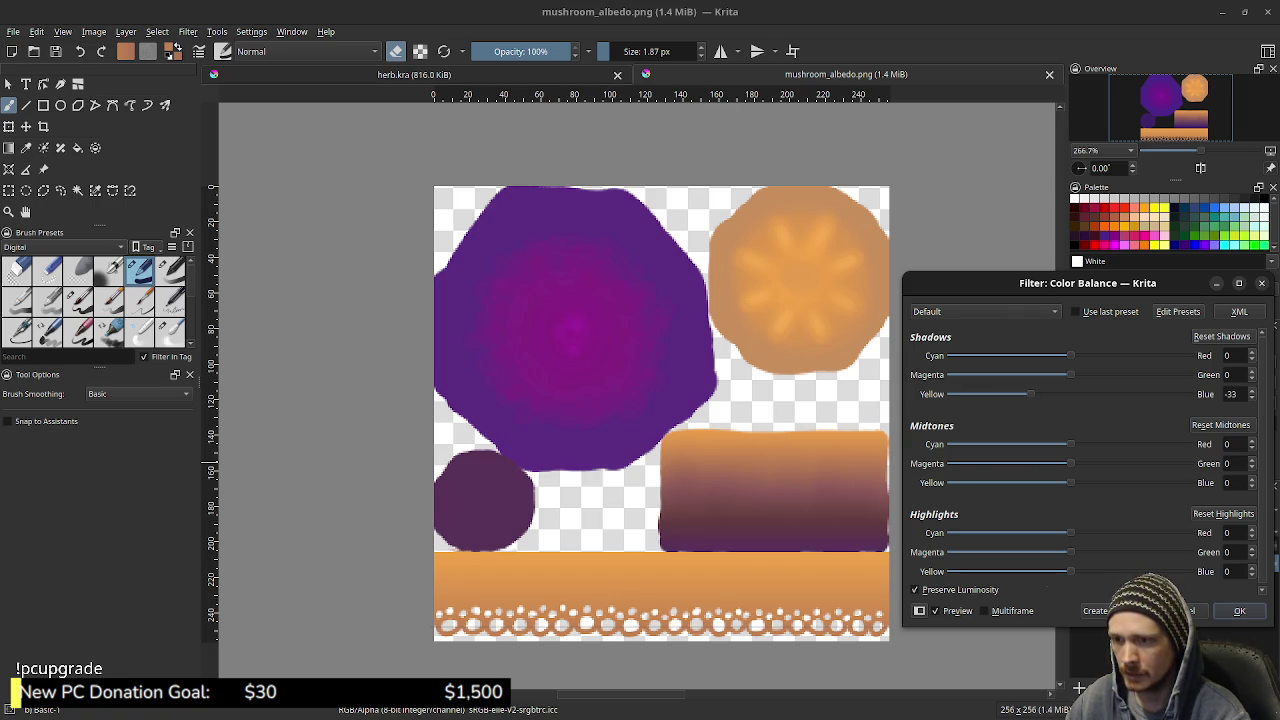
mouse_move(1070, 532)
left_mouse_down()
mouse_move(1117, 532)
mouse_move(1056, 571)
mouse_move(1071, 571)
left_mouse_up()
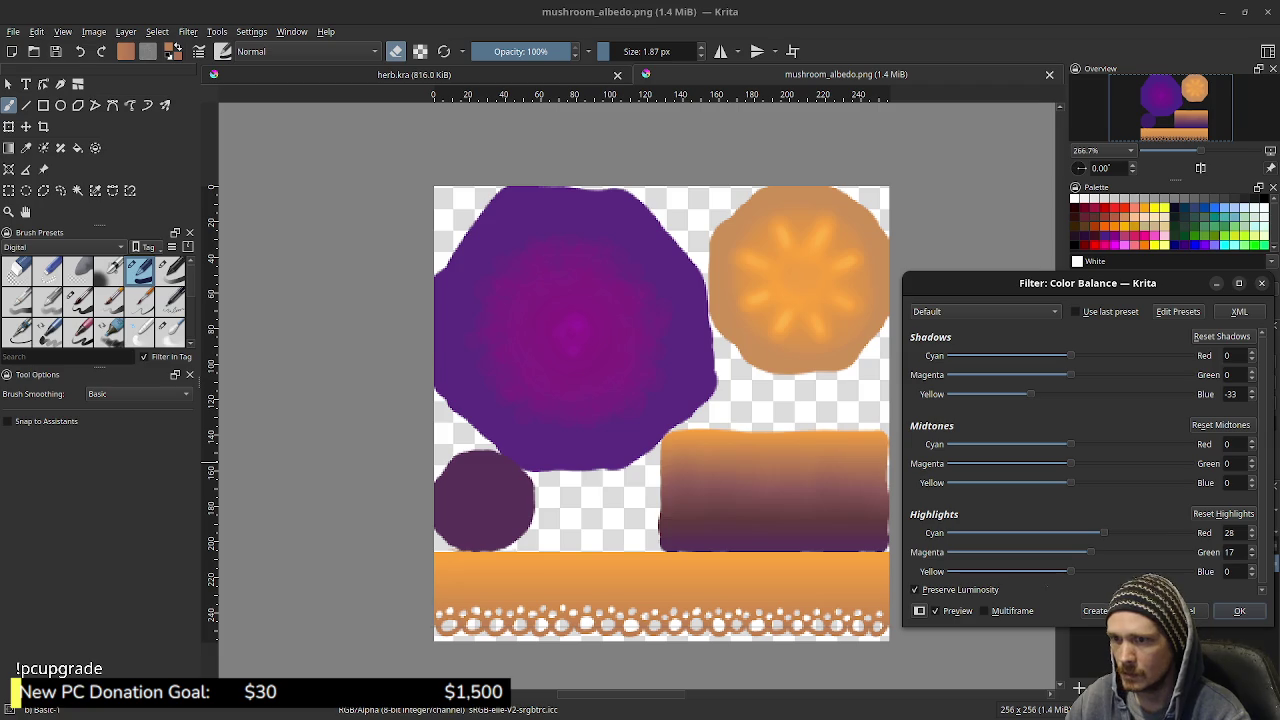
left_click_drag(1030, 394, 1019, 394)
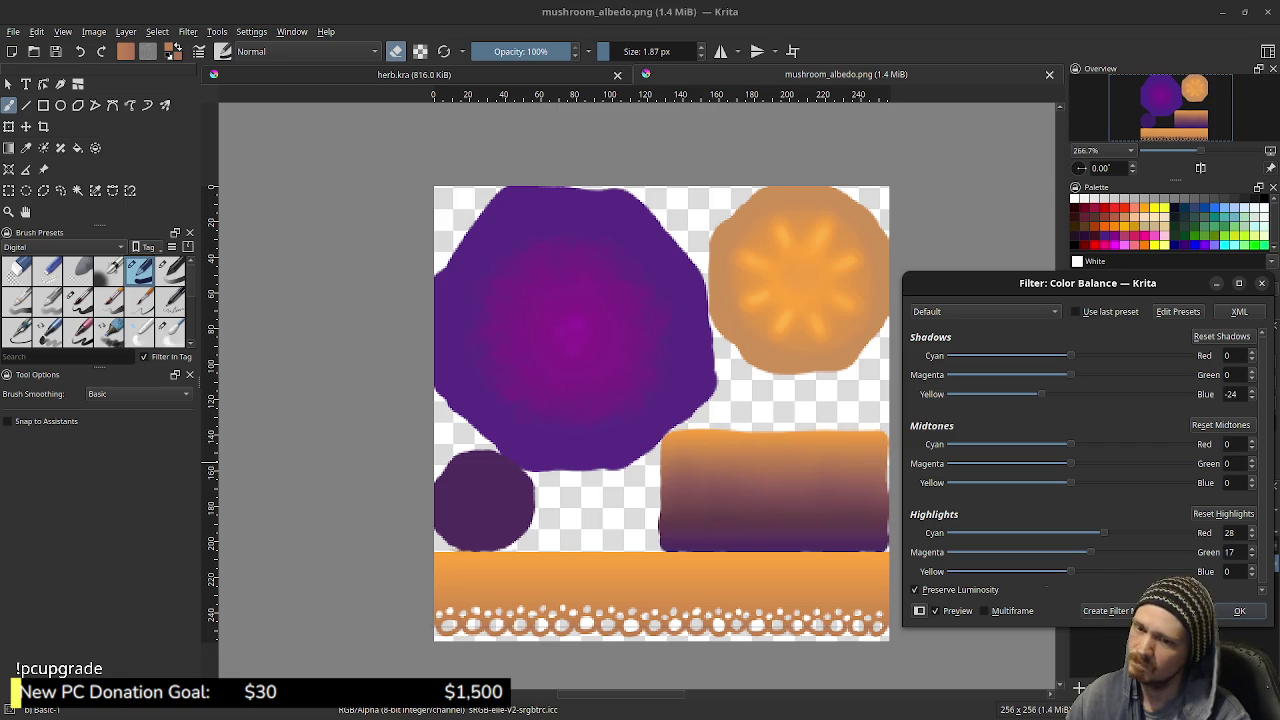
key("Return")
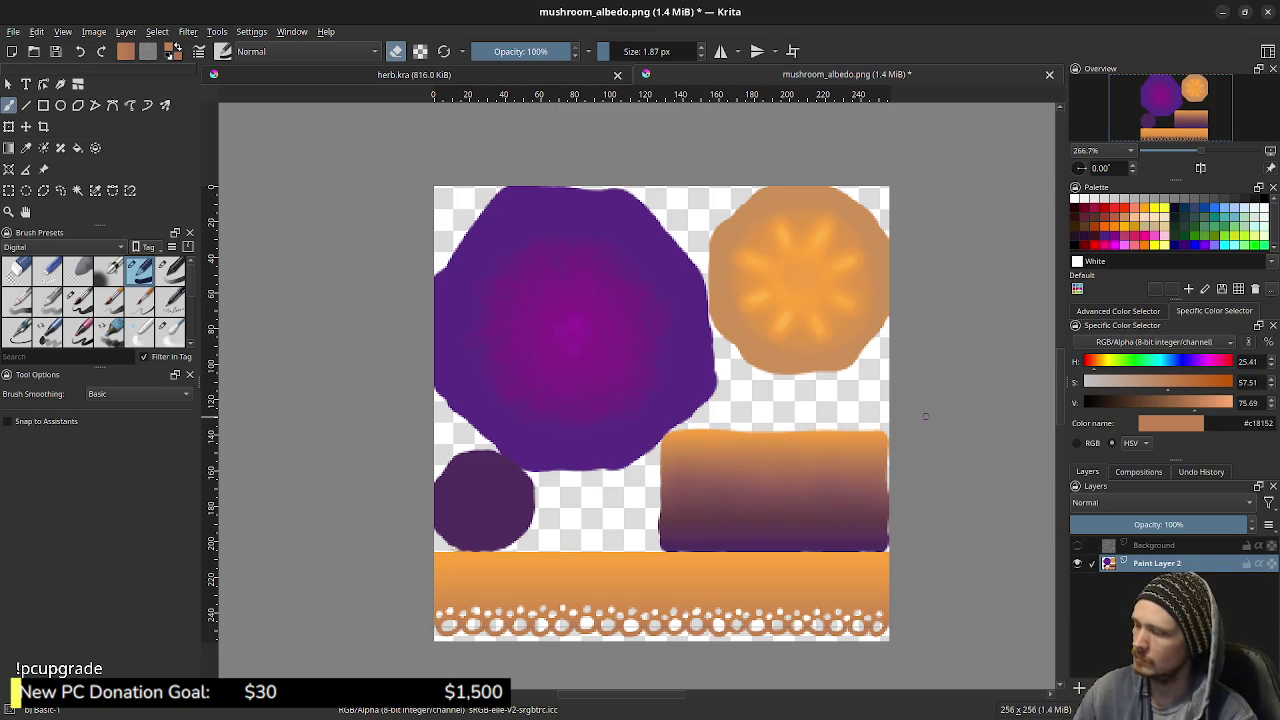
Compare before and after the colour balance, save mushroom_albedo.png, and switch to Blender
key("ctrl+z")
key("ctrl+shift+z")
key("ctrl")
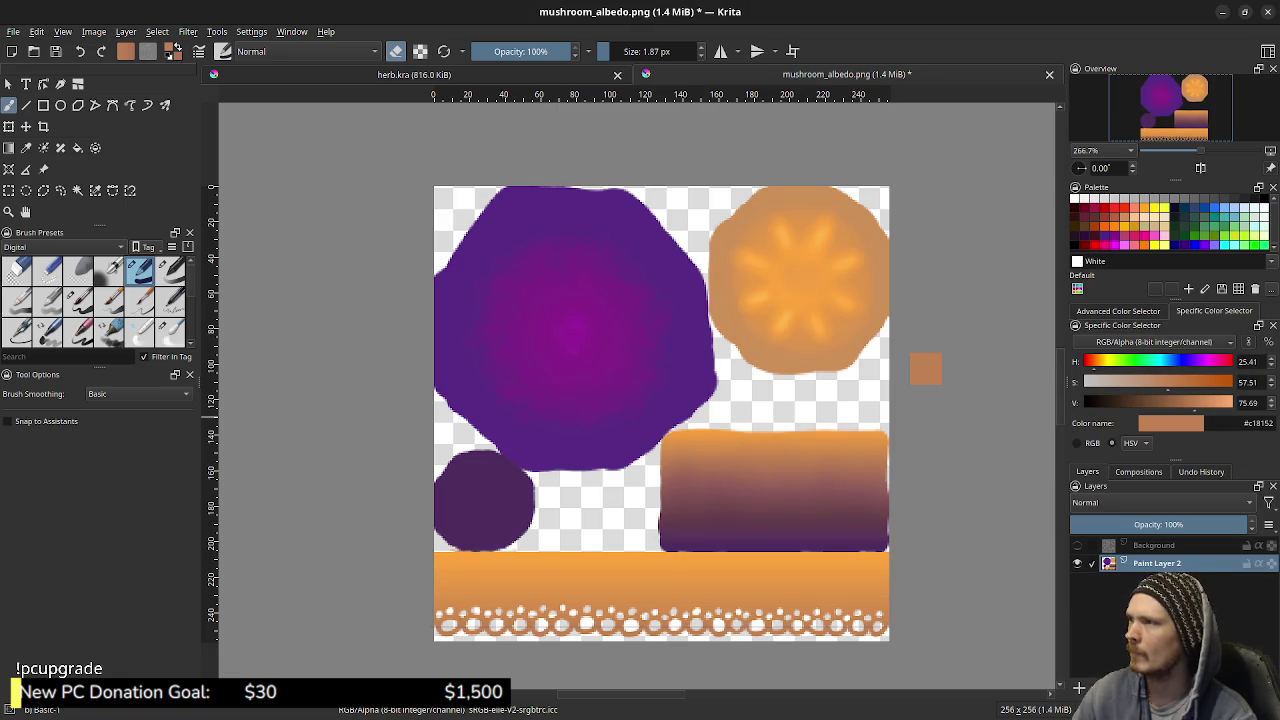
key("ctrl+s")
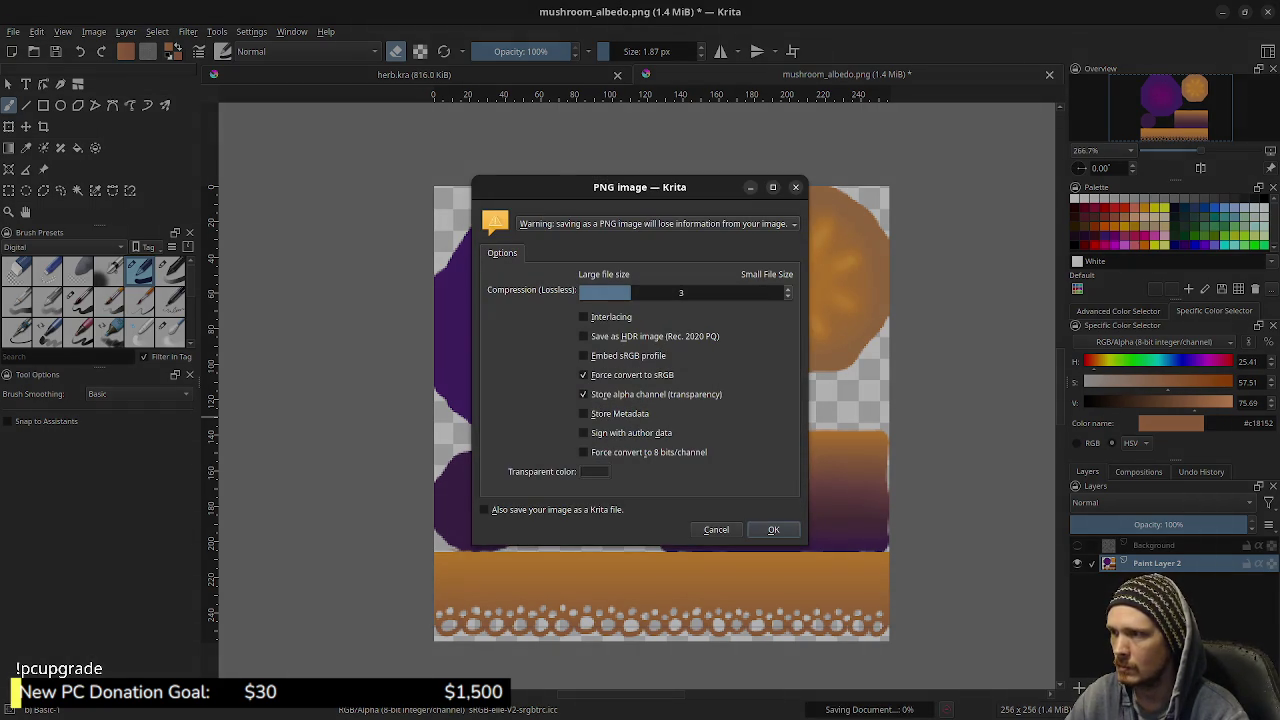
key("Return")
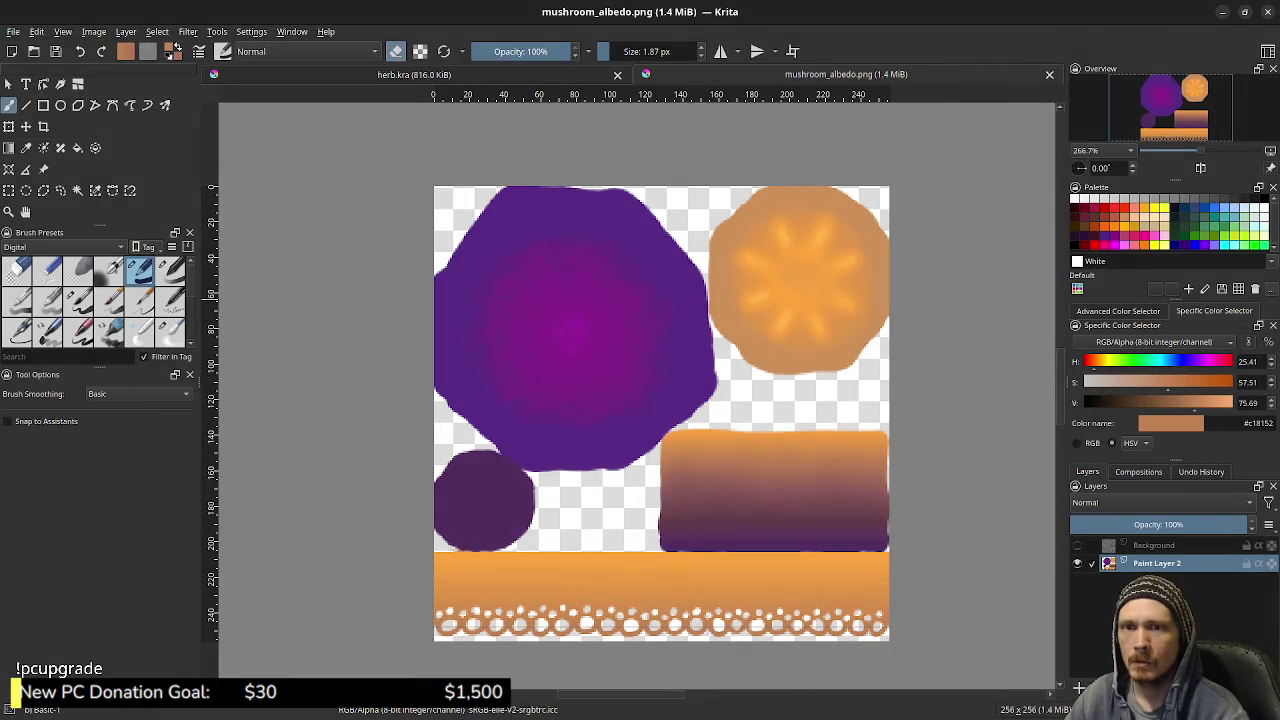
key("alt+Tab")
left_click(74, 50)
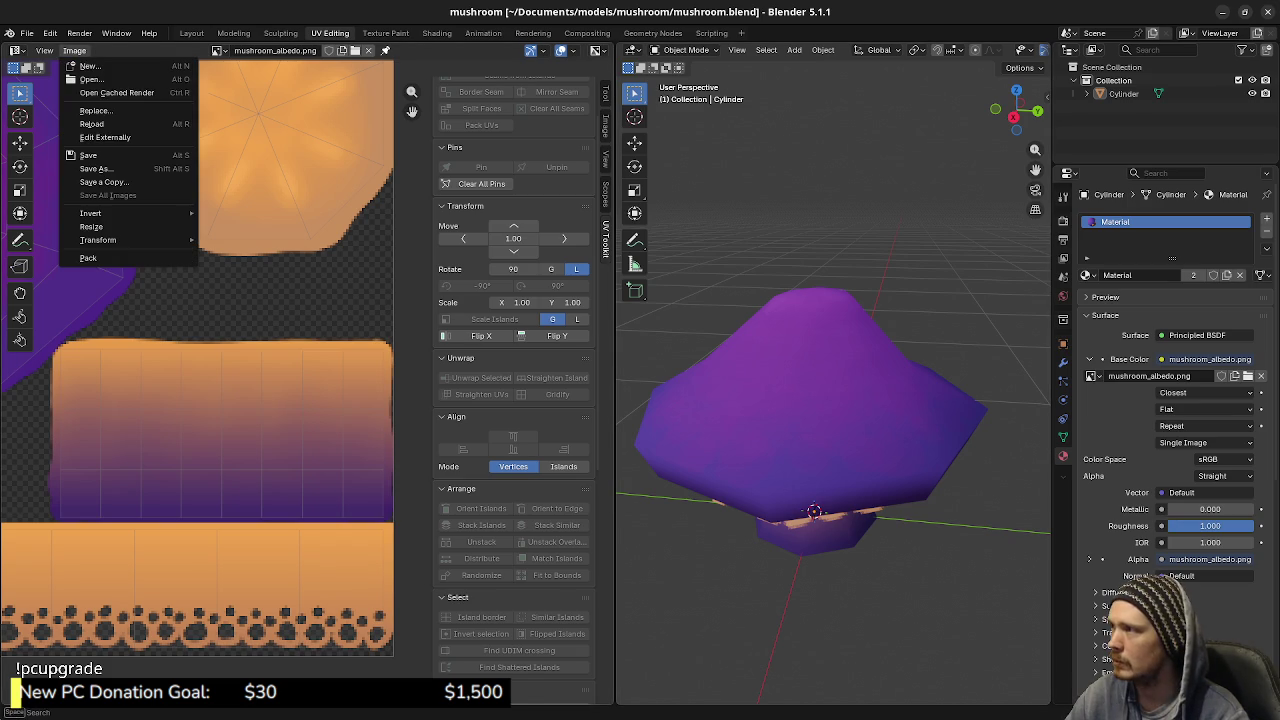
Reload the texture in Blender, view the mushroom from above, then undo the colour balance in Krita
left_click(90, 124)
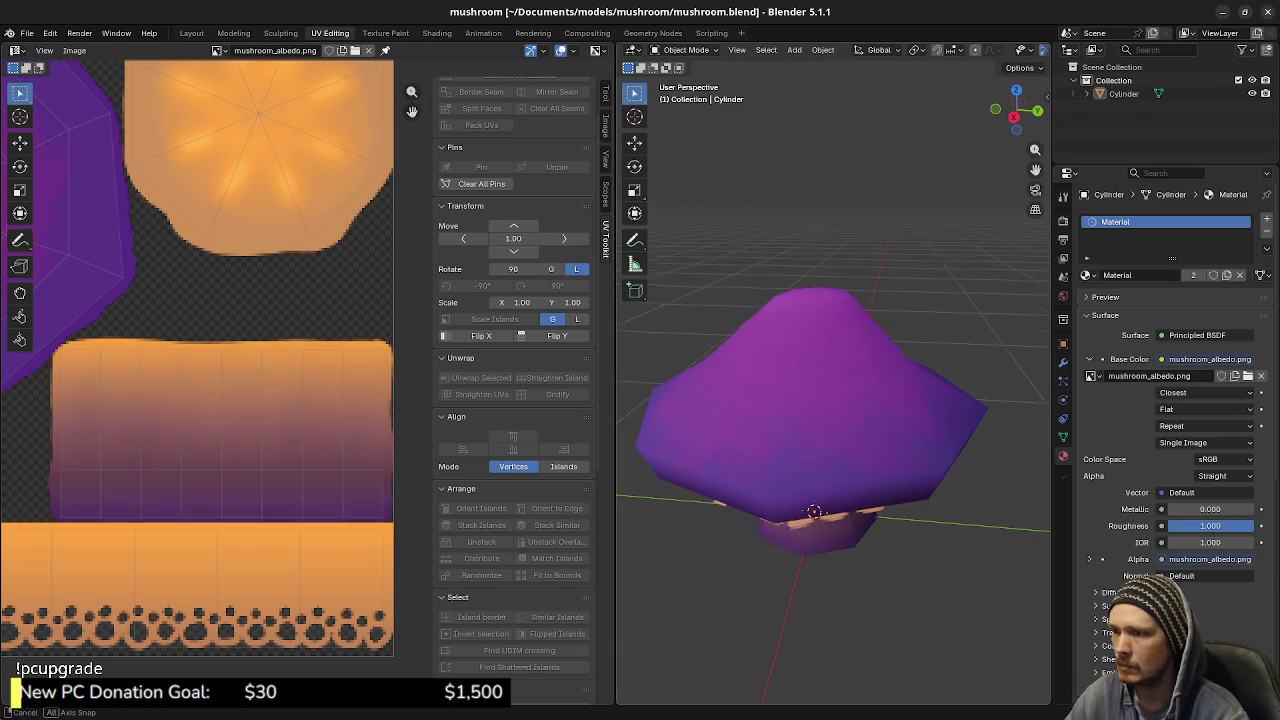
mouse_move(833, 400)
left_mouse_down()
mouse_move(833, 570)
mouse_move(833, 350)
mouse_move(833, 395)
mouse_move(700, 395)
left_mouse_up()
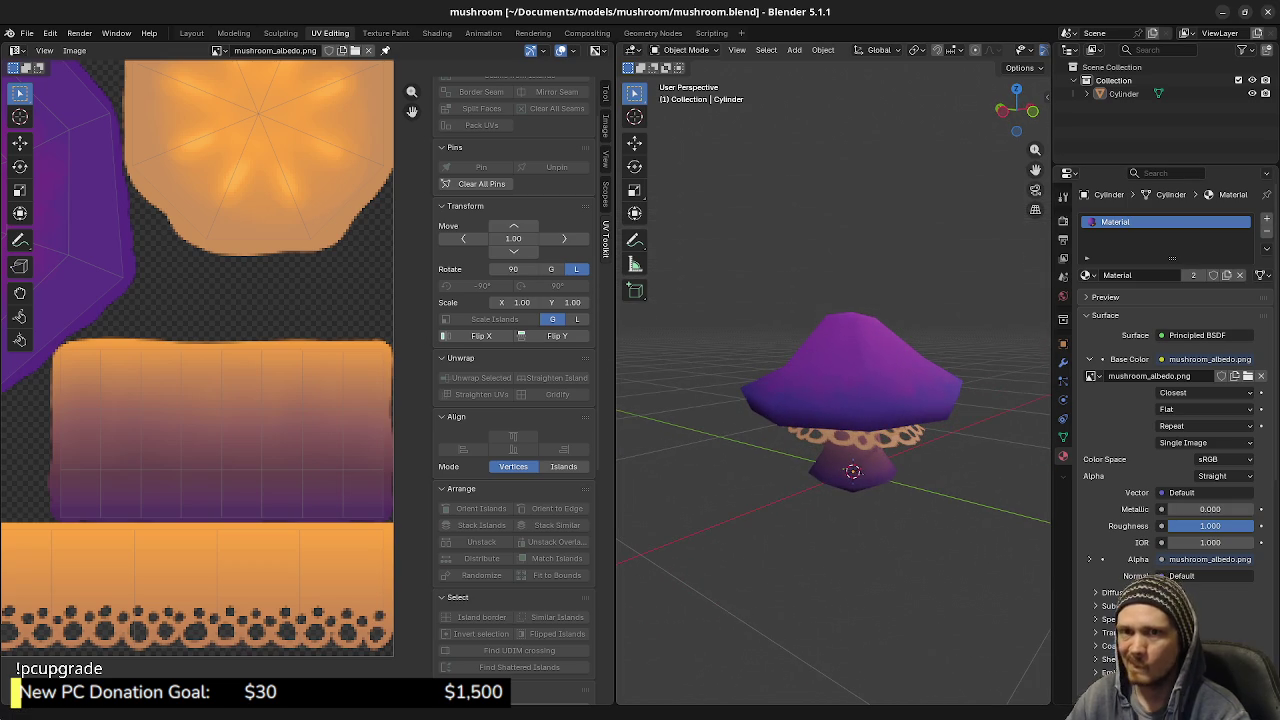
key("alt+Tab")
key("ctrl+z")
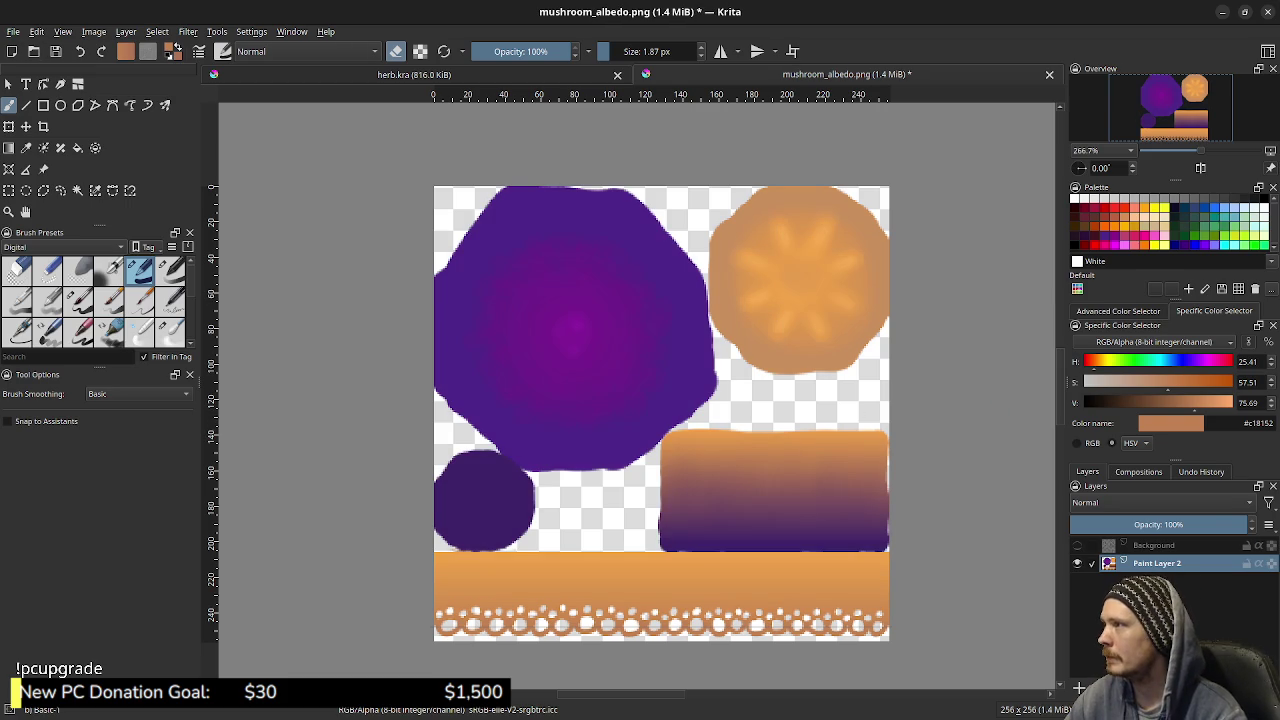
Save the reverted PNG in Krita and reload it in Blender's UV editor
key("ctrl+s")
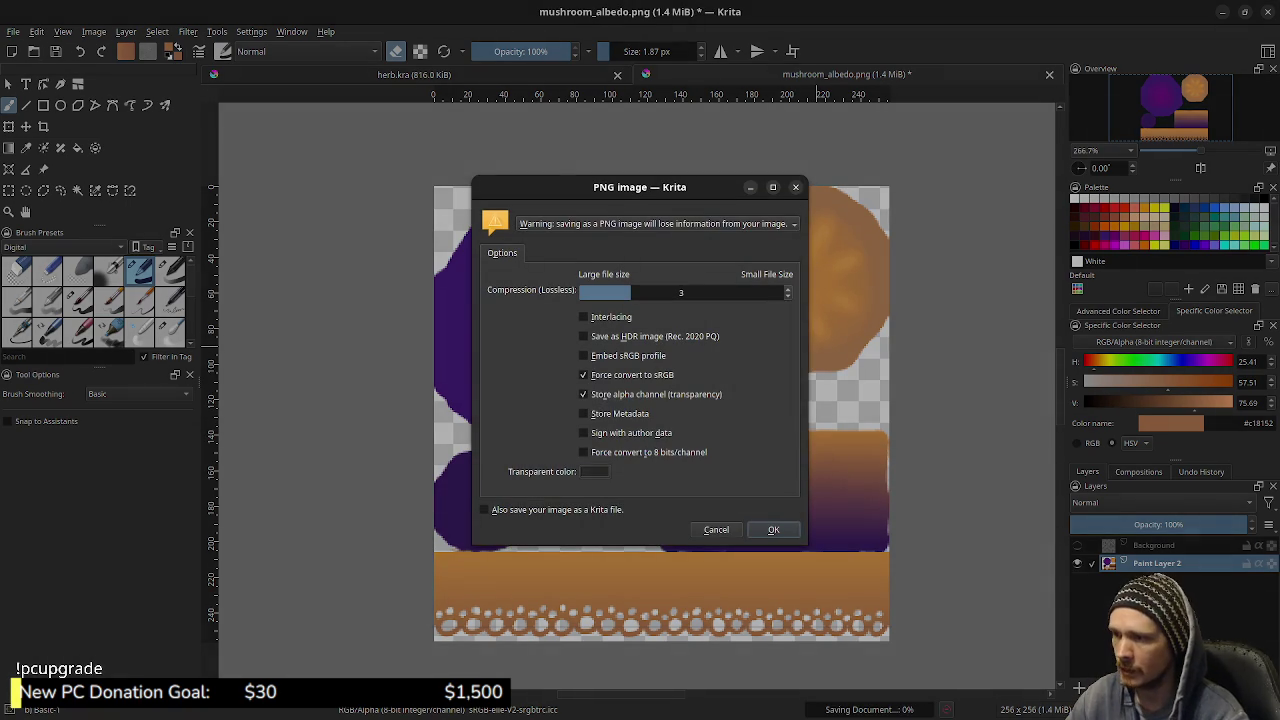
key("Return")
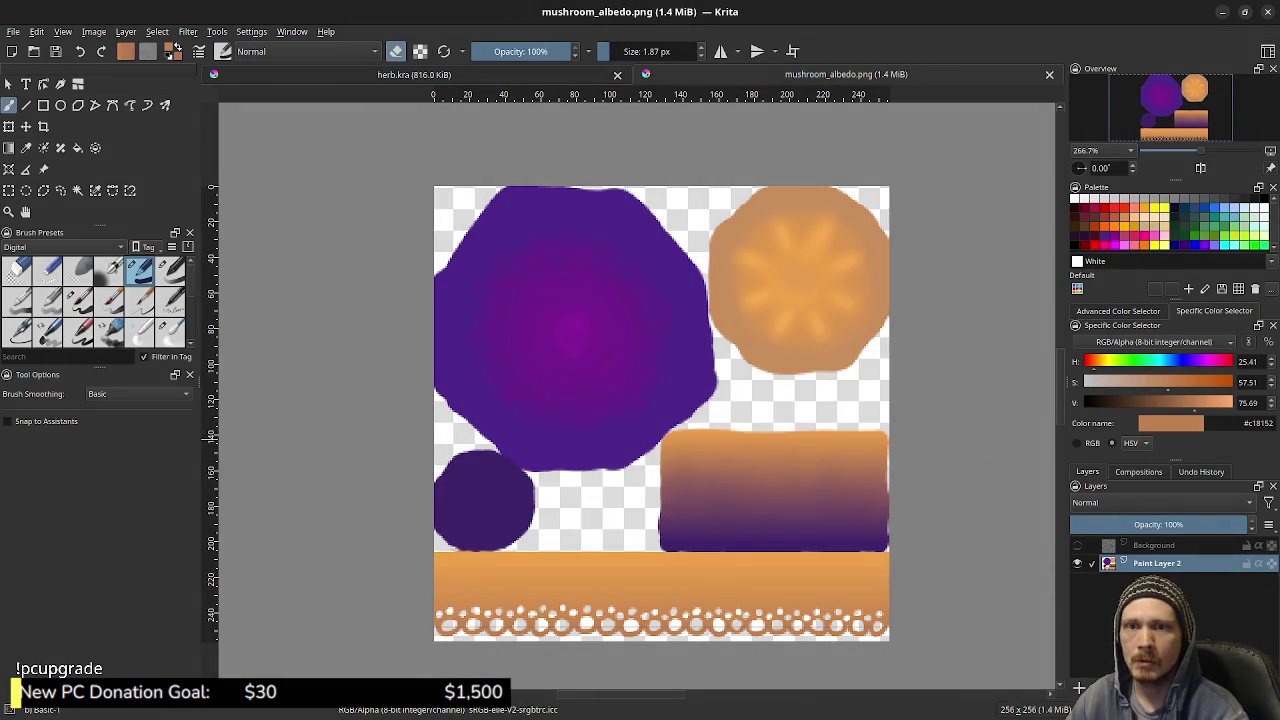
key("alt+Tab")
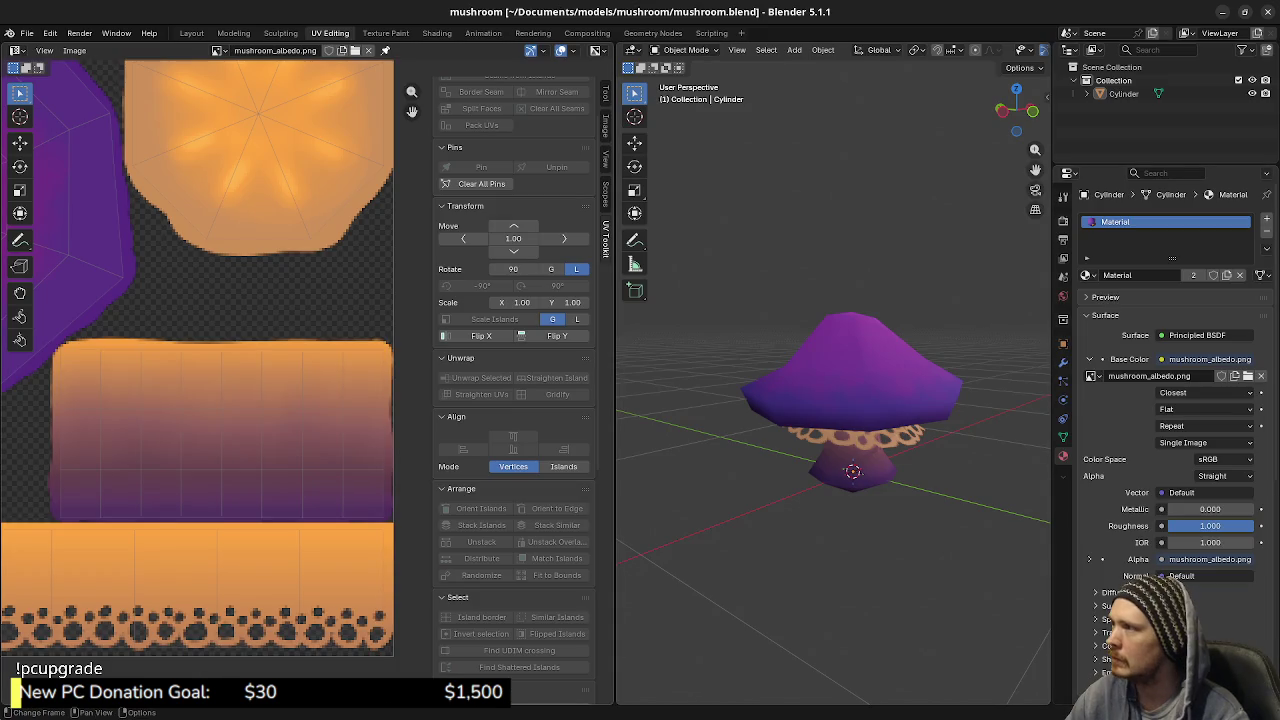
left_click(74, 50)
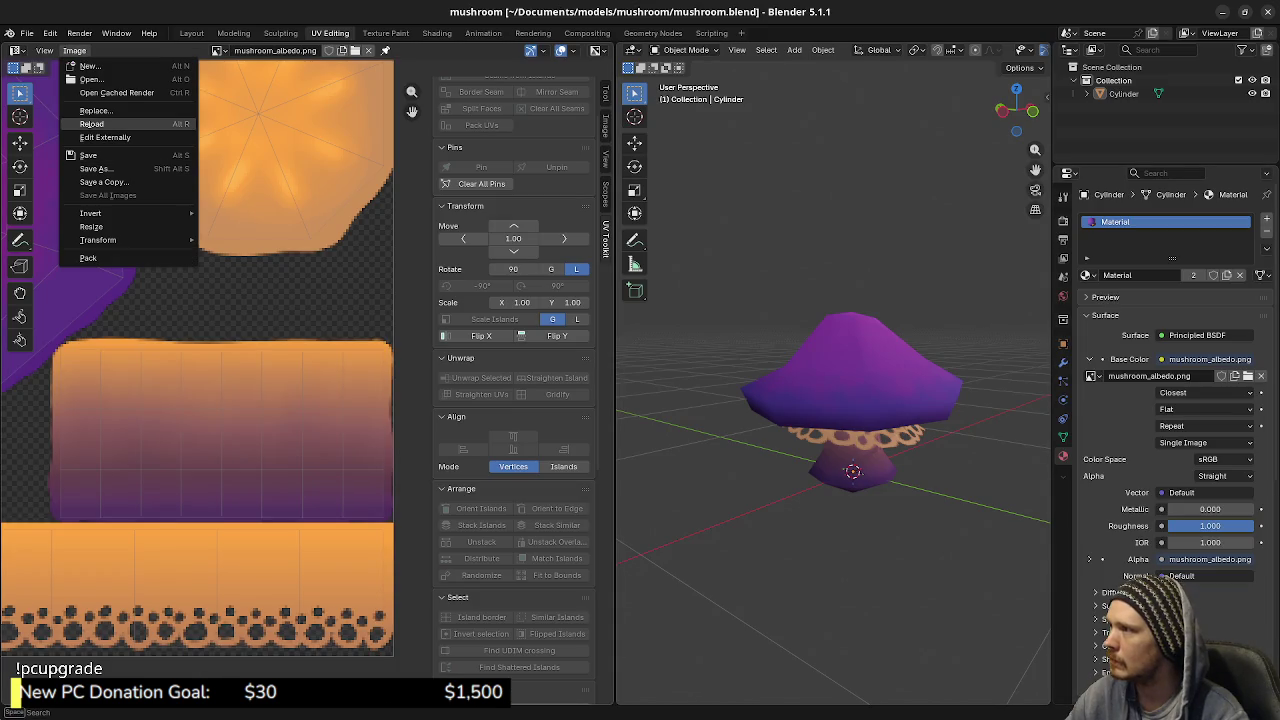
left_click(91, 124)
Inspect the mushroom from below and above, then return to Krita
left_click_drag(830, 450, 830, 250)
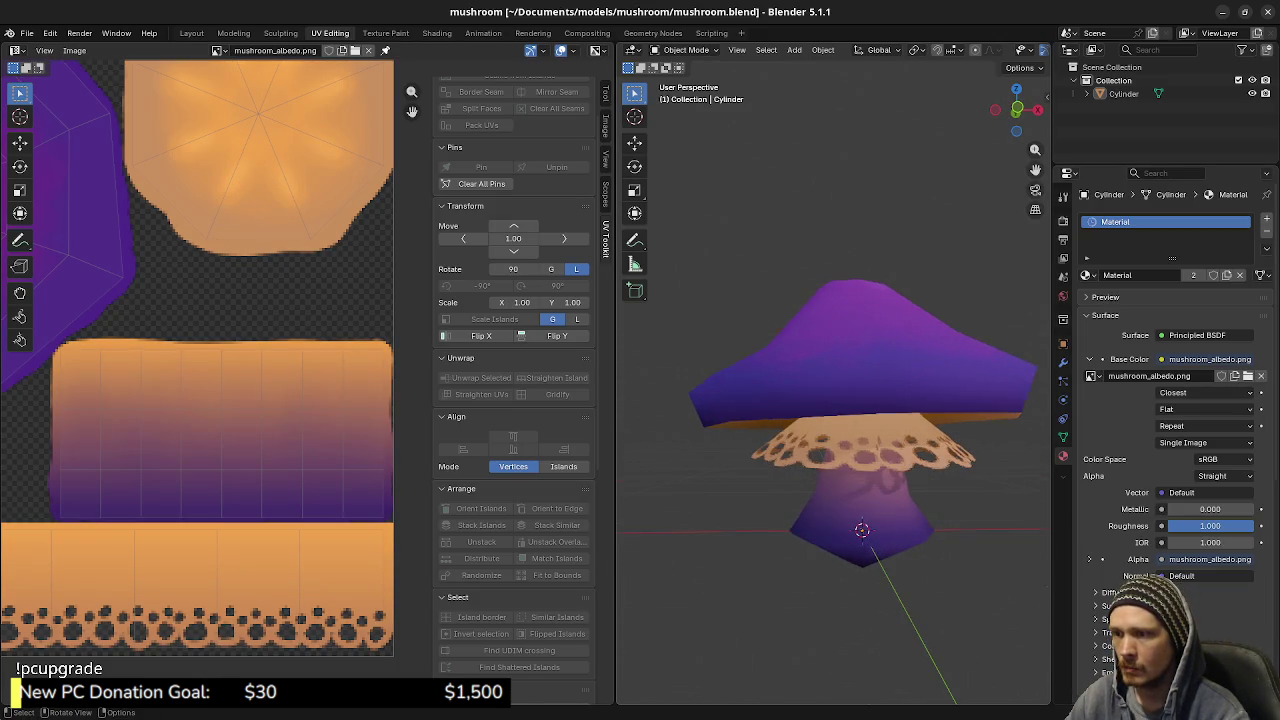
mouse_move(833, 450)
left_mouse_down()
mouse_move(835, 511)
mouse_move(853, 409)
left_mouse_up()
left_click(845, 460)
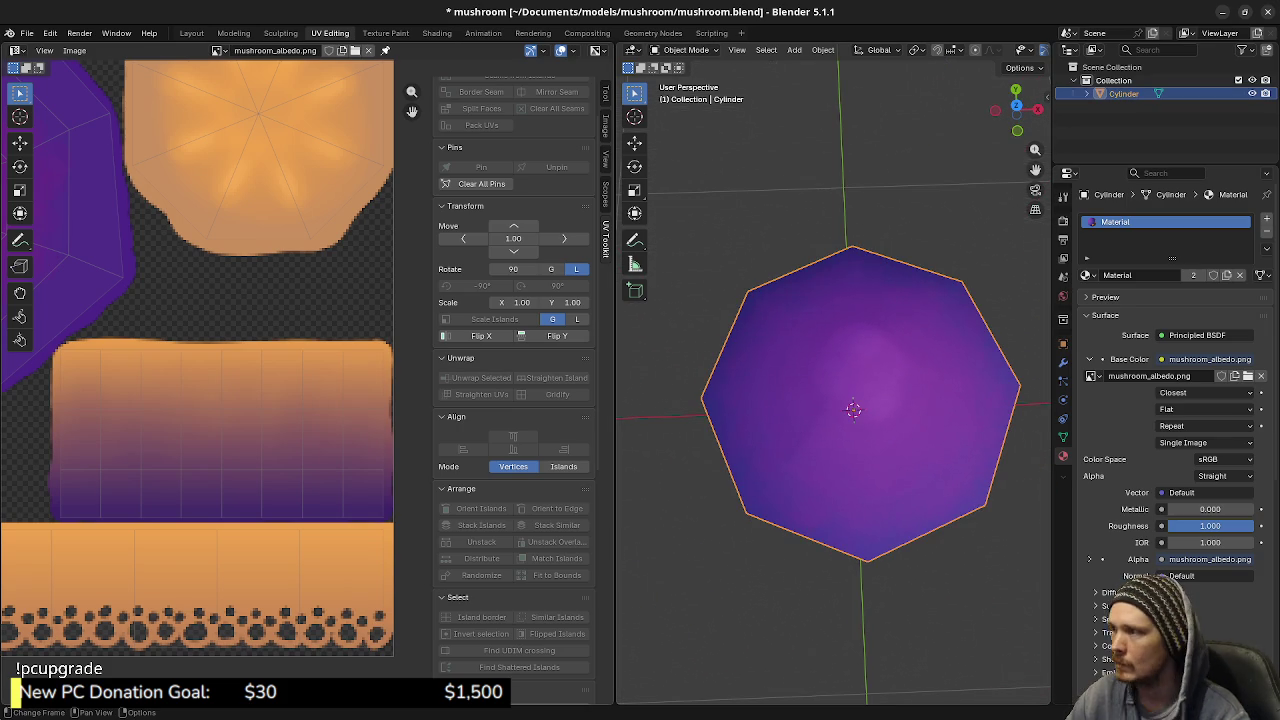
scroll(223, 368, "up", 2)
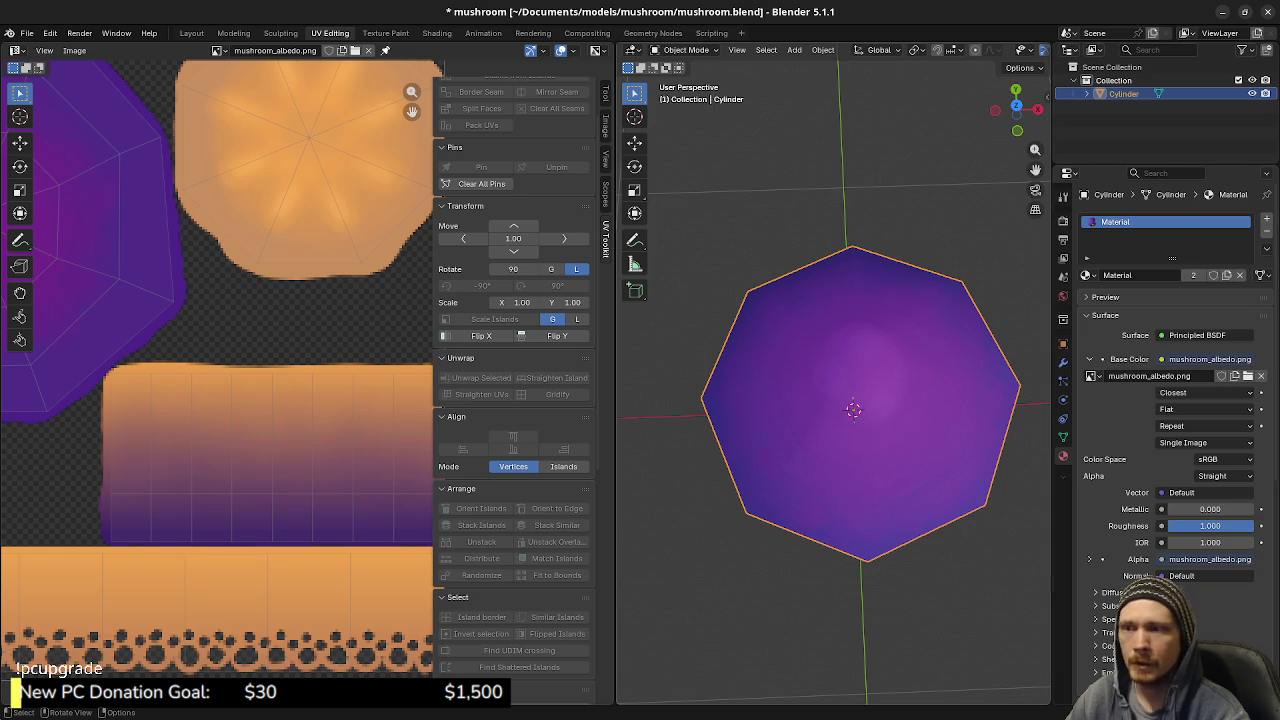
left_click_drag(853, 409, 850, 560)
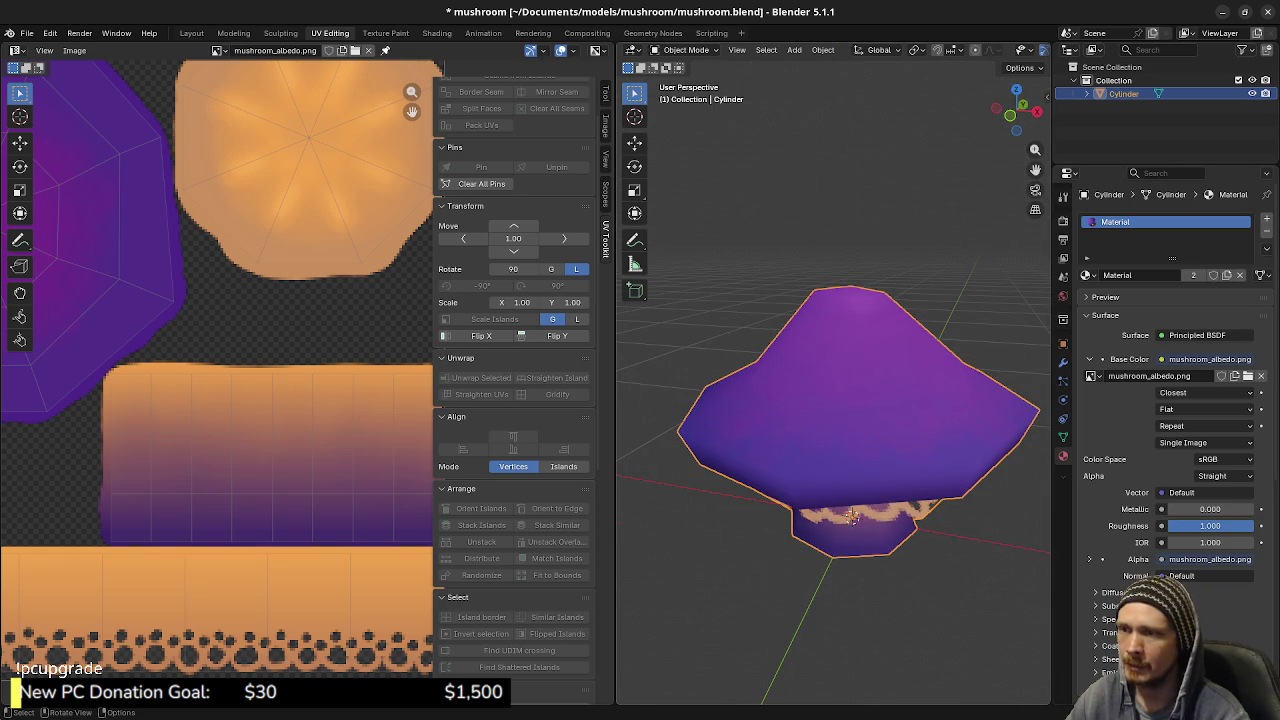
key("alt+Tab")
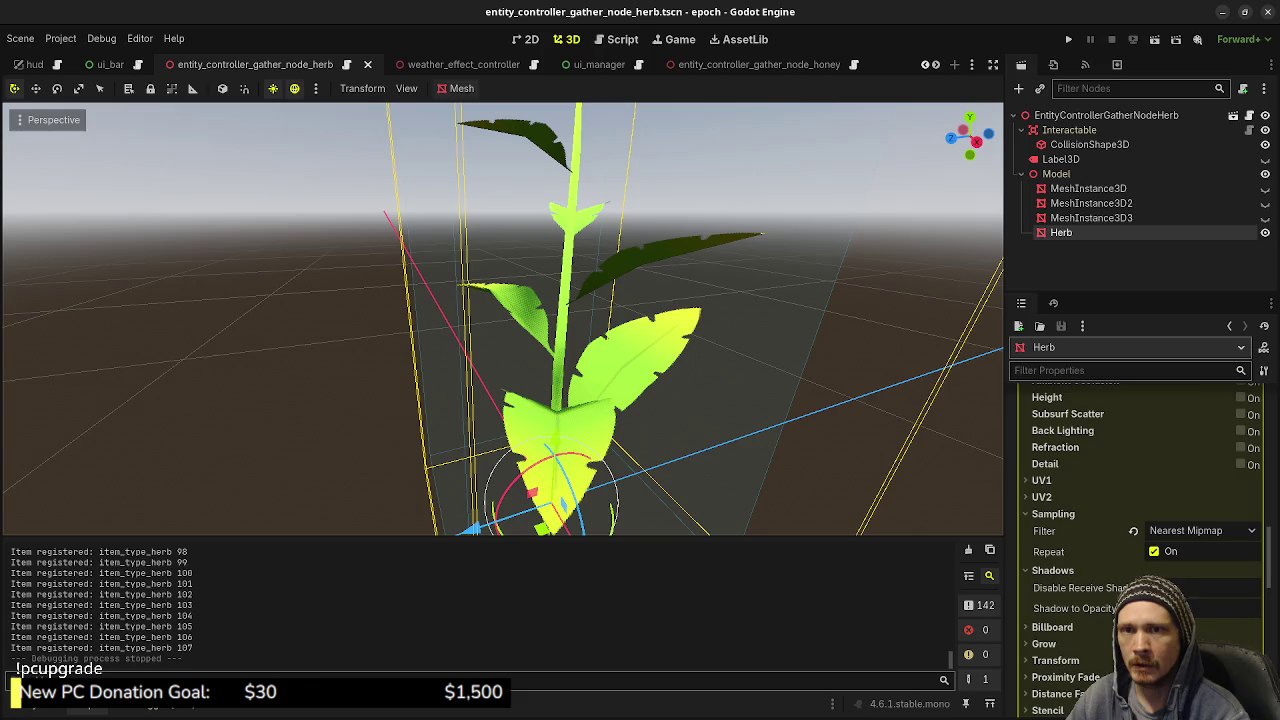
key("alt+Tab")
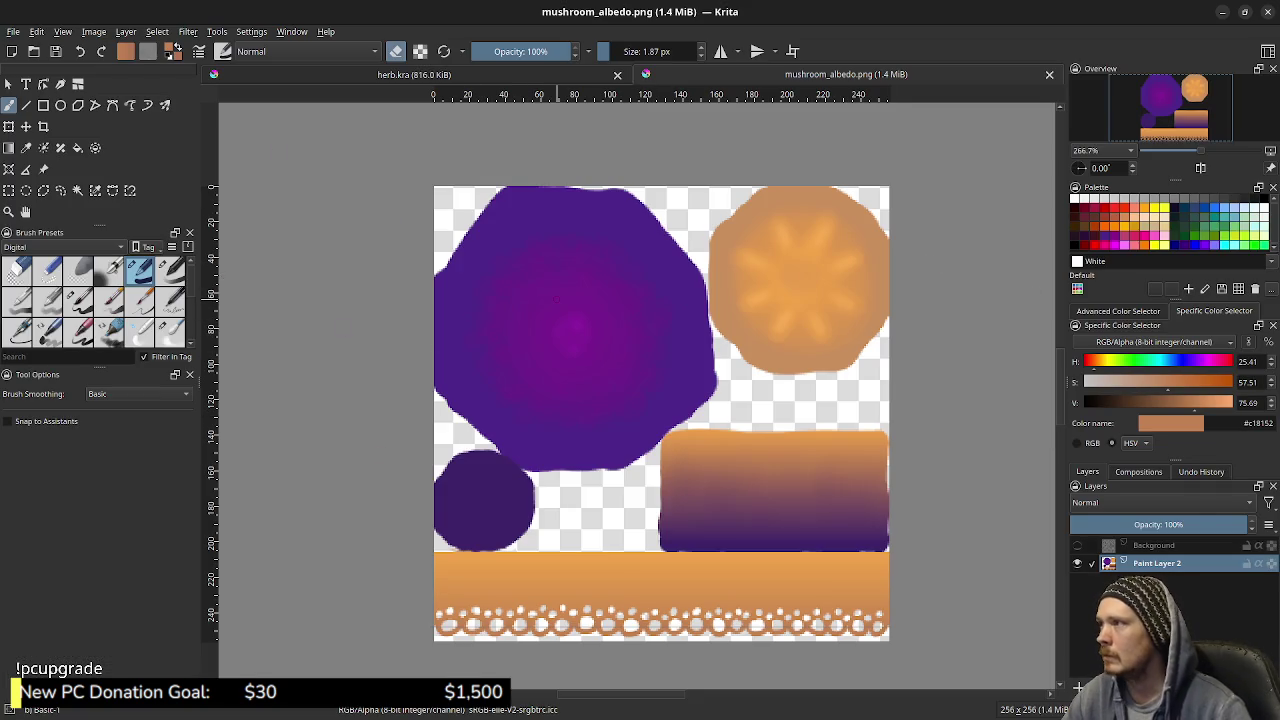
Sample the blob's purple, shift it to magenta #a11ea1, and lower opacity to 28%
left_click_drag(482, 316, 530, 316)
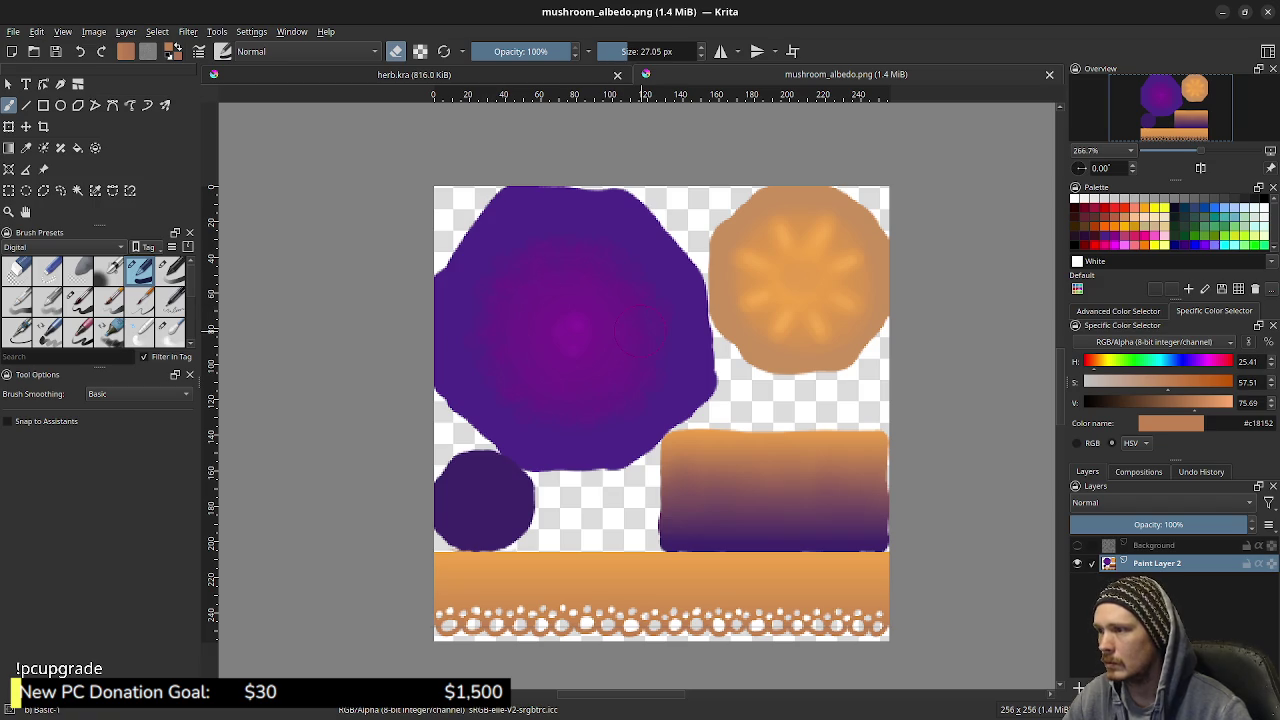
left_click(580, 276)
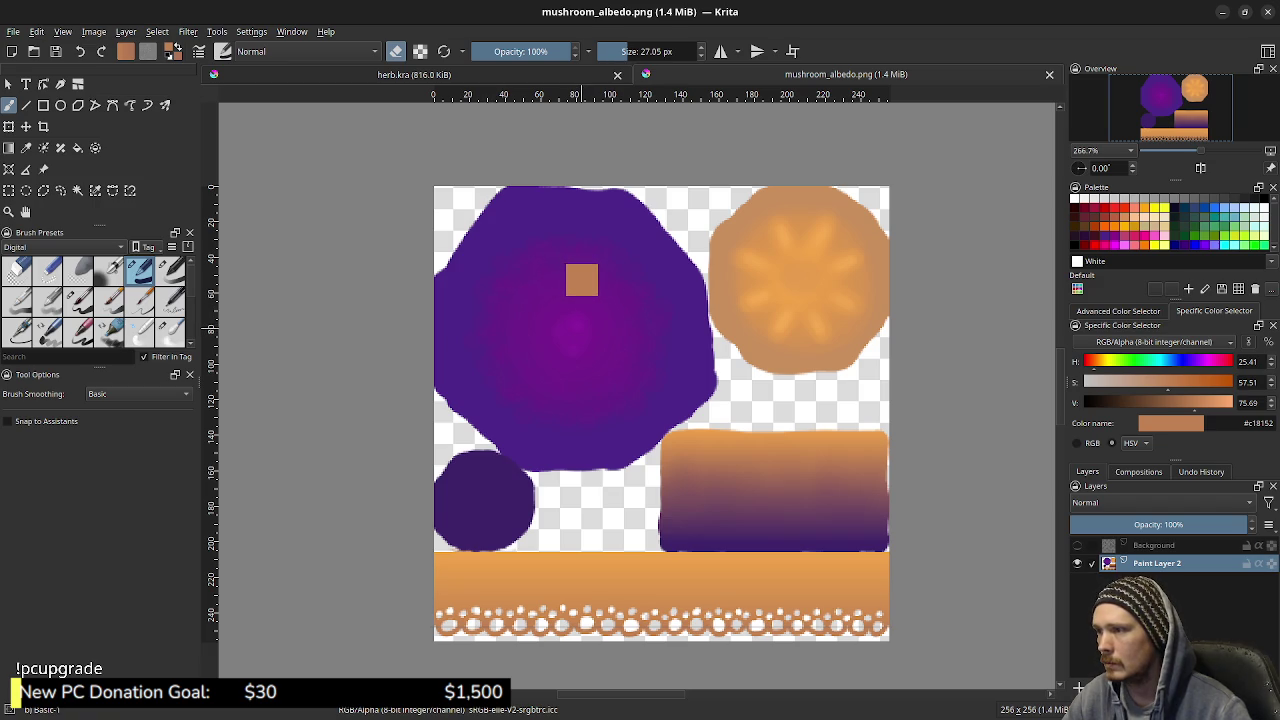
left_click(577, 325, "ctrl")
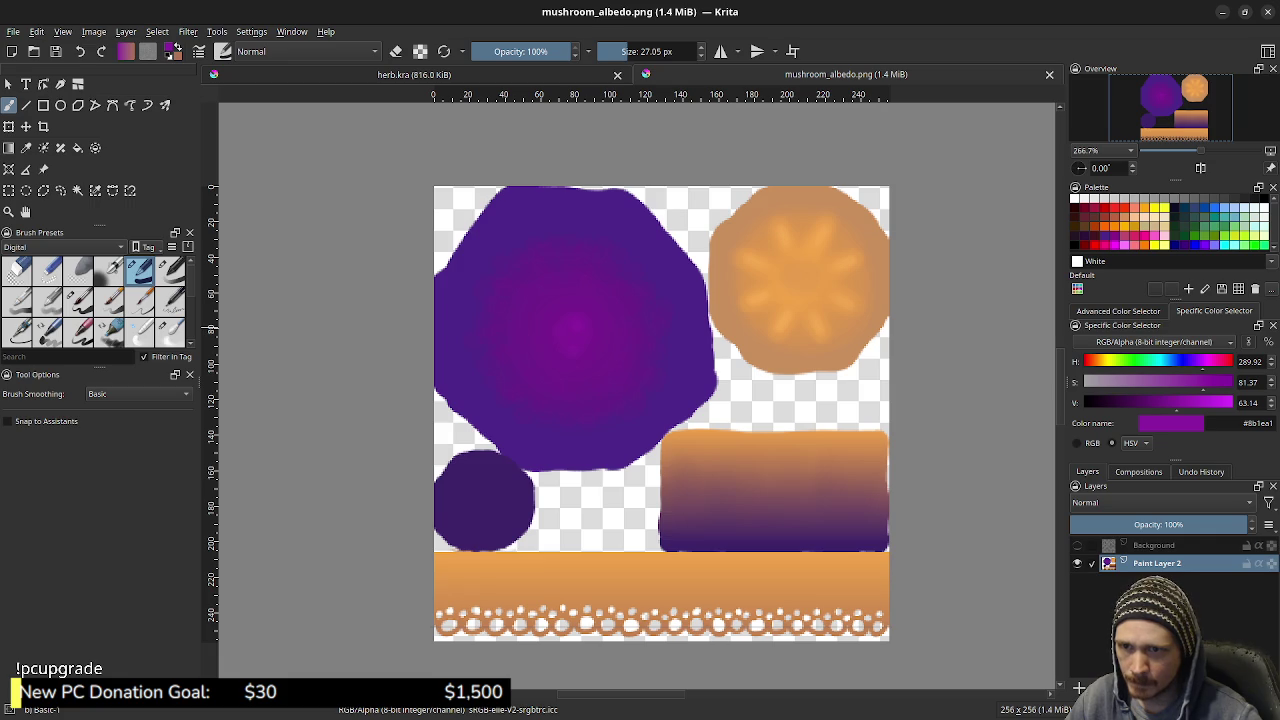
left_click_drag(1202, 361, 1205, 361)
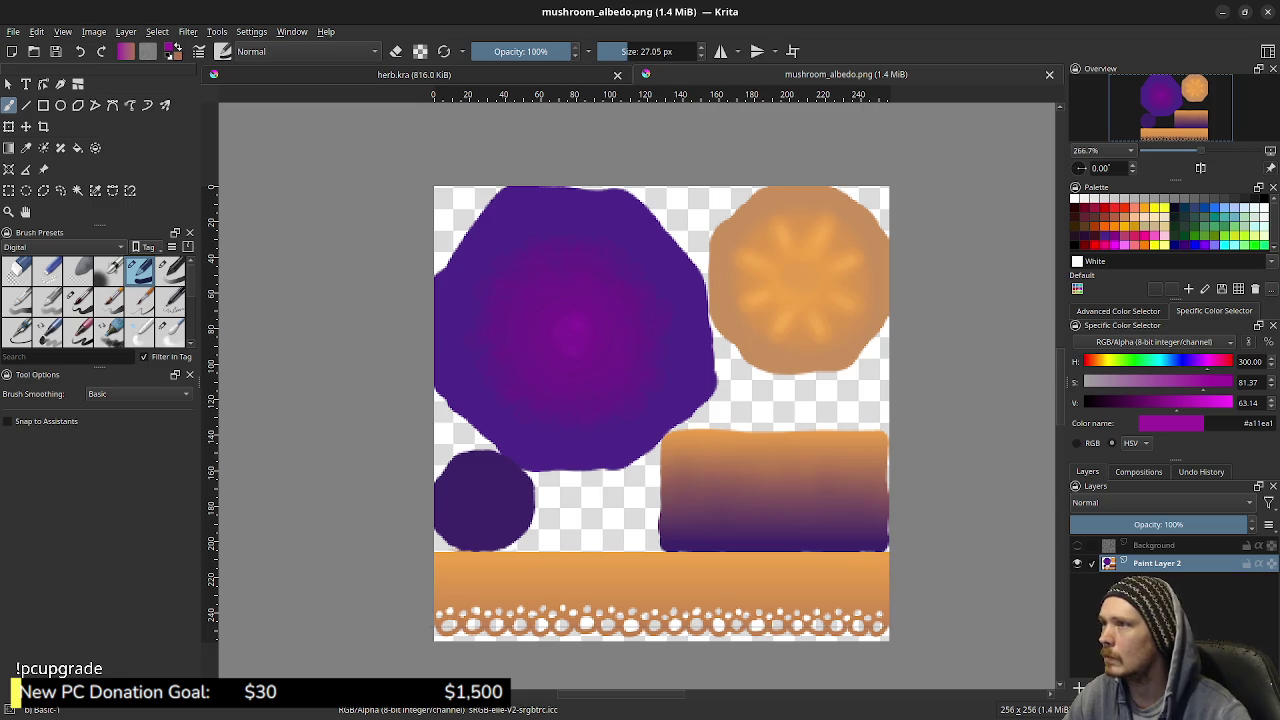
left_click_drag(560, 51, 501, 51)
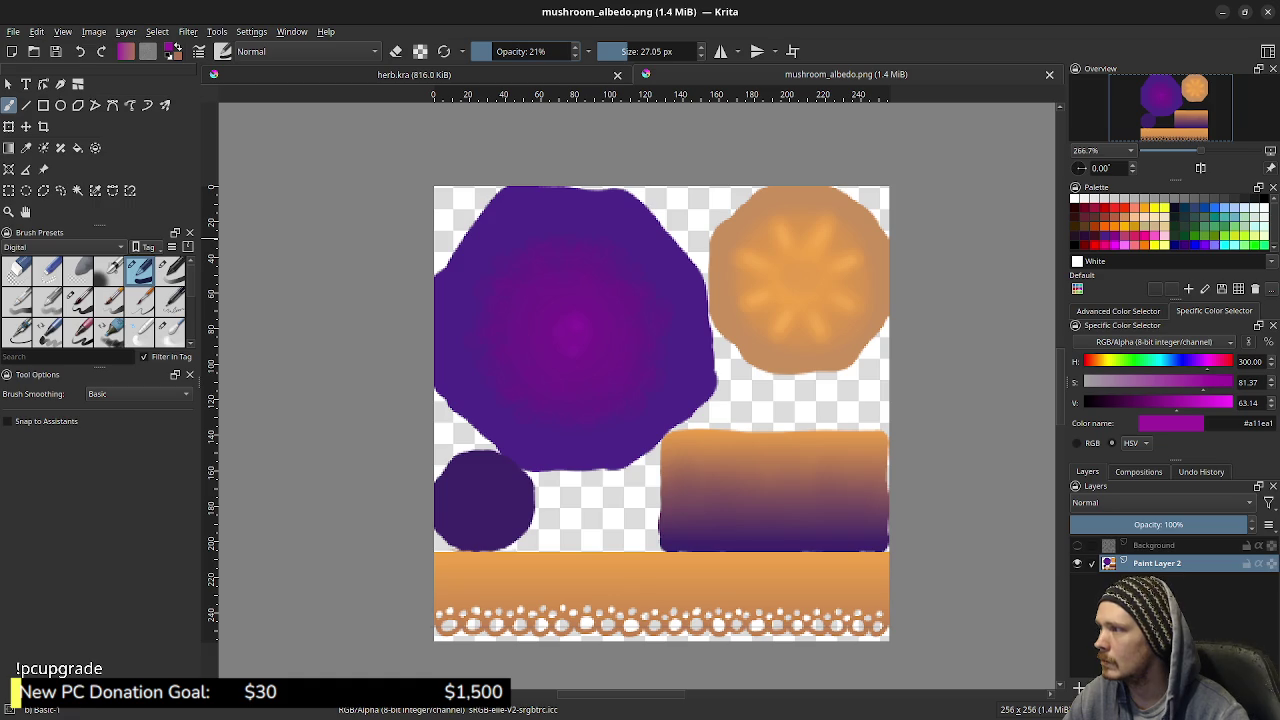
Airbrush a soft magenta spot on the blob centre with the Airbrush Soft preset
left_click(108, 270)
mouse_move(660, 325)
left_mouse_down()
mouse_move(445, 310)
mouse_move(530, 338)
mouse_move(440, 335)
left_mouse_up()
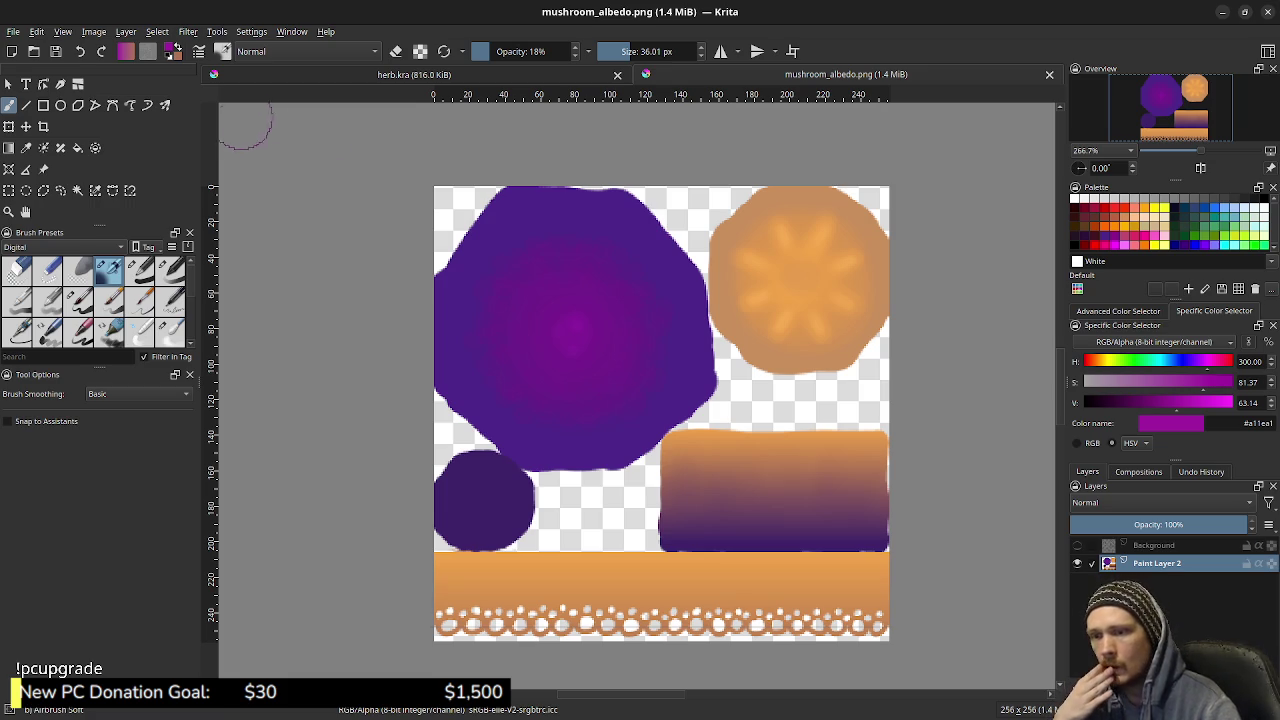
left_click(578, 330)
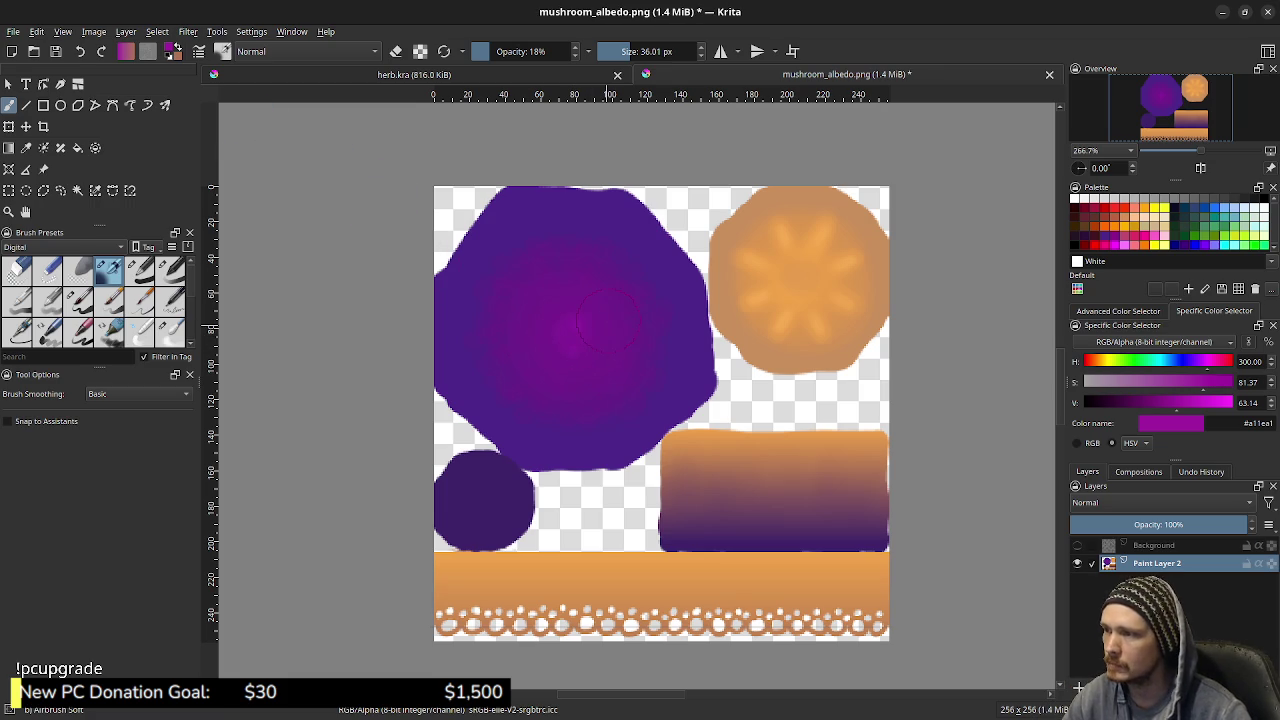
left_click(300, 51)
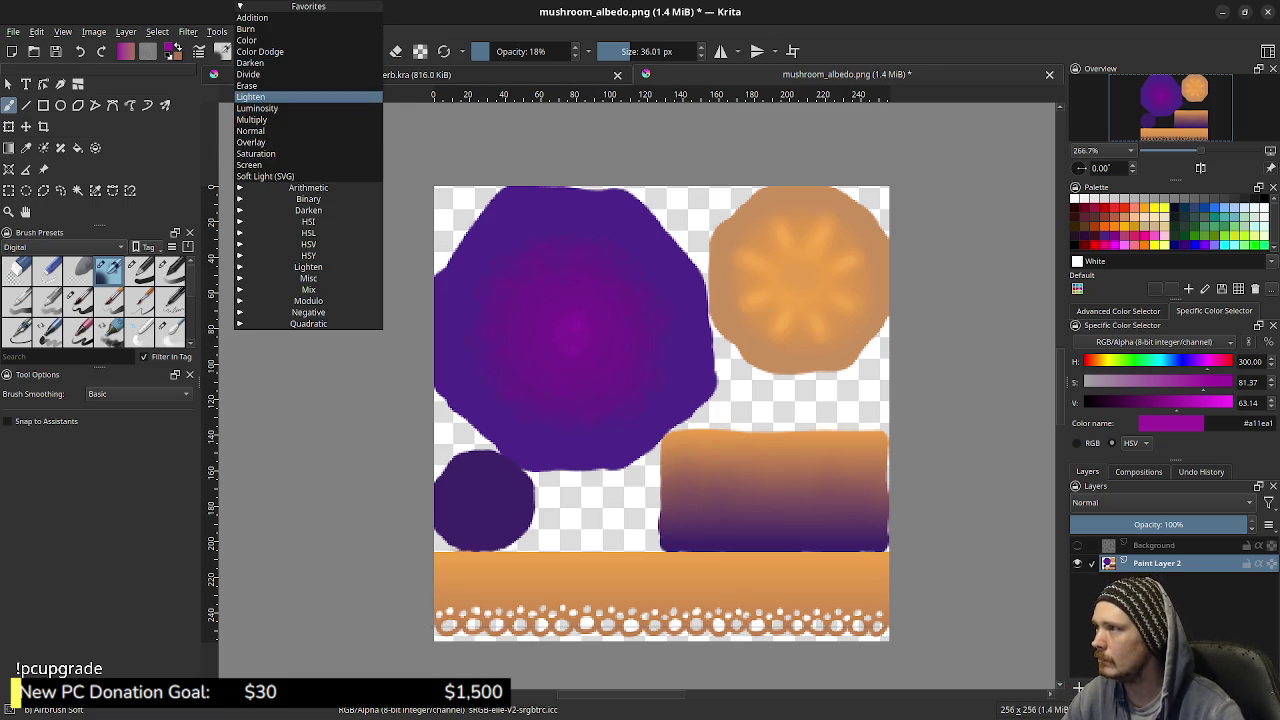
Airbrush the blob centre in Lighten mode, raising opacity to about 45%
left_click(286, 94)
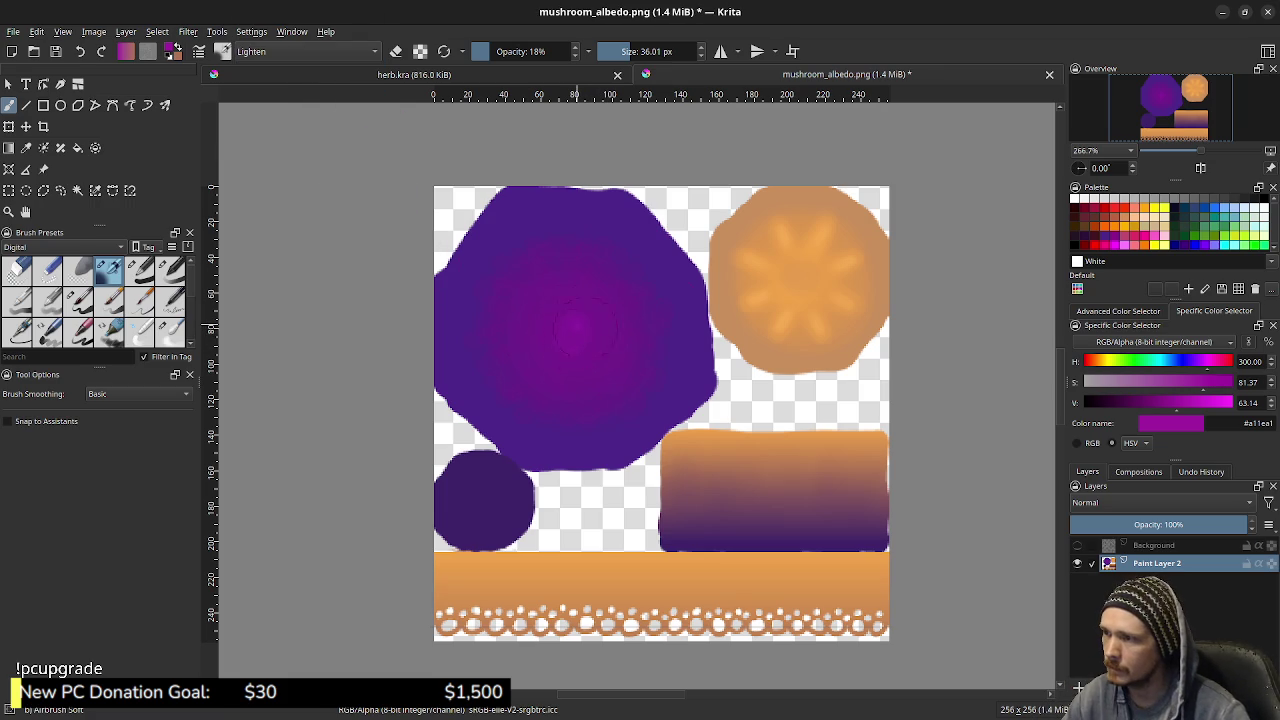
left_click_drag(553, 335, 590, 340)
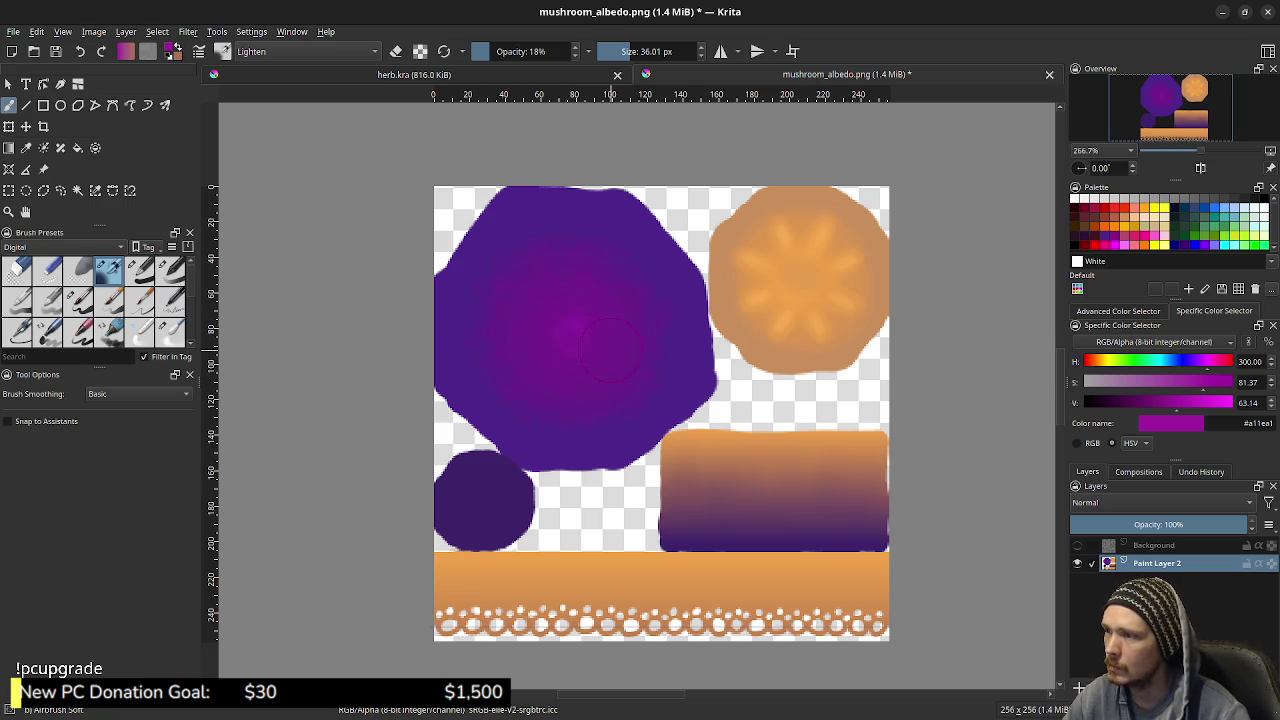
left_click_drag(490, 51, 512, 51)
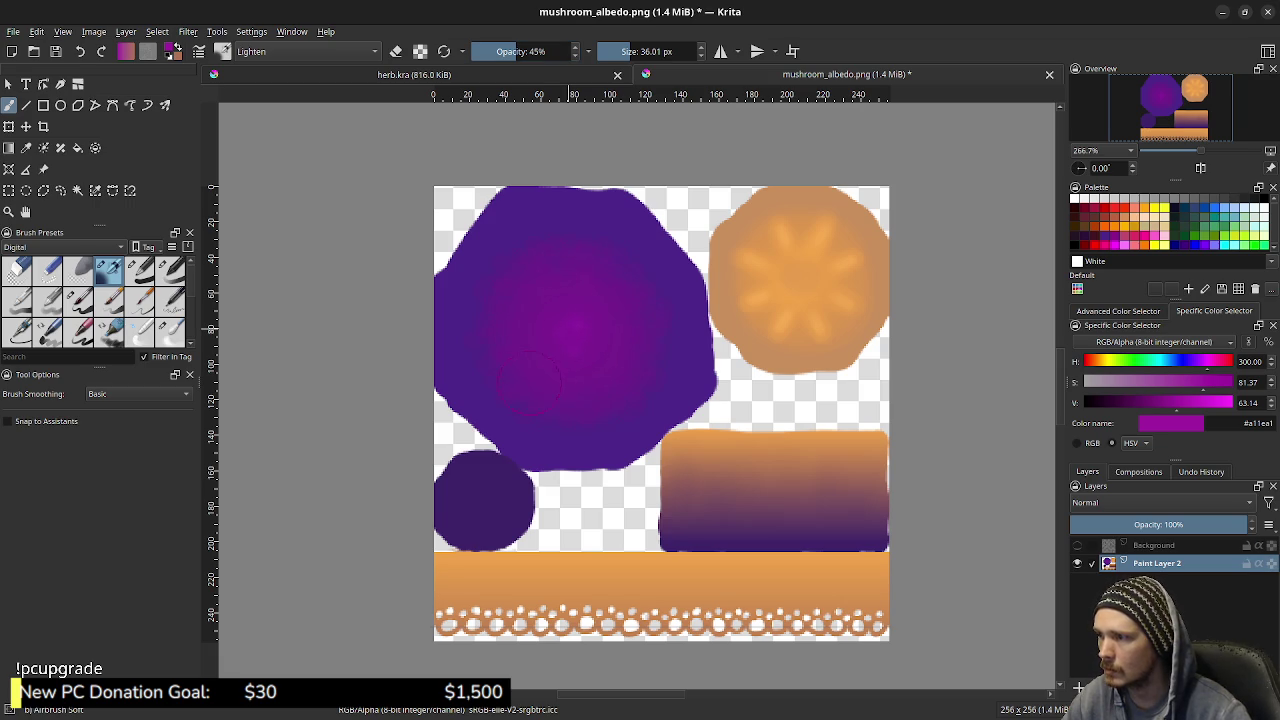
left_click_drag(632, 390, 553, 338)
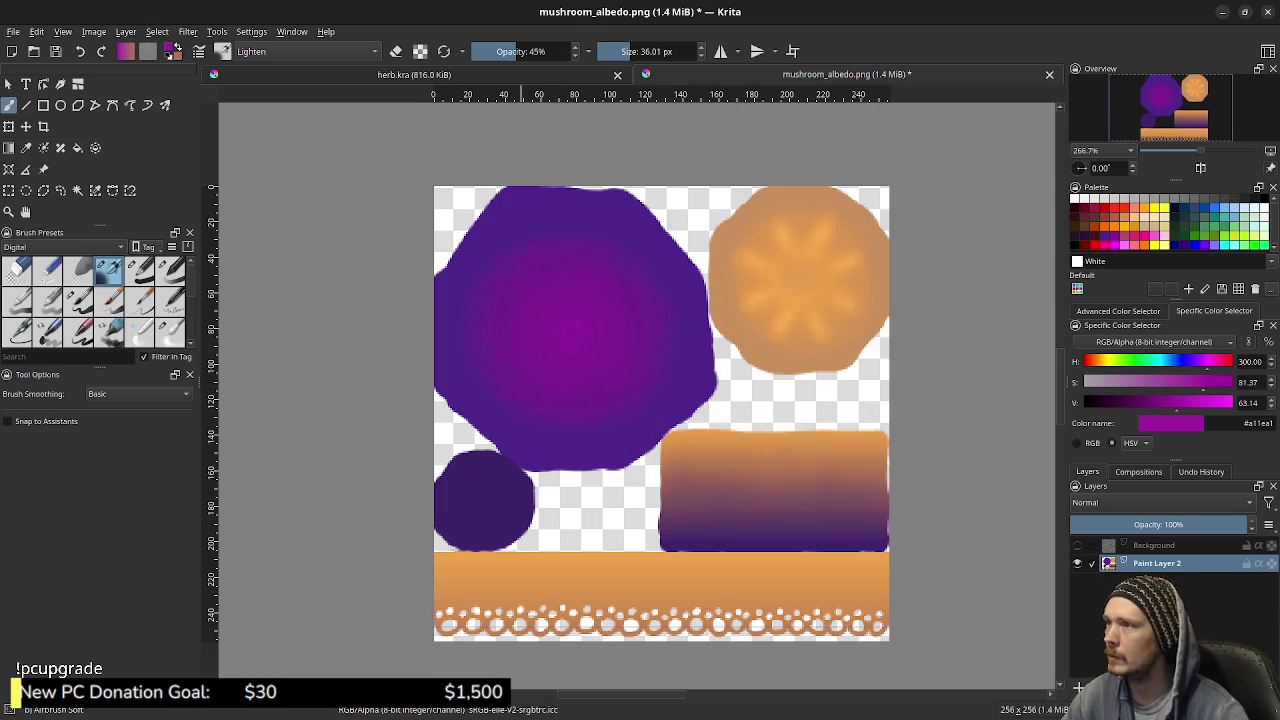
Reset the brush to Normal at full opacity and 19 px, and sample orange #f3a850
left_click(300, 51)
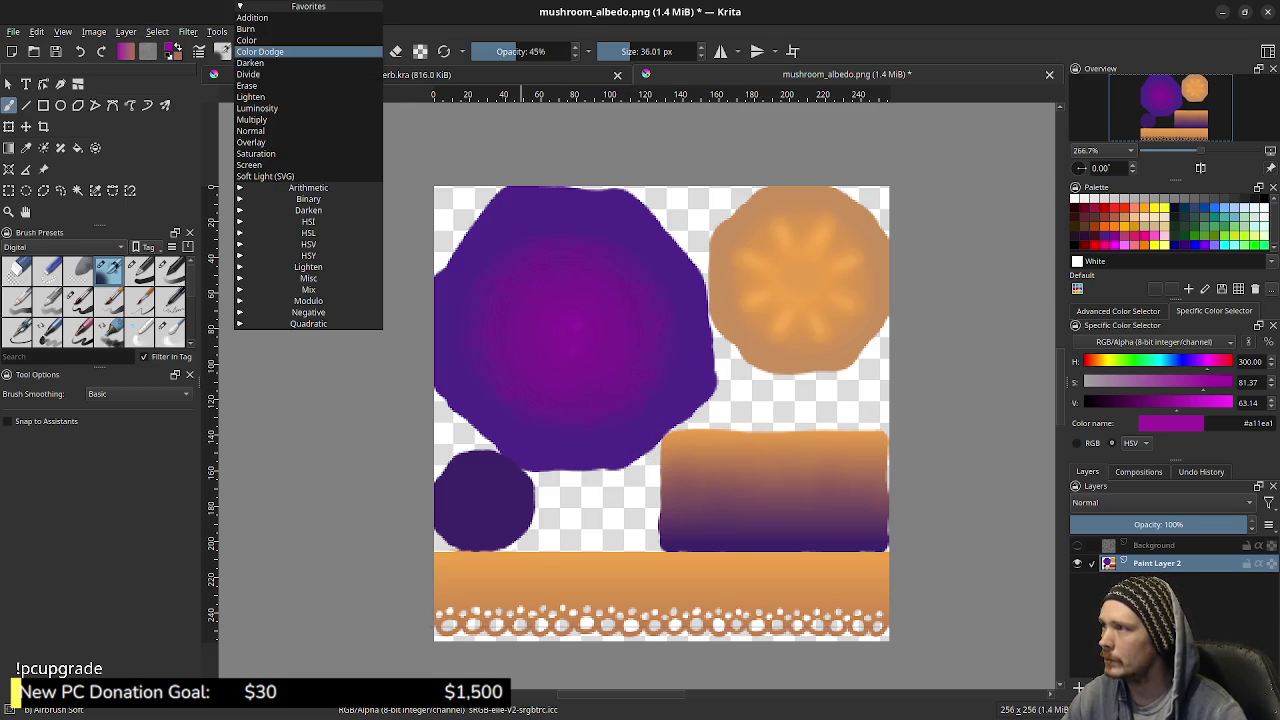
left_click(251, 131)
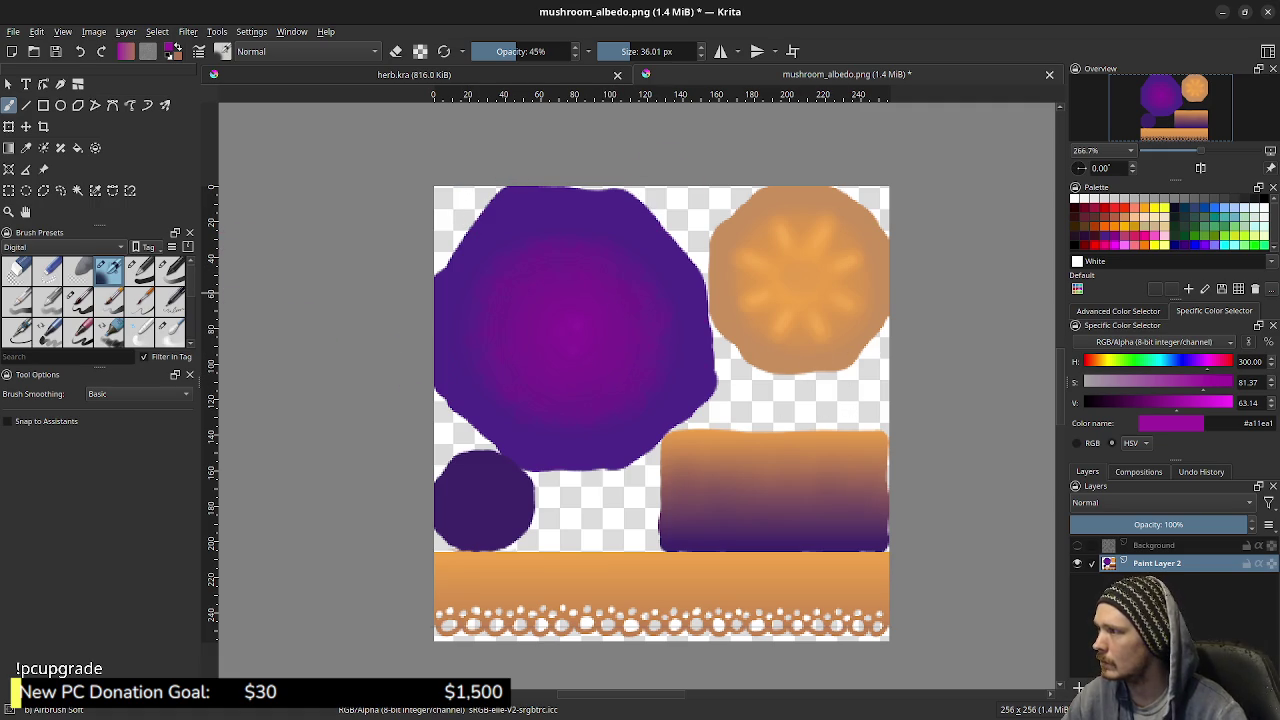
left_click(576, 51)
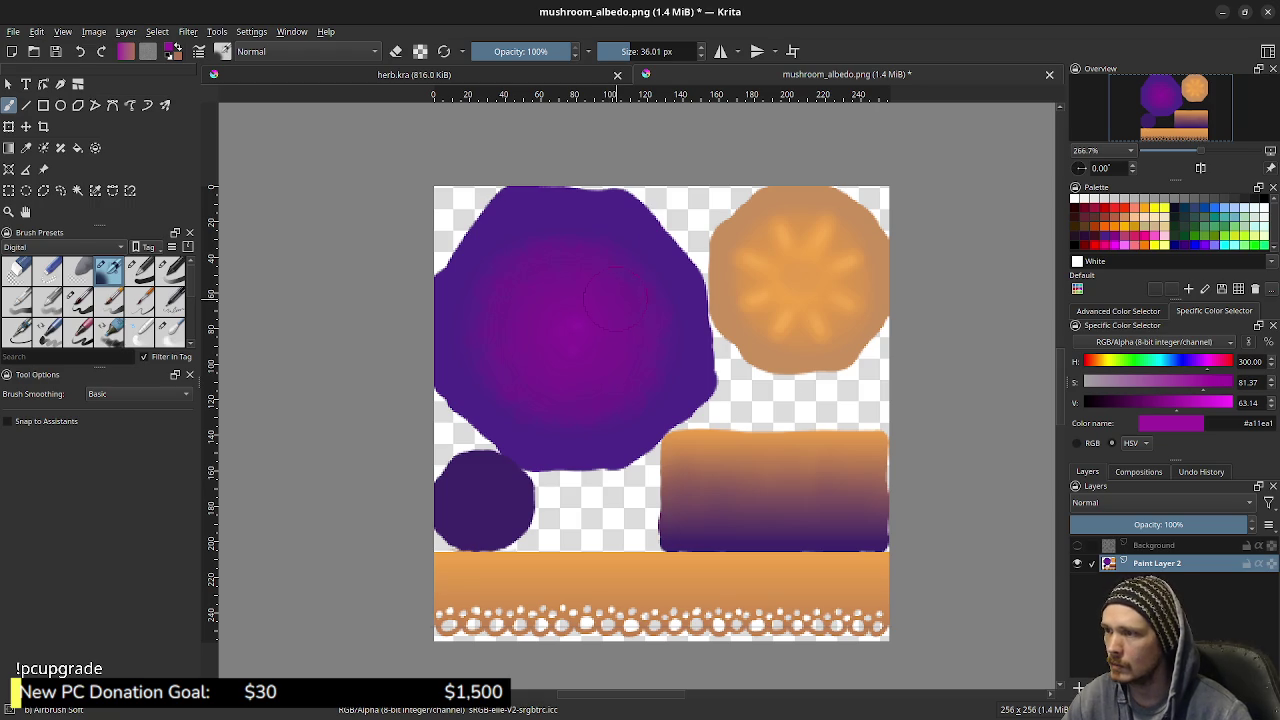
left_click_drag(794, 400, 718, 370)
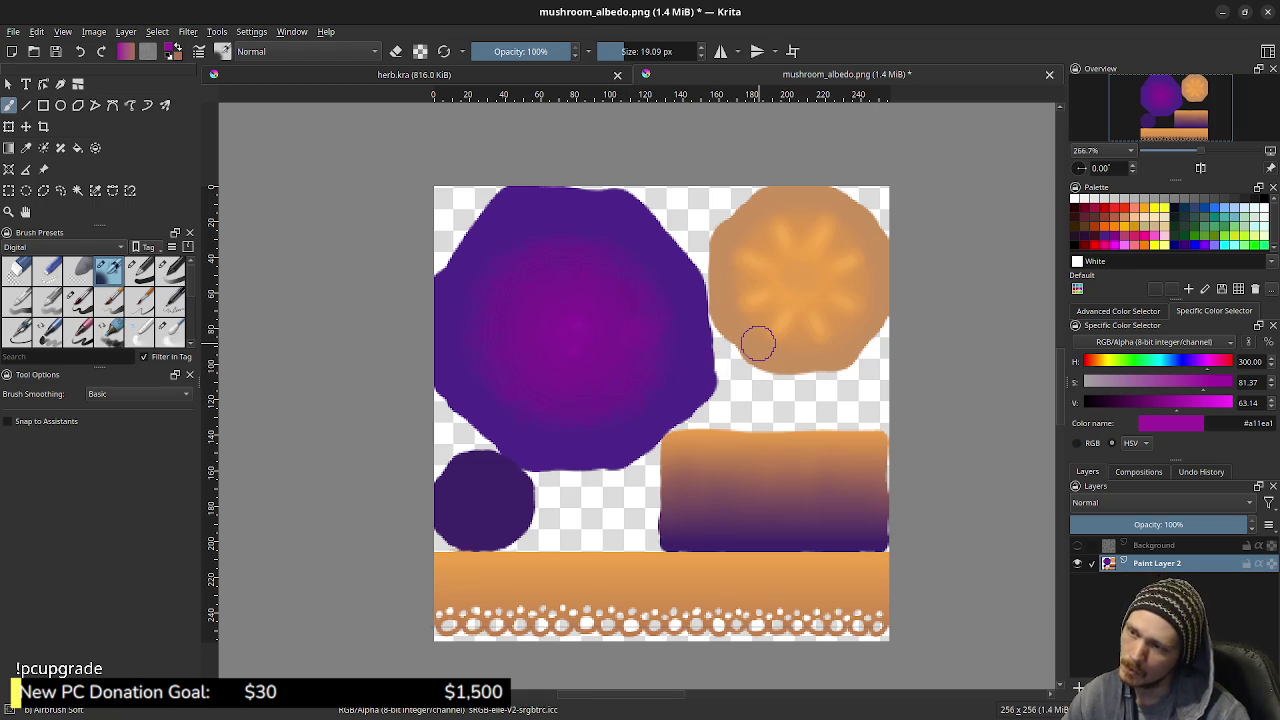
left_click(758, 295)
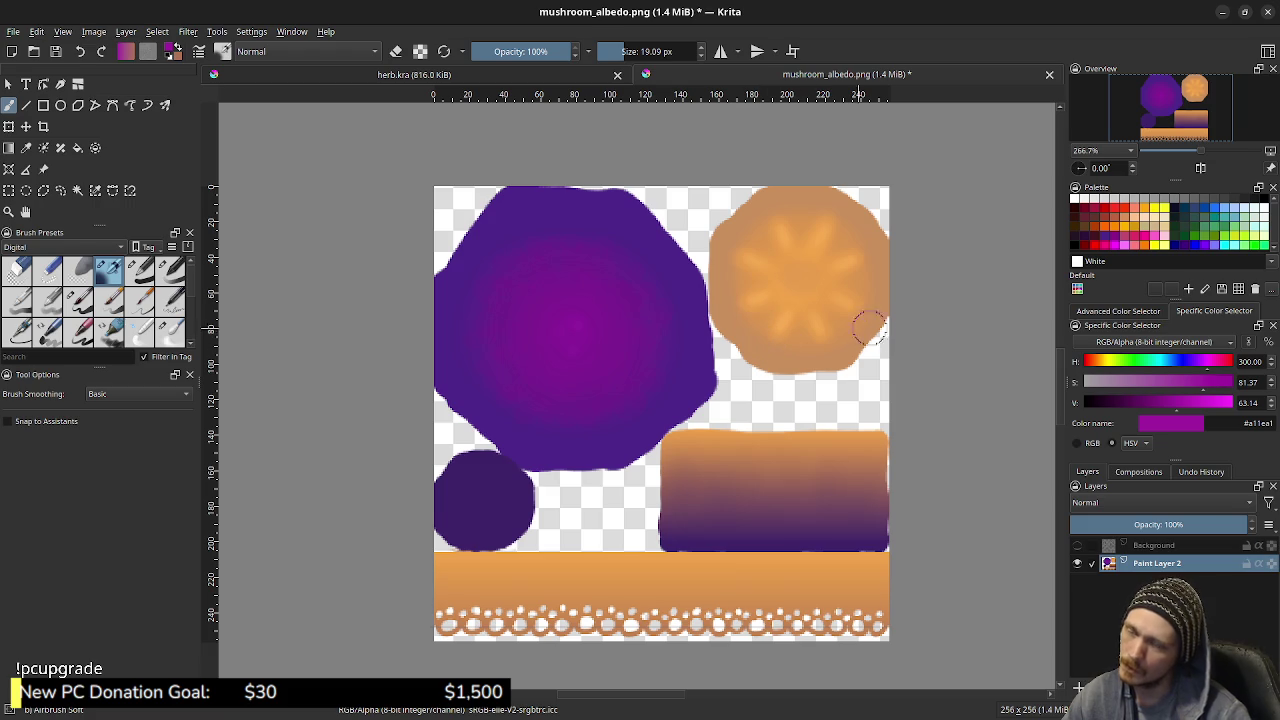
left_click(765, 248, "ctrl")
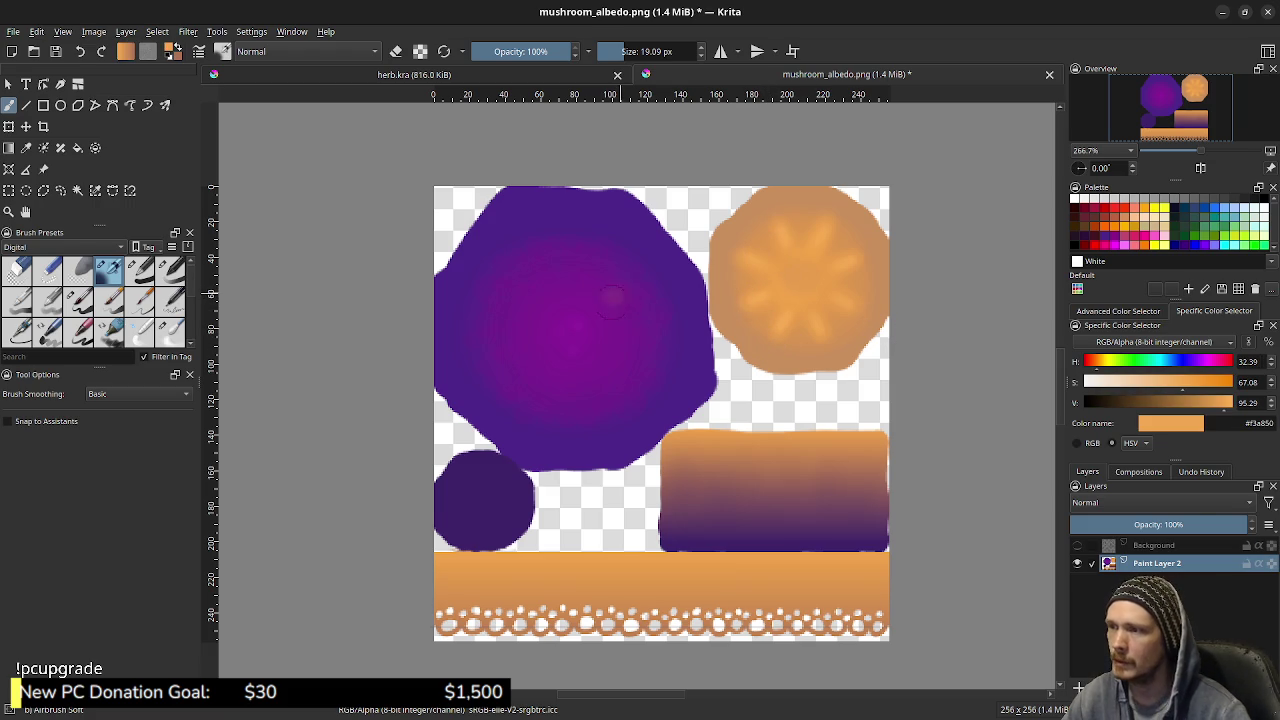
Add a faint orange touch on the blob, lower opacity to 30%, and save the PNG
key("ctrl")
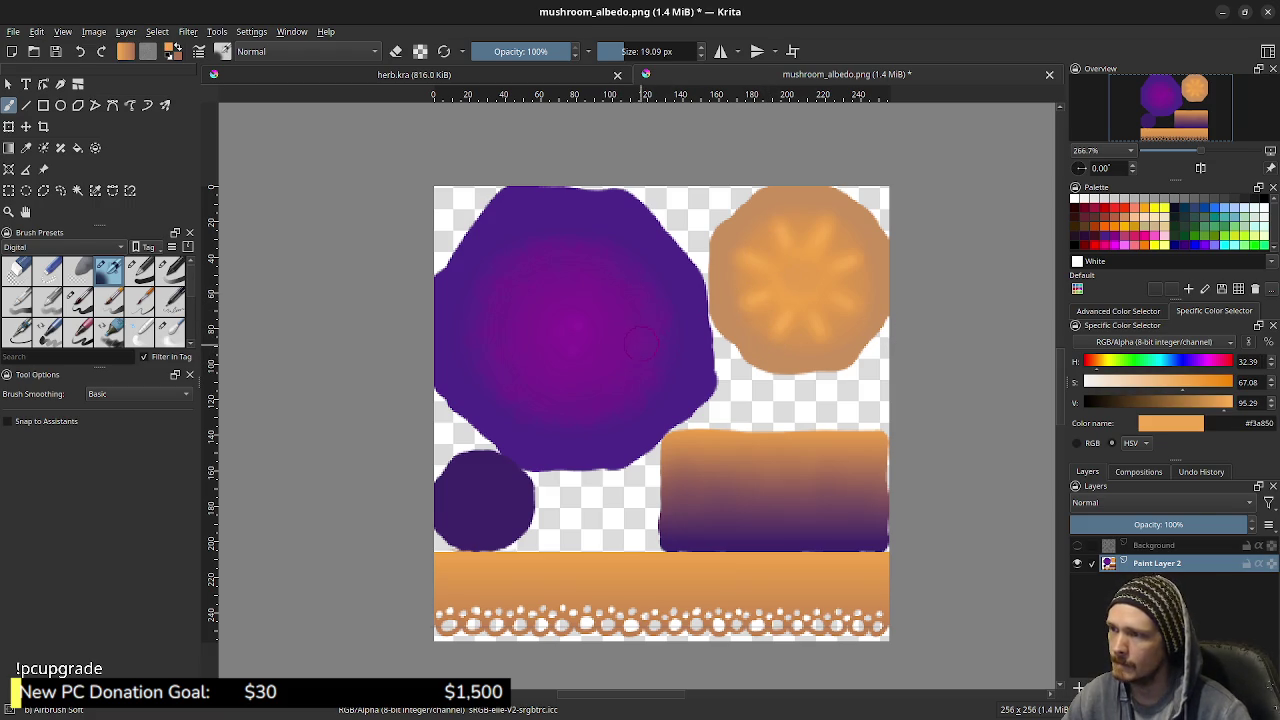
key("ctrl")
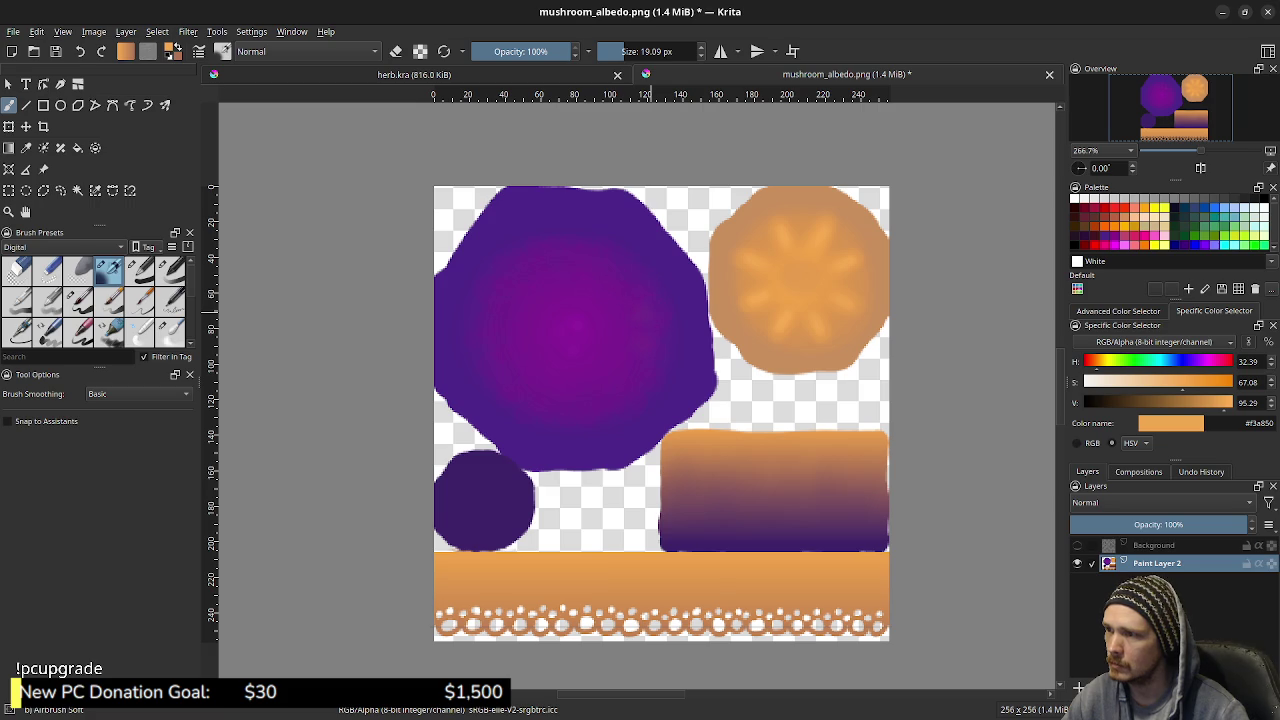
key("ctrl")
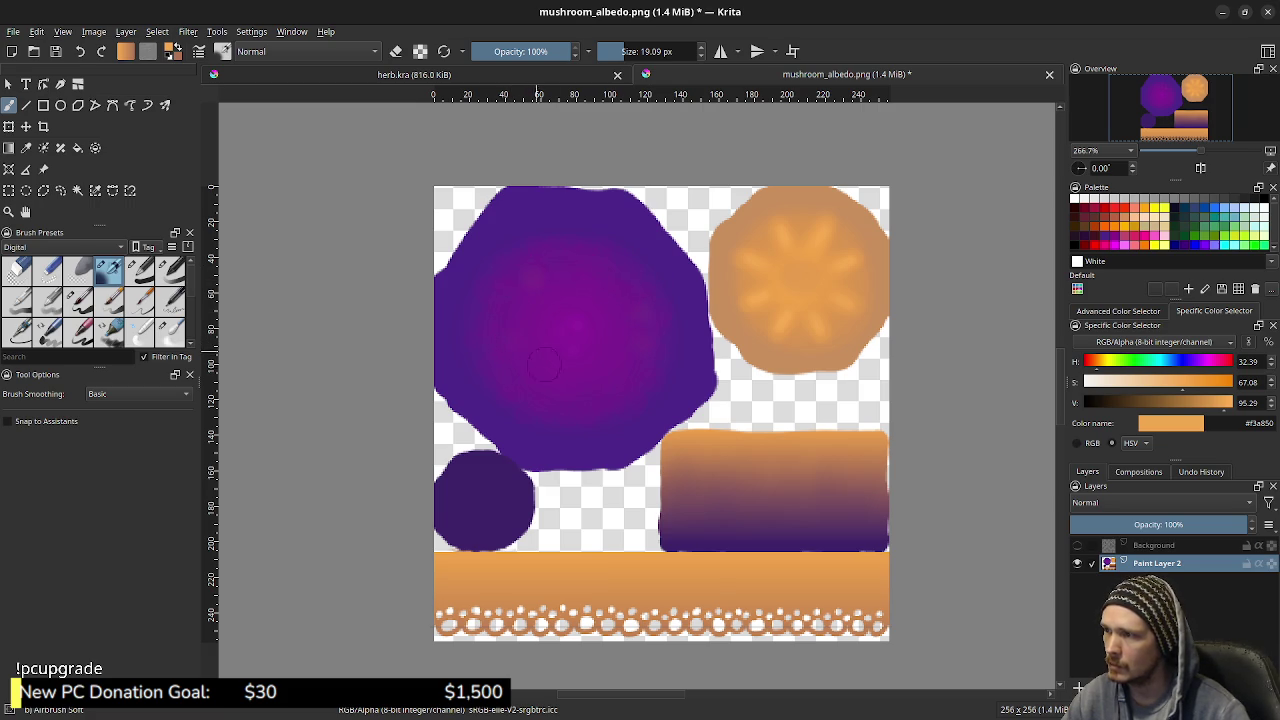
left_click_drag(546, 394, 612, 330)
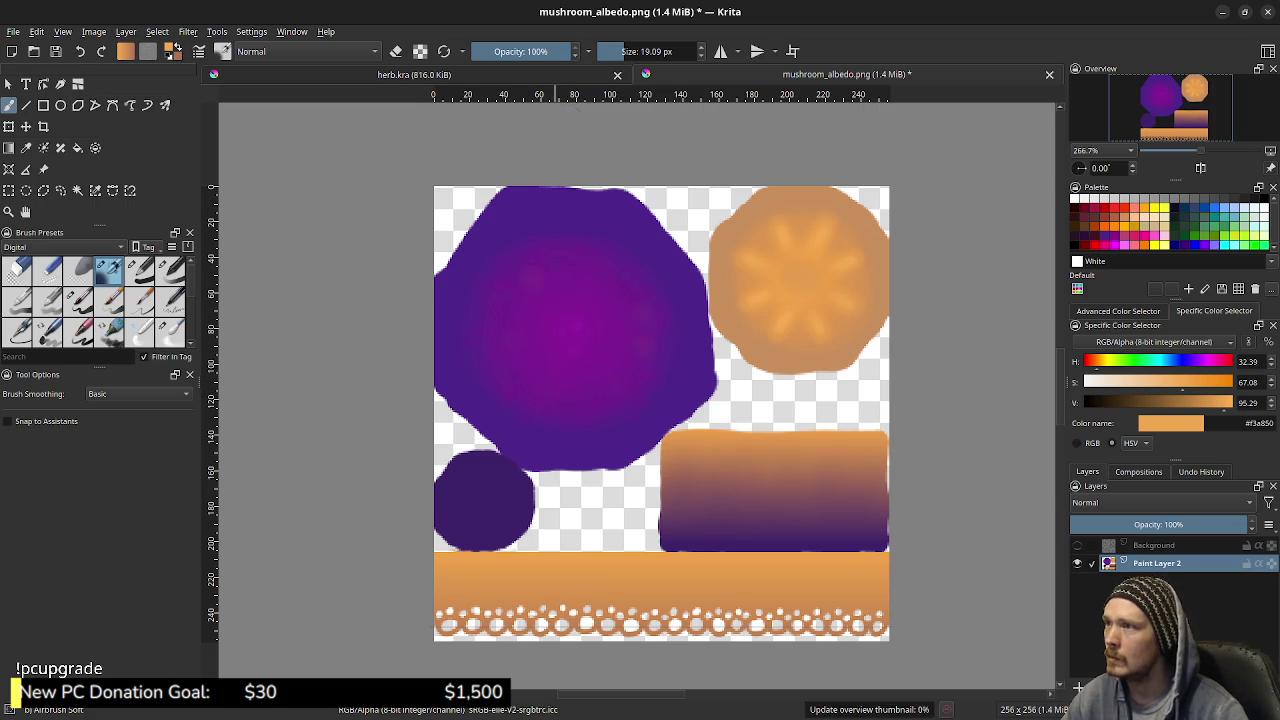
key("ctrl+Tab")
key("ctrl+Tab")
left_click_drag(570, 51, 504, 51)
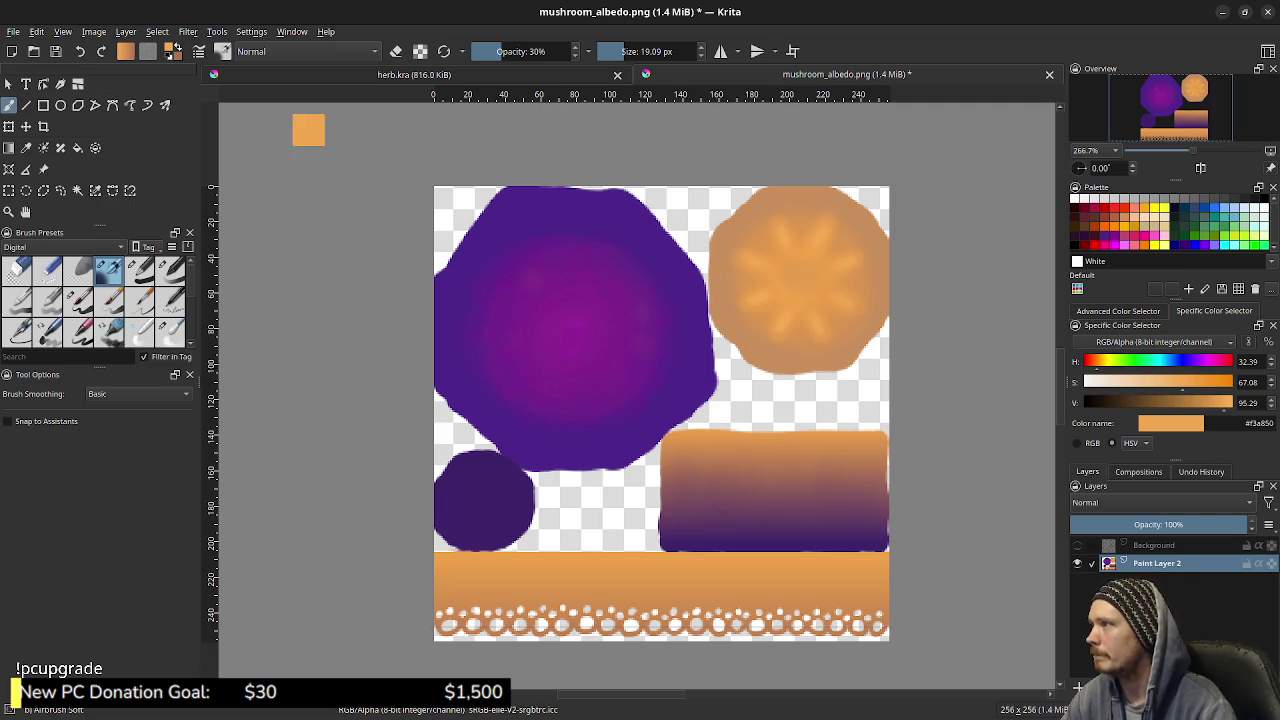
key("ctrl+s")
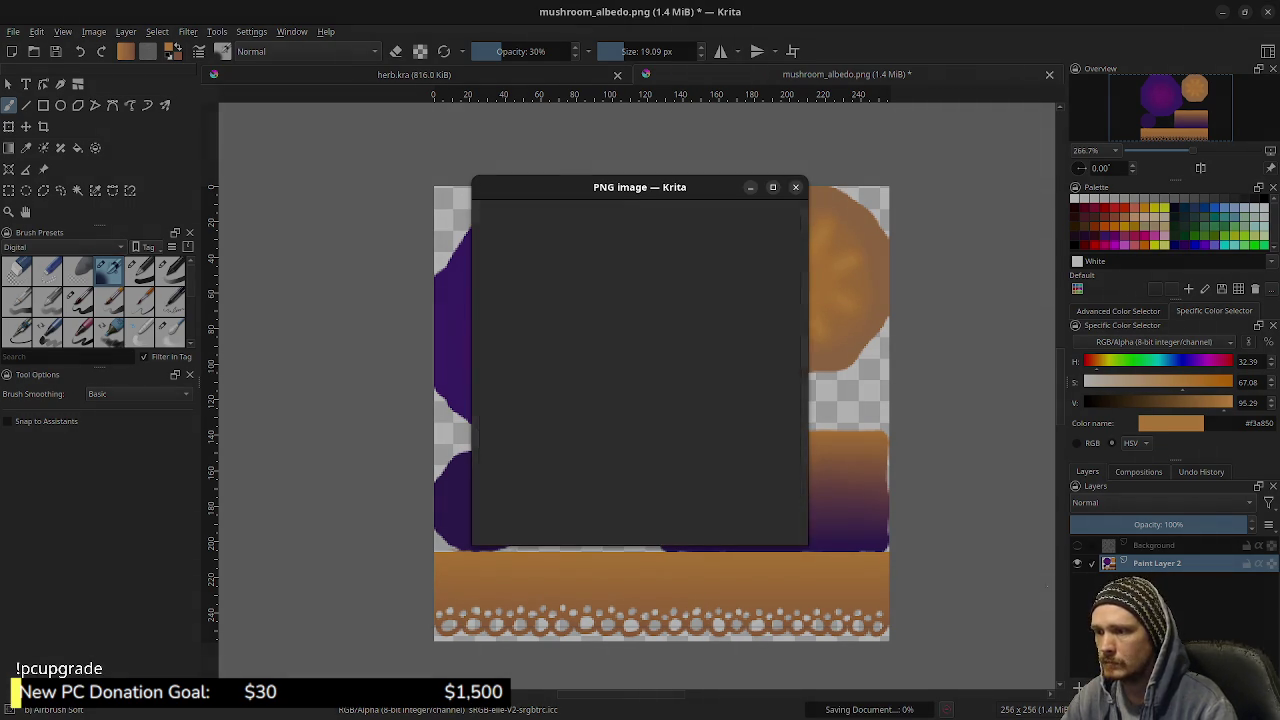
Confirm the PNG save and reload the edited albedo in Blender's UV editor
key("Return")
key("alt+Tab")
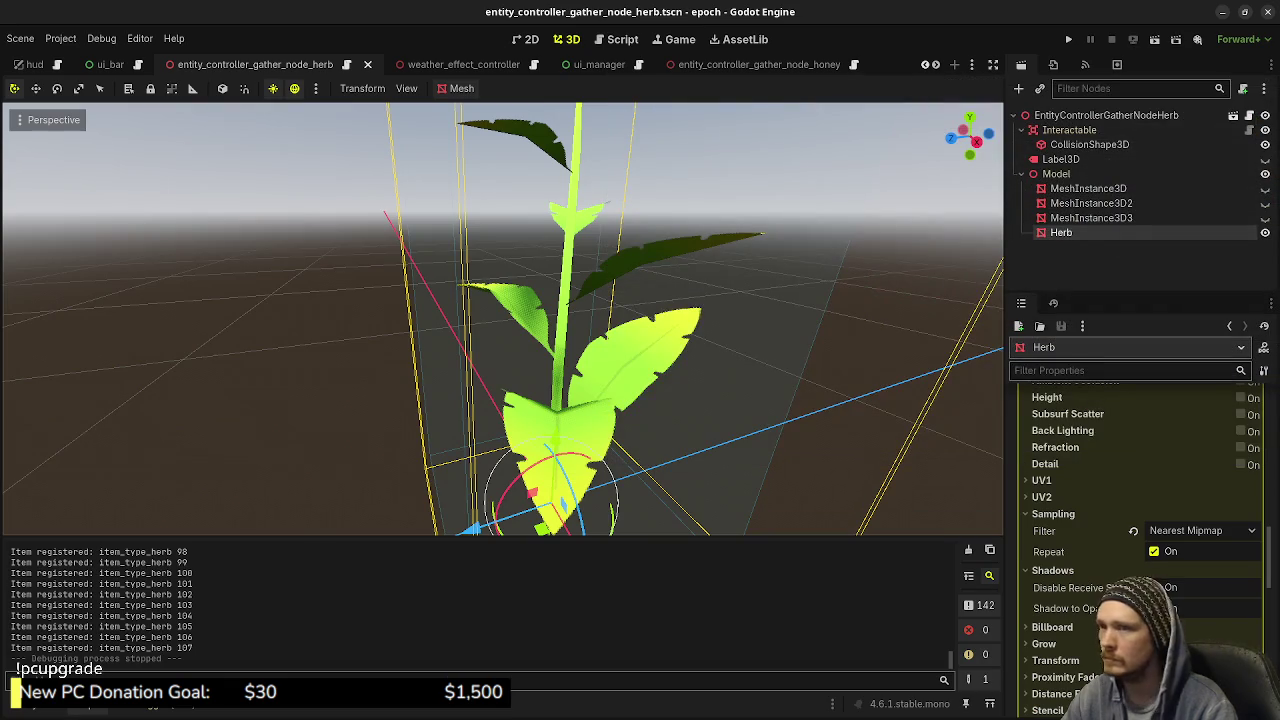
key("alt+Tab")
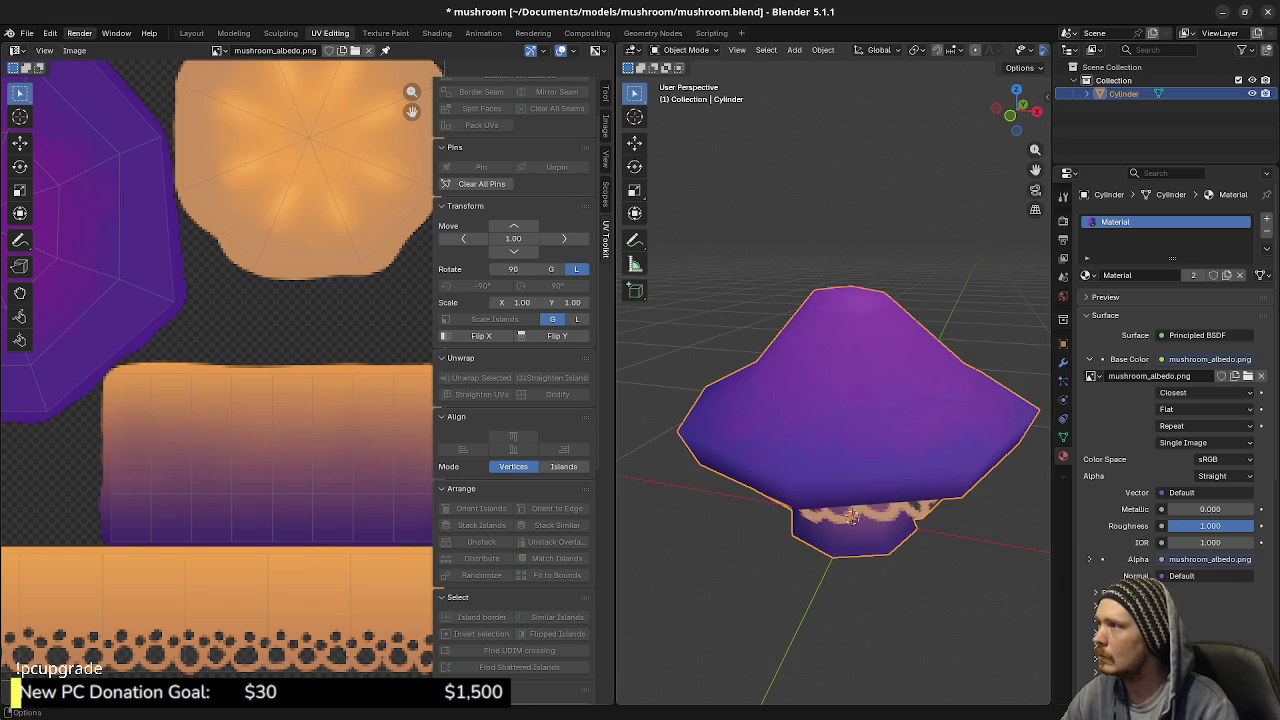
left_click(74, 50)
left_click(92, 124)
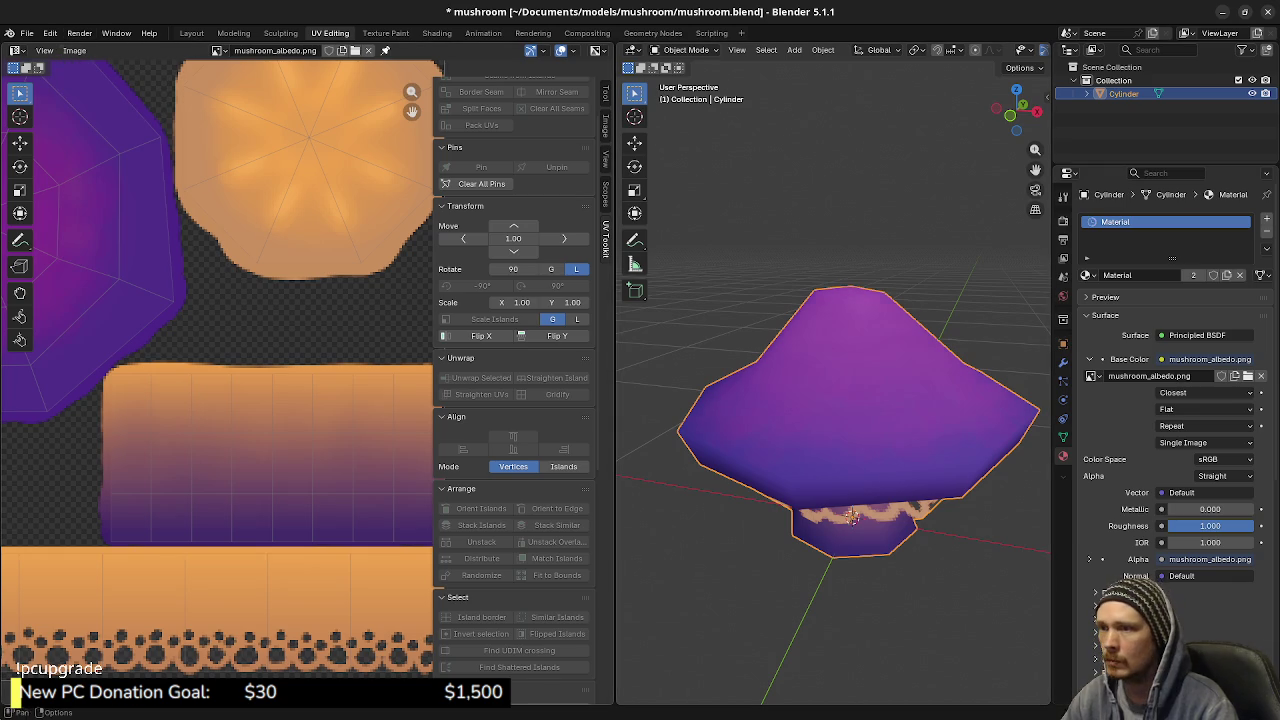
Check the mushroom from above, deselect it, and save mushroom.blend
mouse_move(1018, 108)
left_mouse_down()
mouse_move(1020, 125)
mouse_move(1022, 85)
left_mouse_up()
key("alt+a")
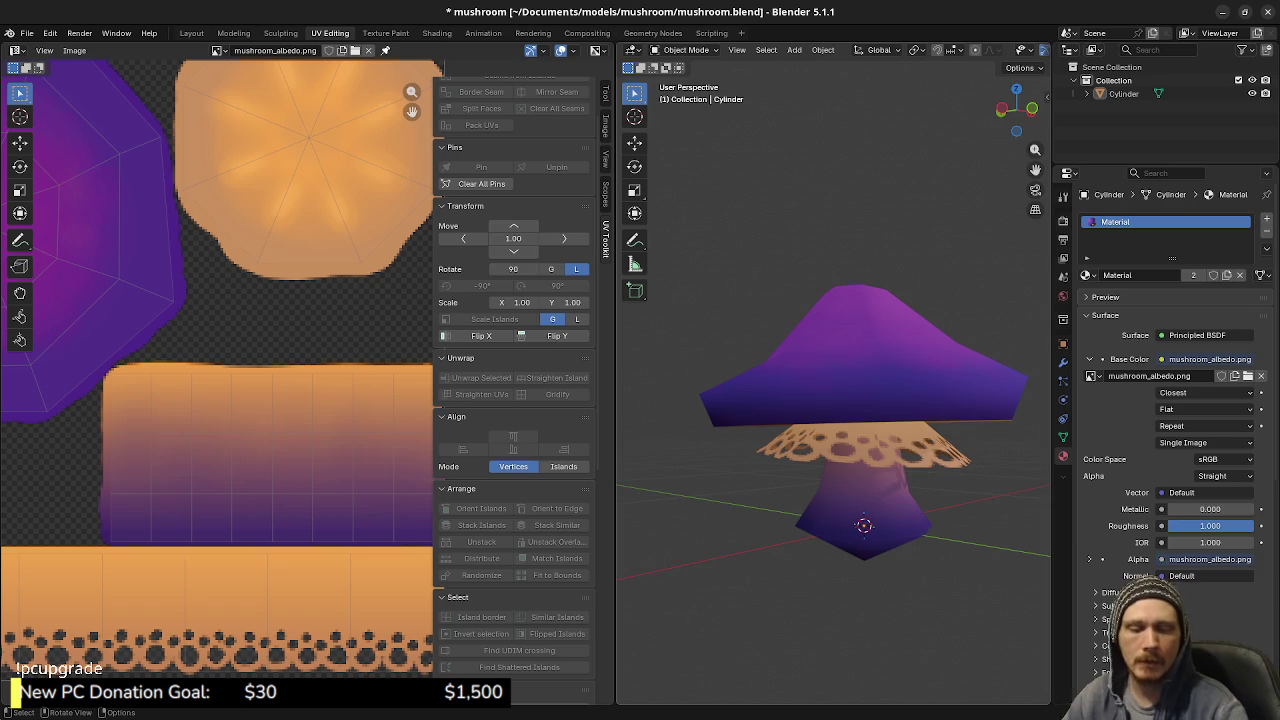
key("ctrl+s")
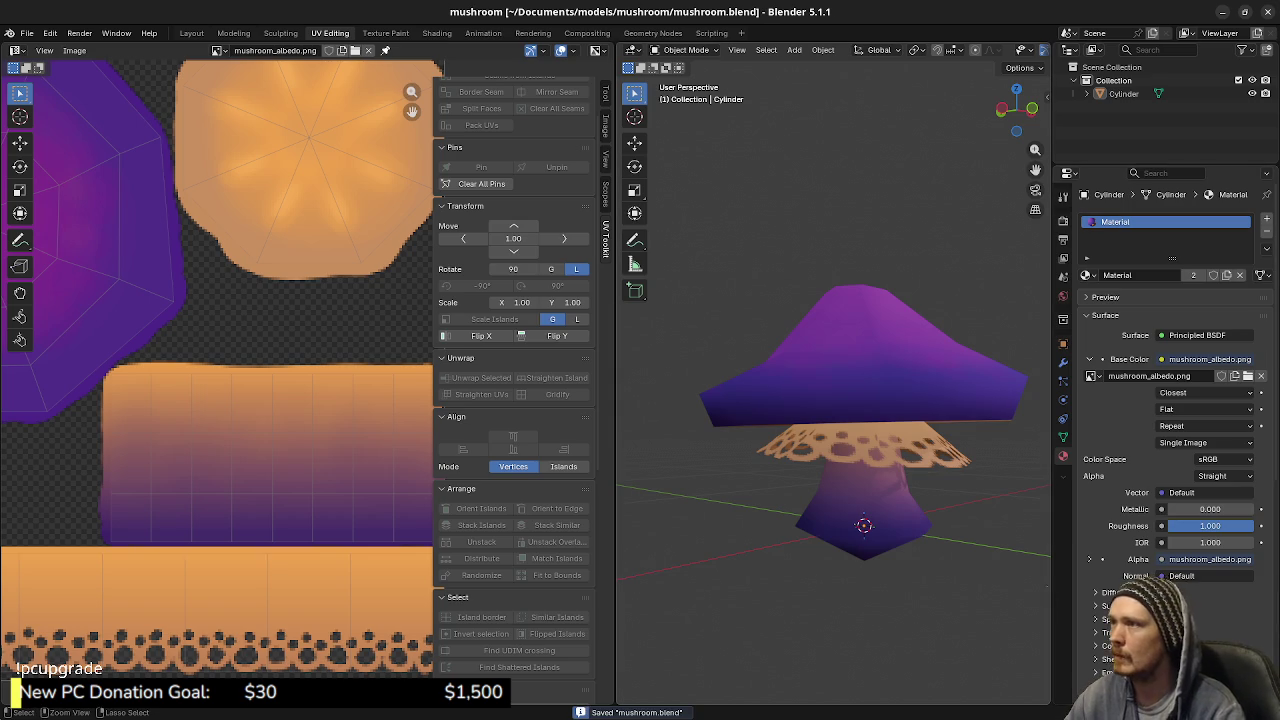
left_click(27, 33)
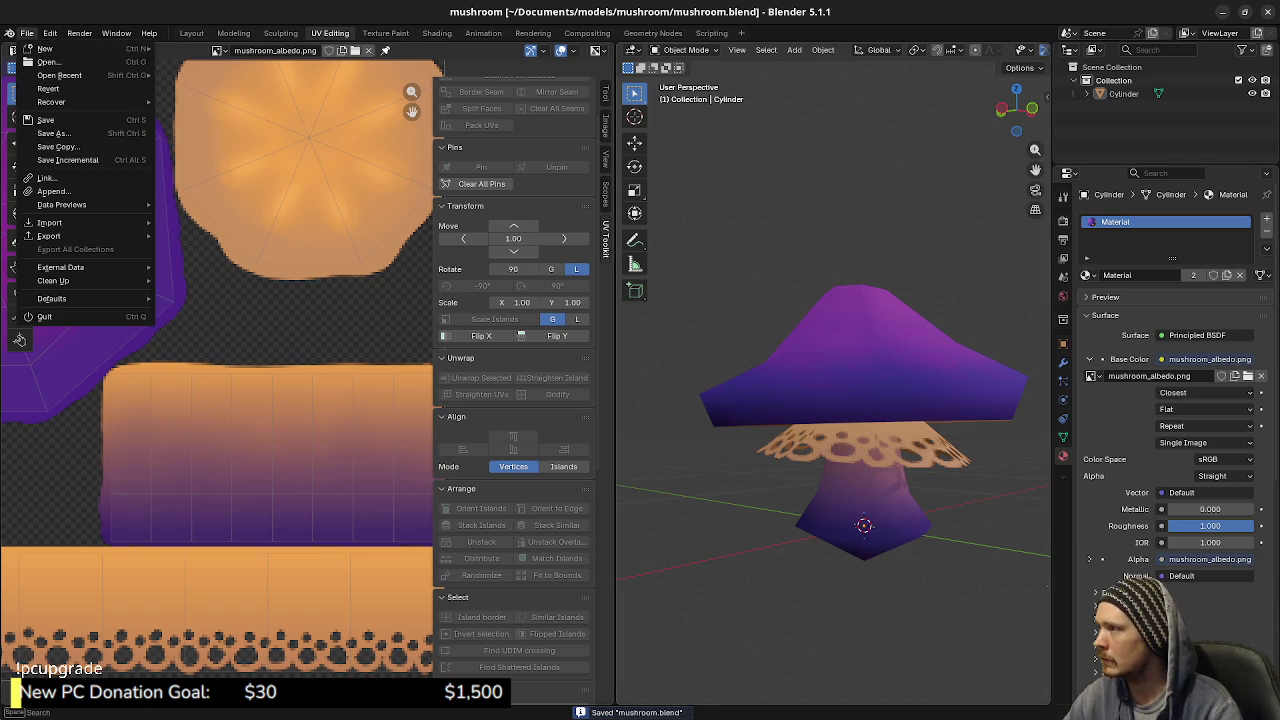
Export the mushroom as a Wavefront OBJ and switch back to Godot
mouse_move(49, 236)
left_click(205, 288)
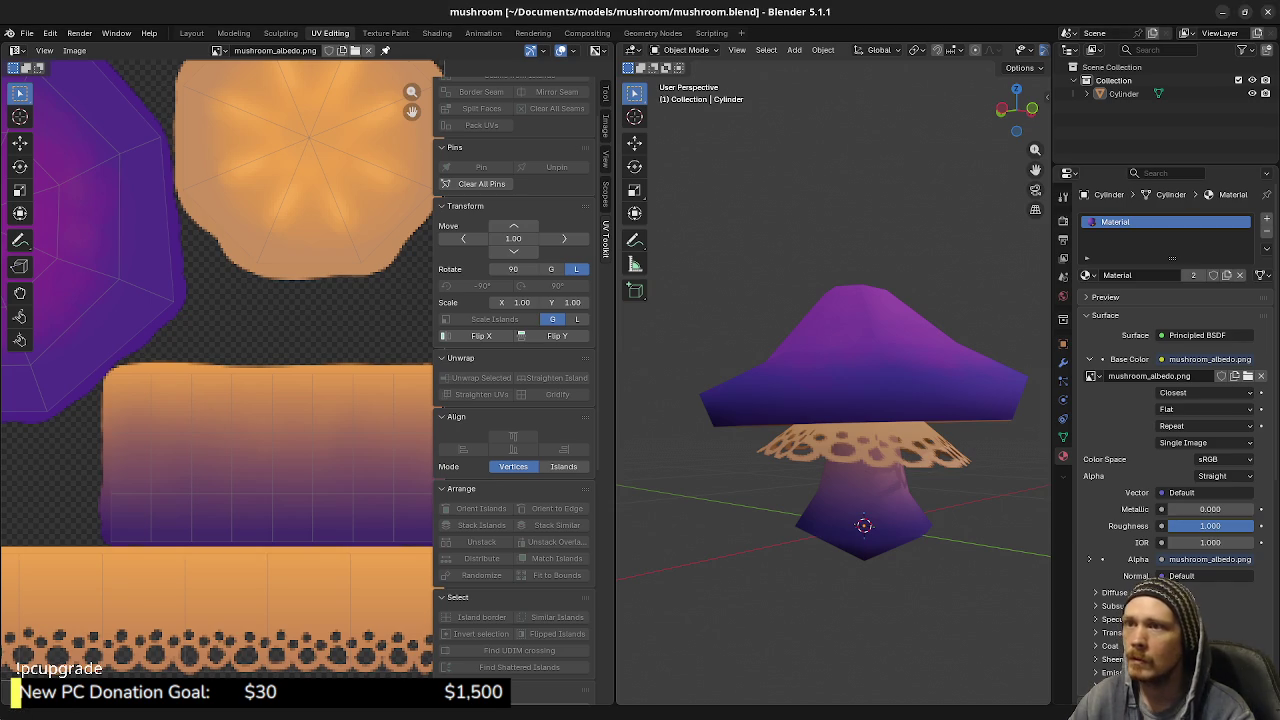
key("alt+Tab")
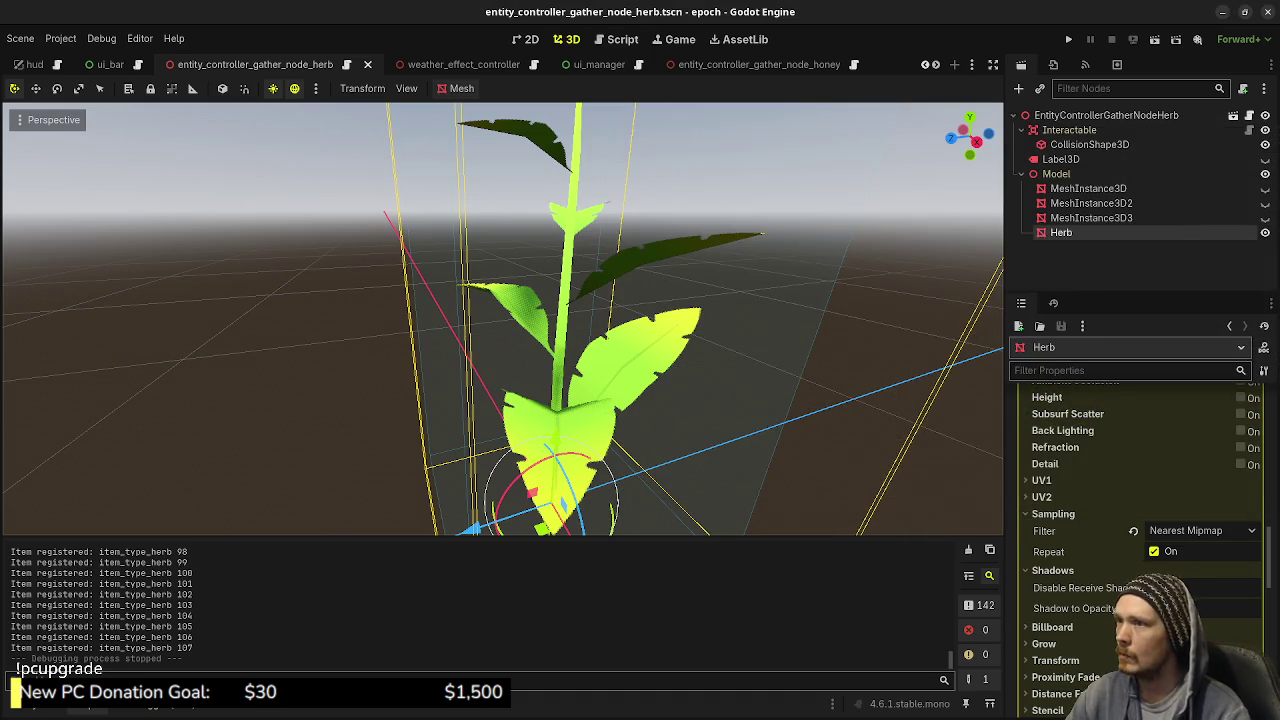
Save the herb scene, switch to gather_node_mushroom, and select its Model node
key("ctrl+s")
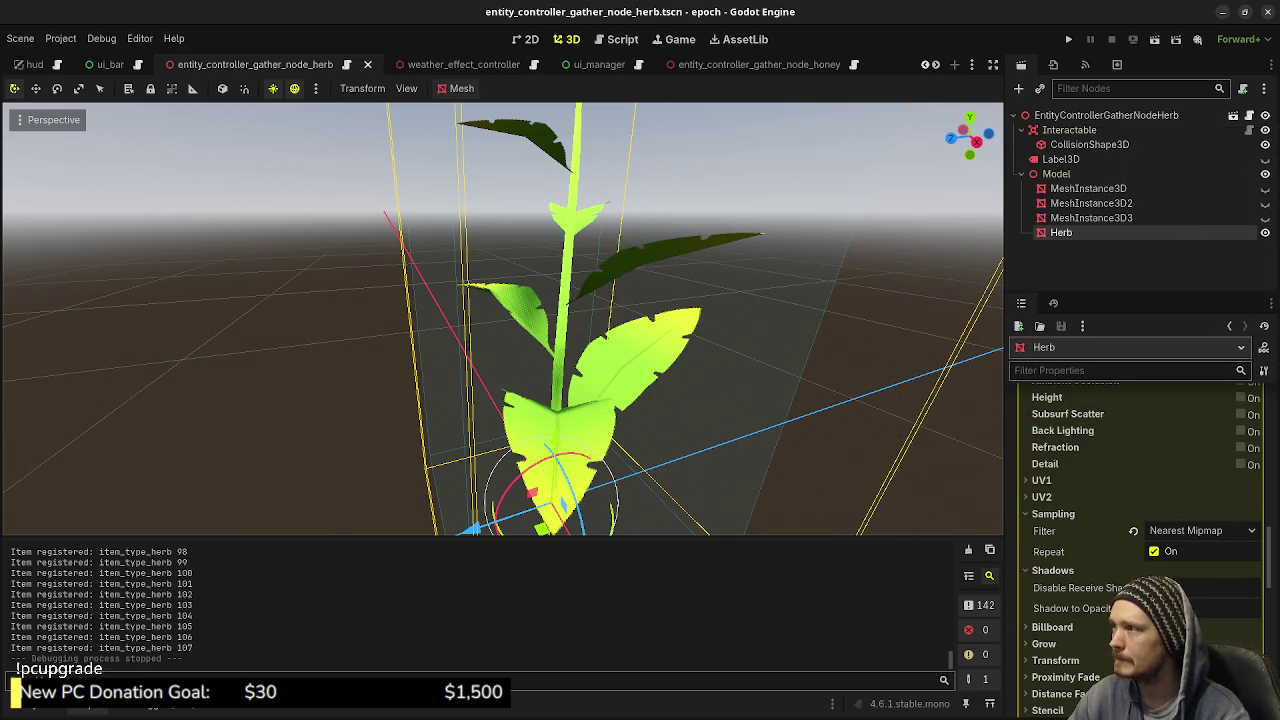
key("alt+f")
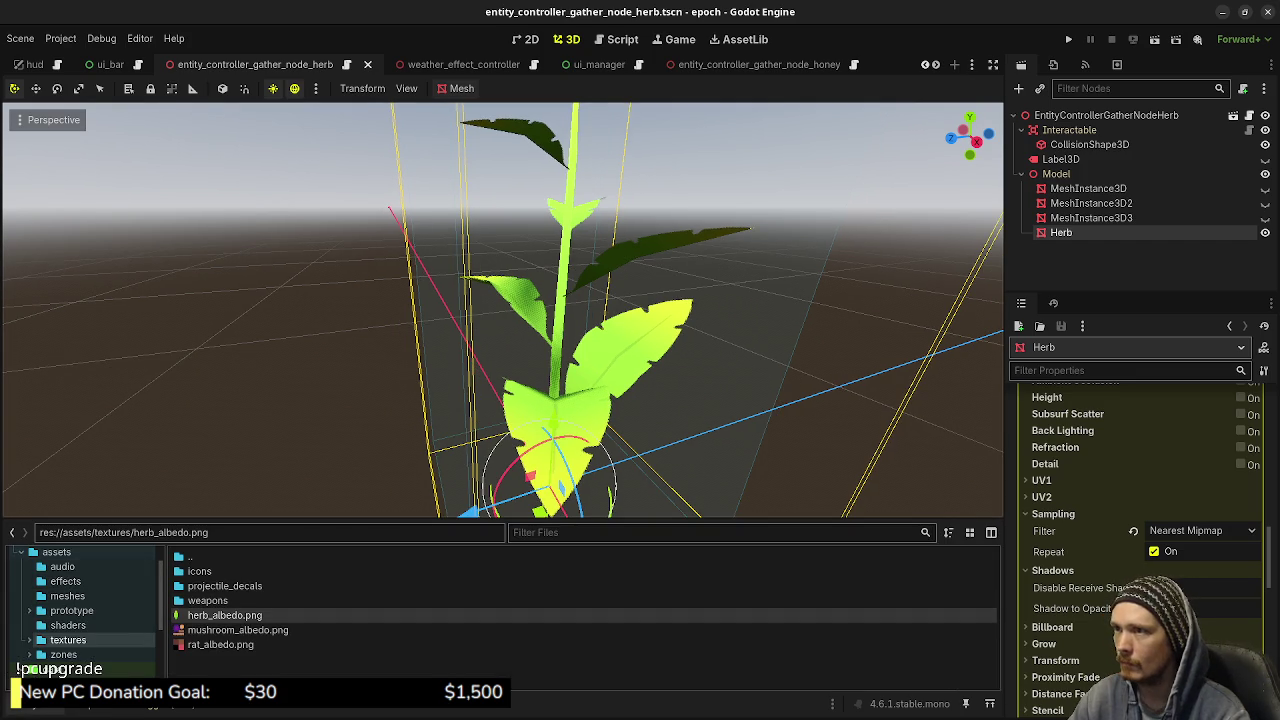
scroll(500, 64, "down", 2)
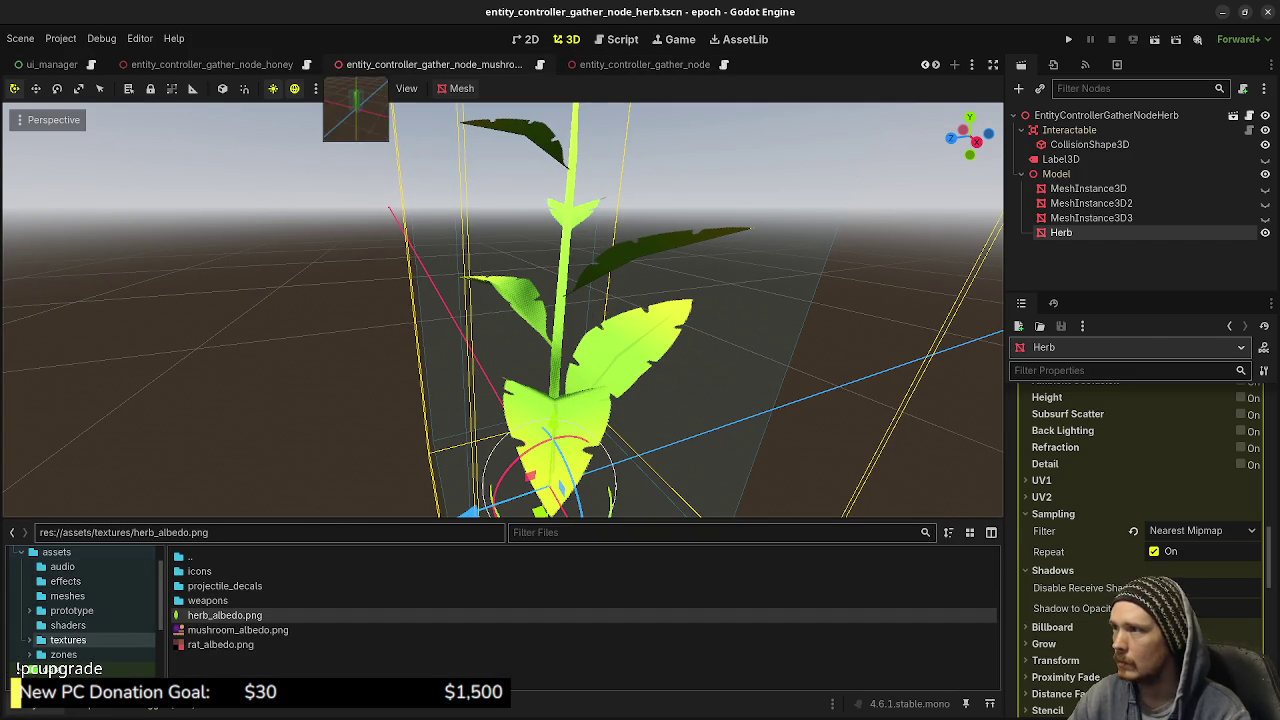
left_click(420, 64)
scroll(511, 419, "up", 3)
scroll(511, 419, "up", 2)
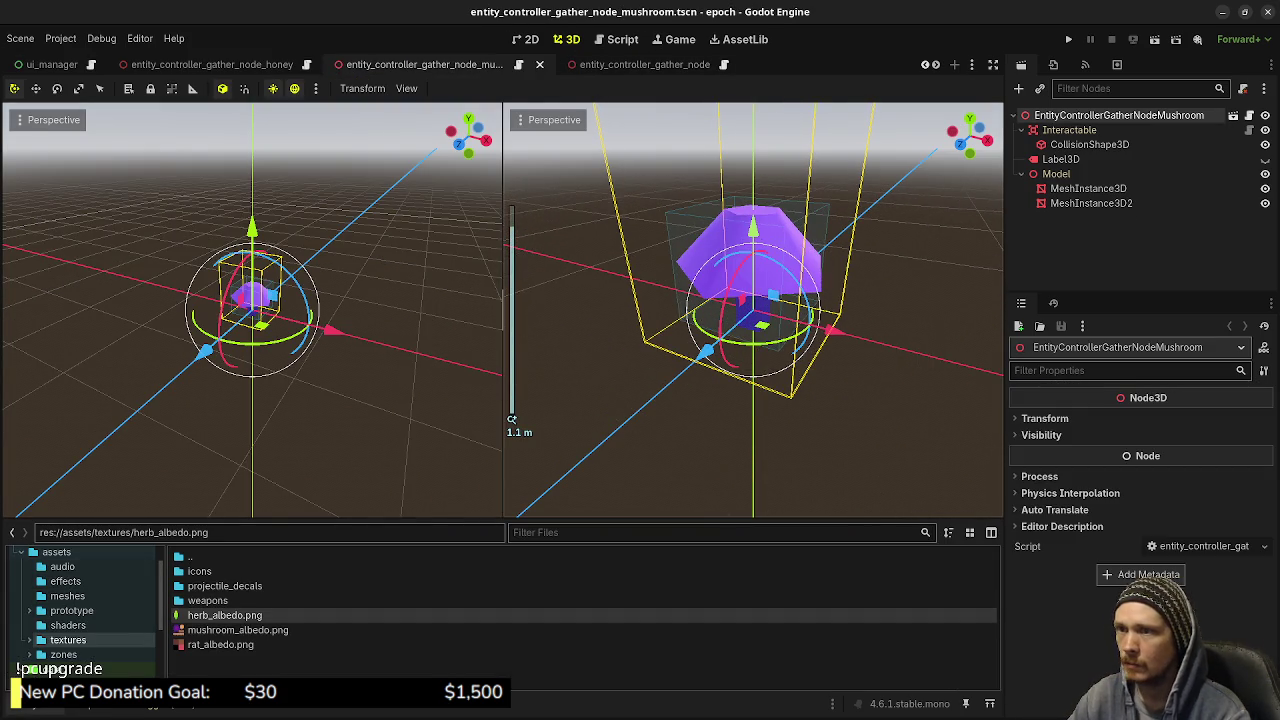
left_click(1056, 174)
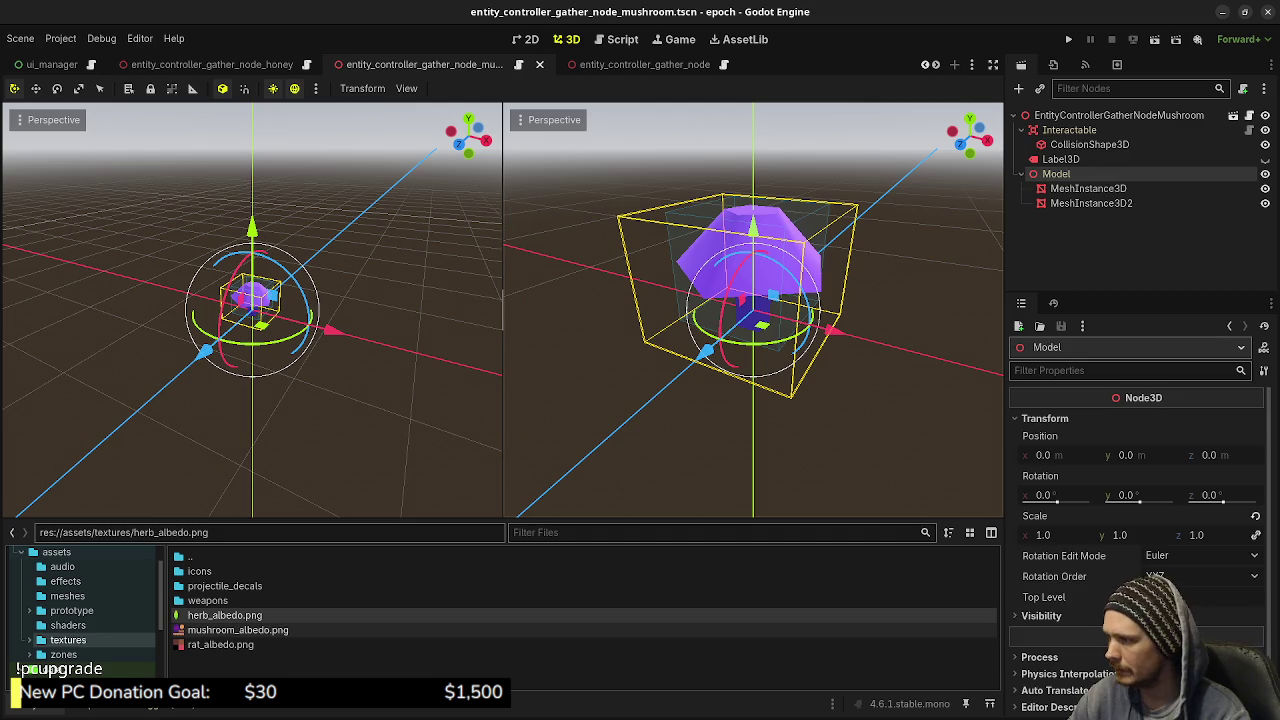
Drag mushroom.obj from assets/meshes into the viewport as a Mushroom mesh node
scroll(80, 610, "up", 2)
scroll(80, 610, "down", 2)
scroll(80, 610, "down", 1)
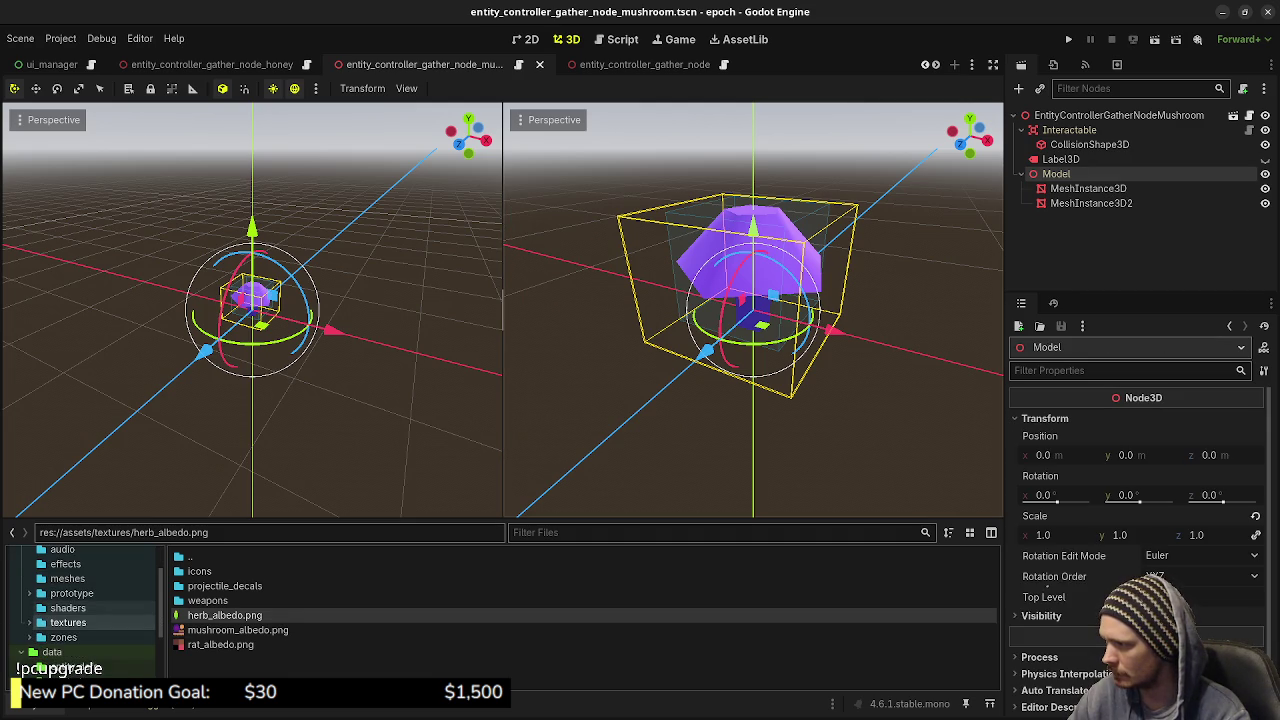
left_click(67, 578)
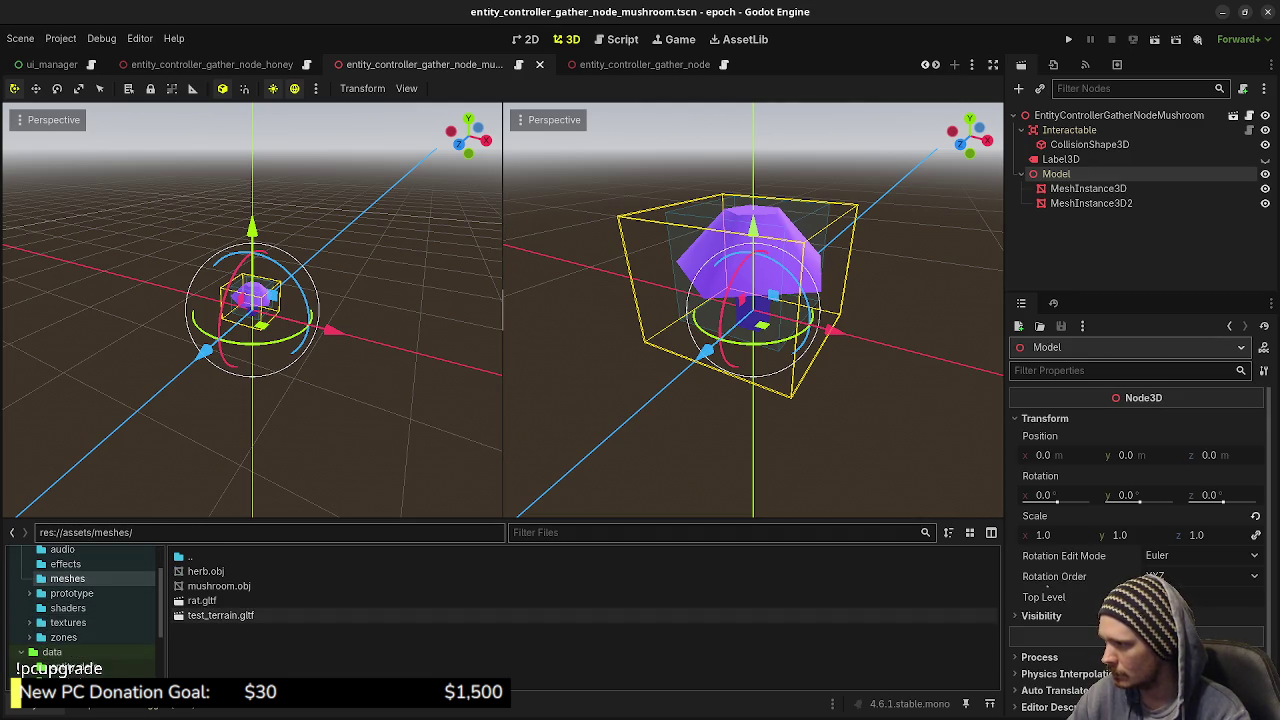
left_click_drag(218, 586, 760, 420)
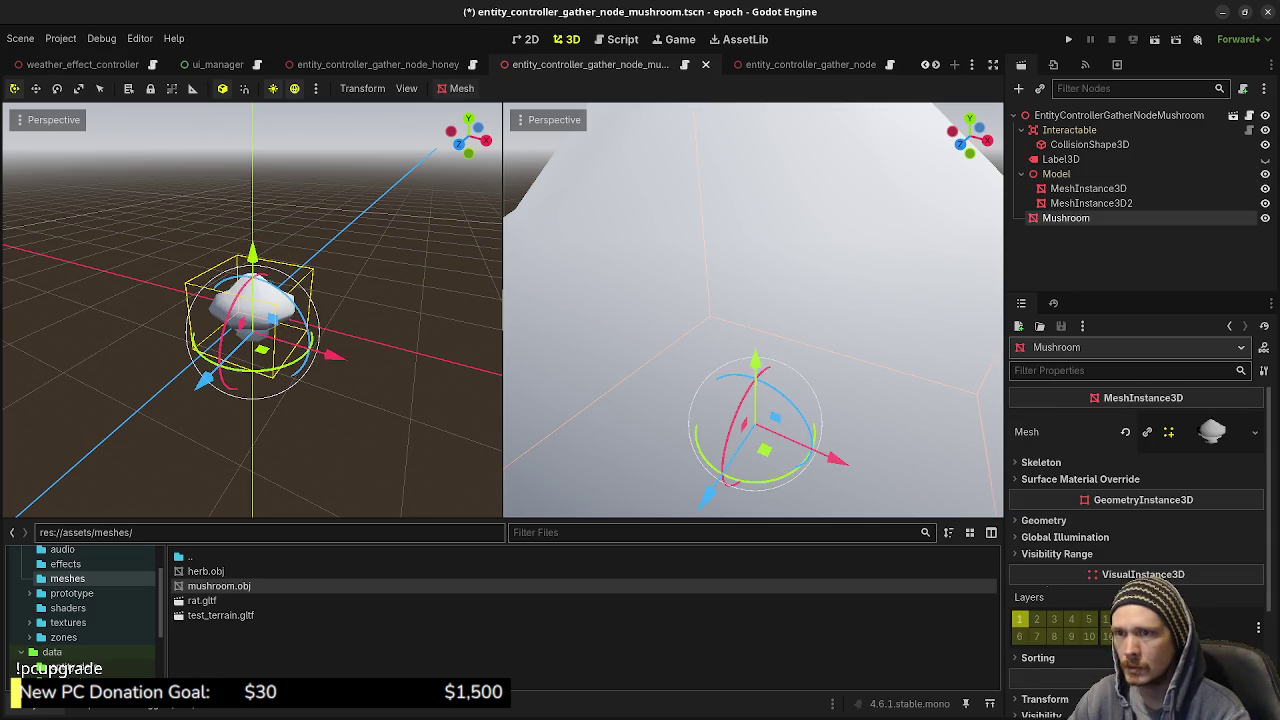
Reset the Mushroom's position to the origin
scroll(1060, 540, "down", 3)
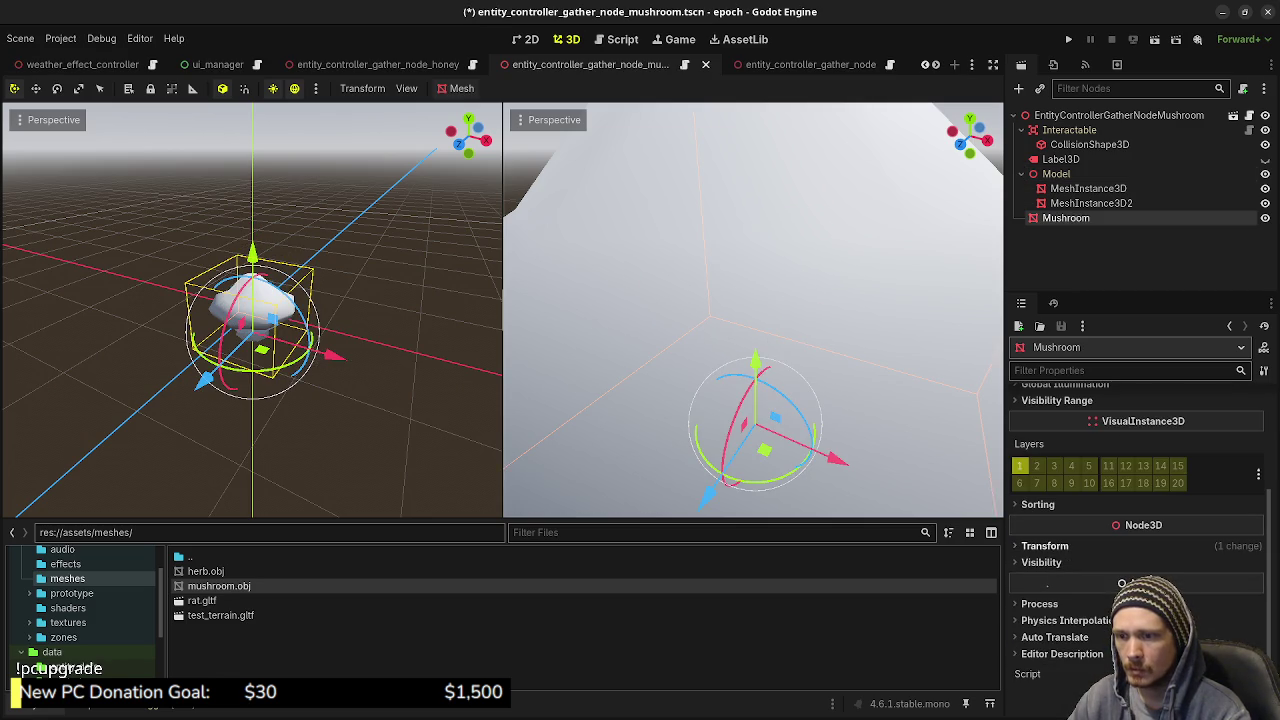
left_click(1045, 546)
left_click(1255, 563)
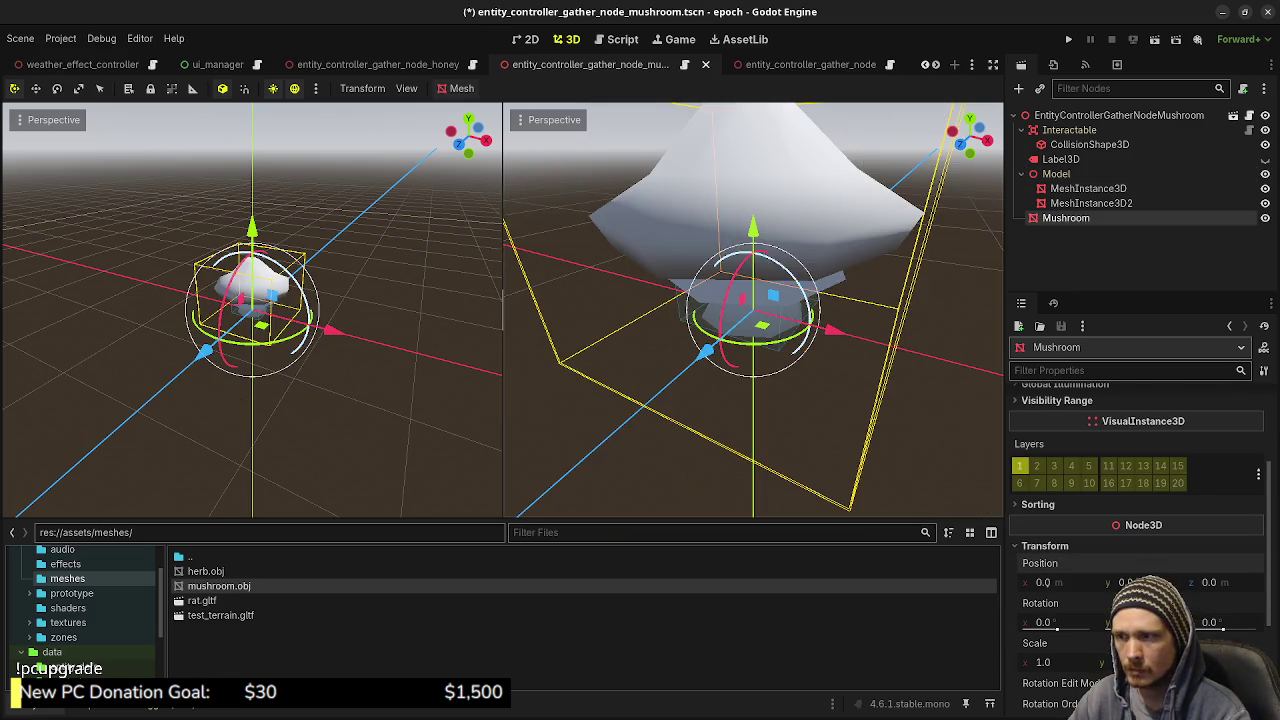
scroll(752, 310, "down", 3)
left_click_drag(752, 310, 730, 280)
scroll(752, 310, "up", 3)
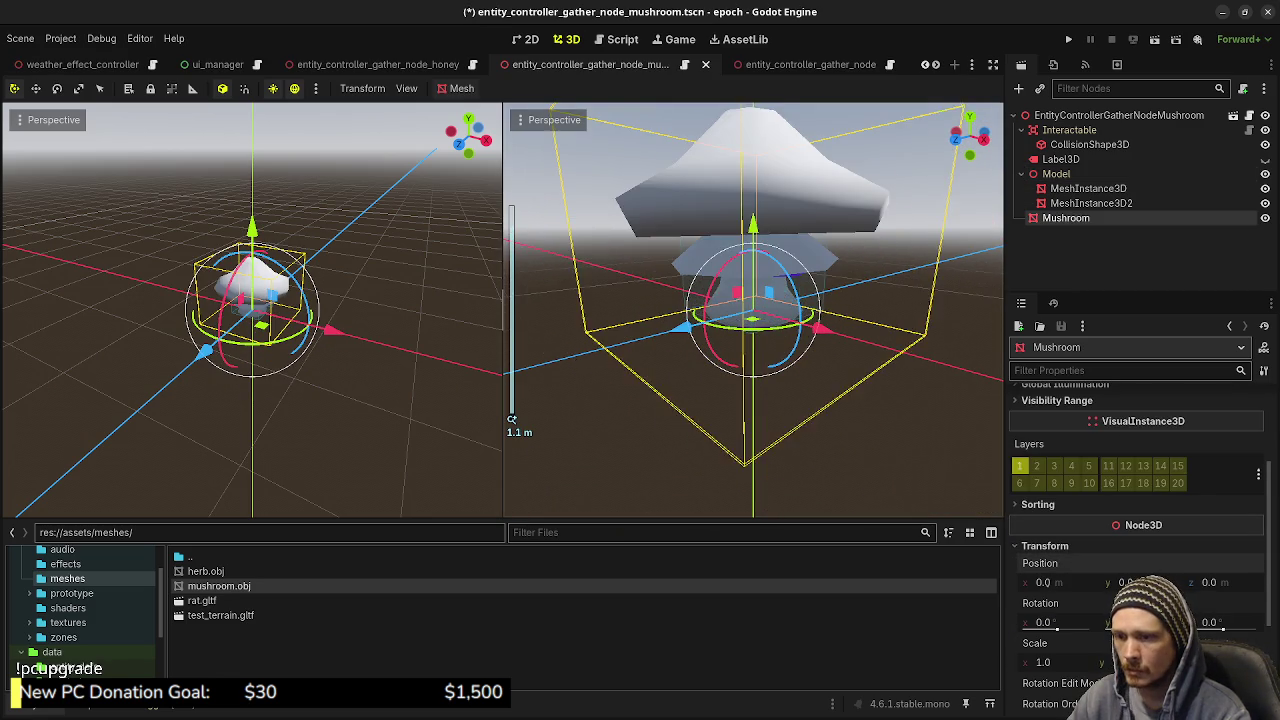
Set the Mushroom's scale to 0.5, then nudge it slightly larger
left_click(1045, 662)
type("0.")
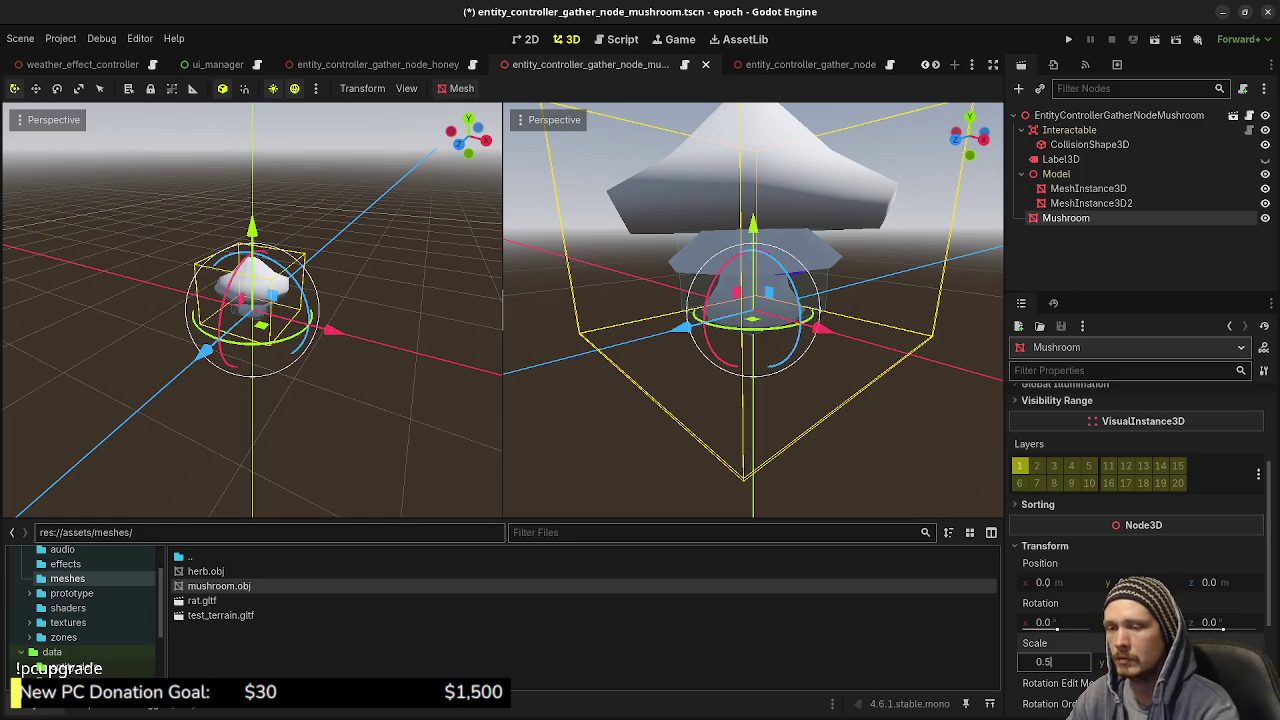
type("5")
key("Return")
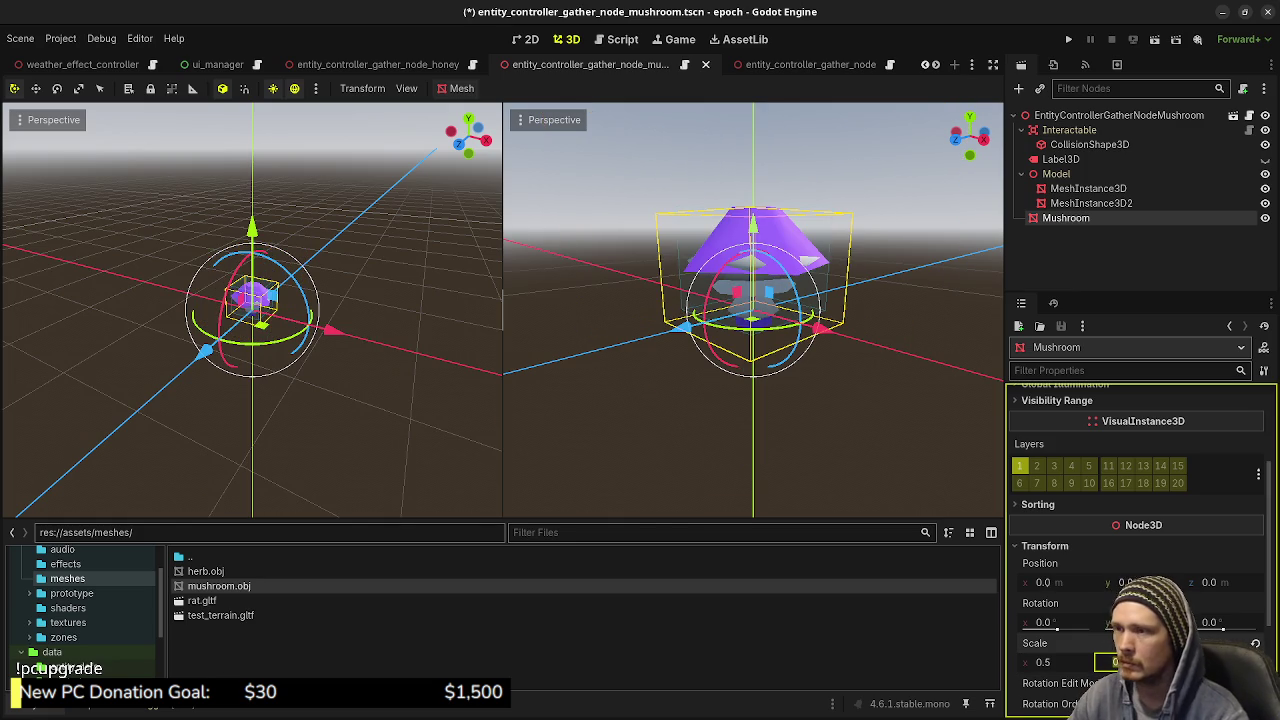
scroll(752, 310, "up", 3)
left_click_drag(511, 418, 578, 400)
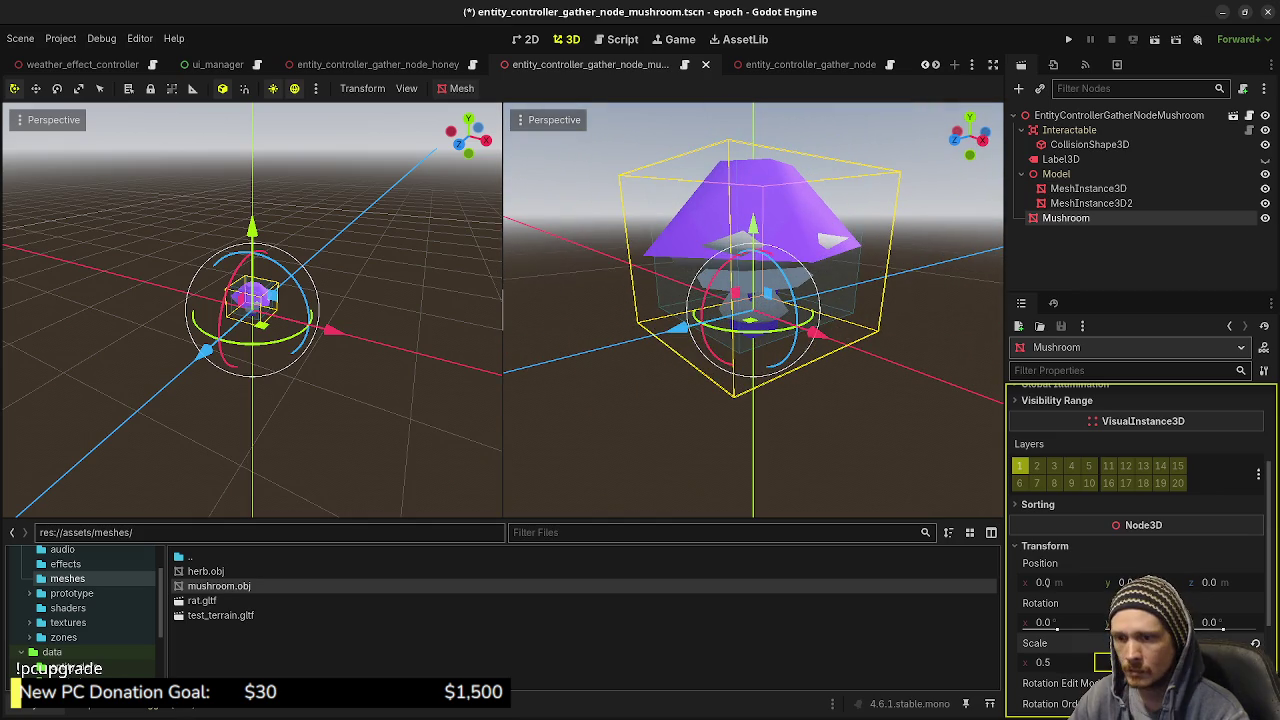
left_click_drag(1043, 662, 1062, 662)
mouse_move(750, 300)
left_mouse_down()
mouse_move(785, 340)
mouse_move(778, 300)
left_mouse_up()
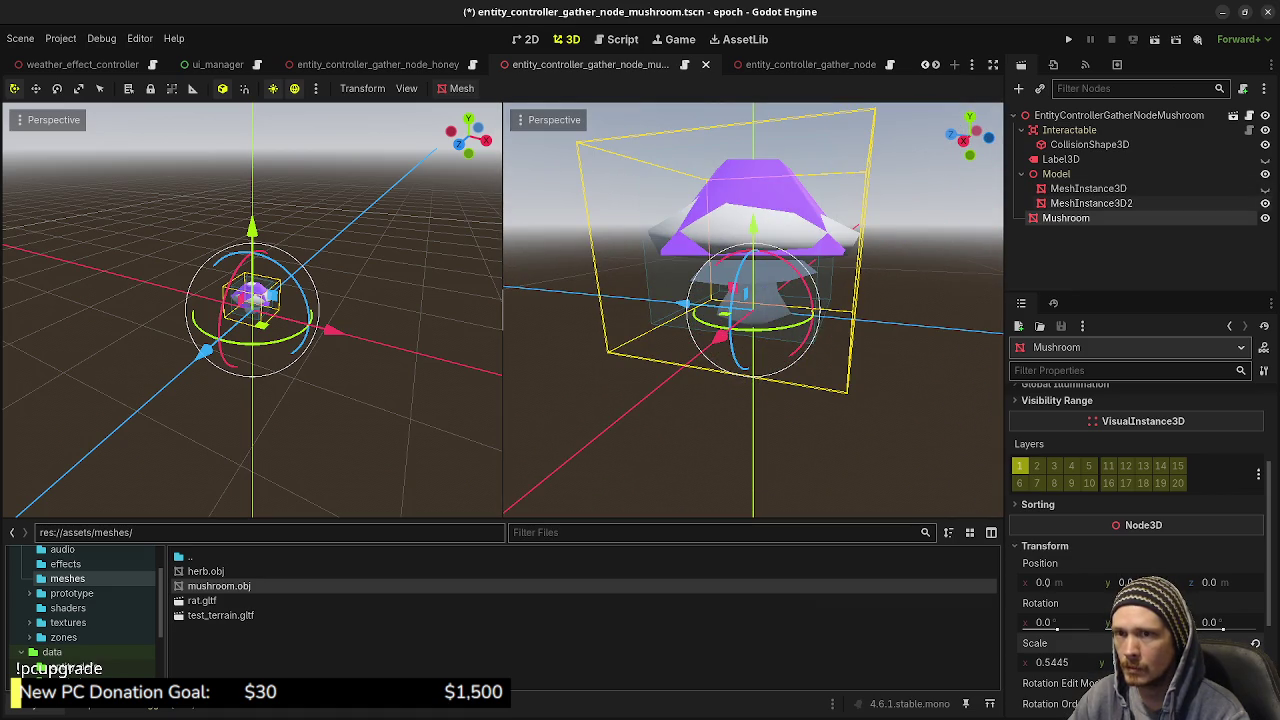
Parent the Mushroom under the Model node and set its scale to 0.55
key("Escape")
left_click(1066, 218)
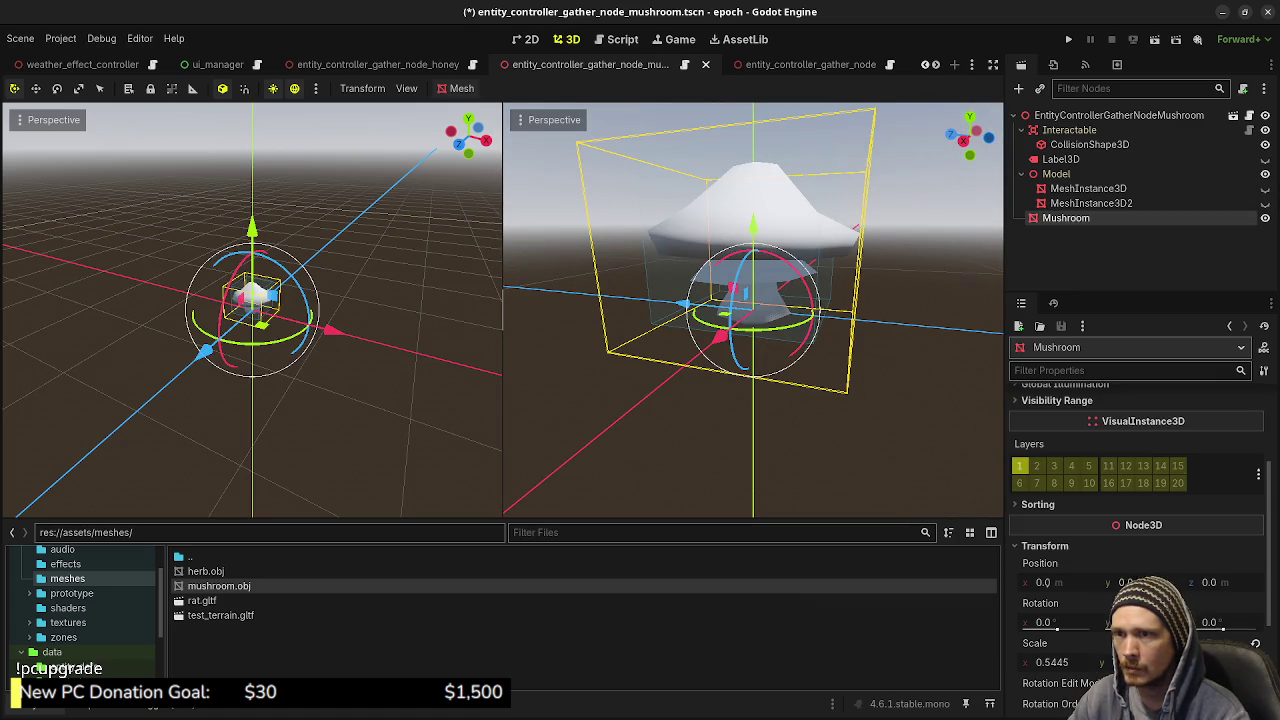
left_click_drag(1070, 180, 1062, 176)
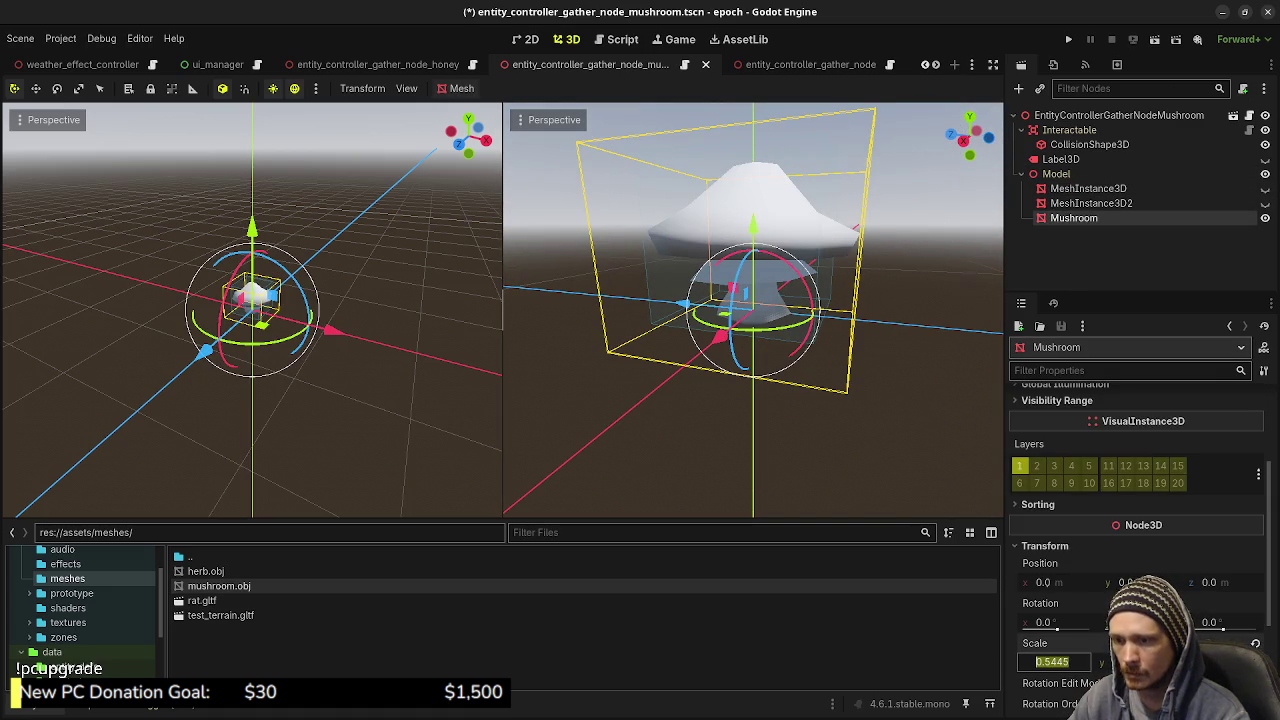
type("0.55")
key("Return")
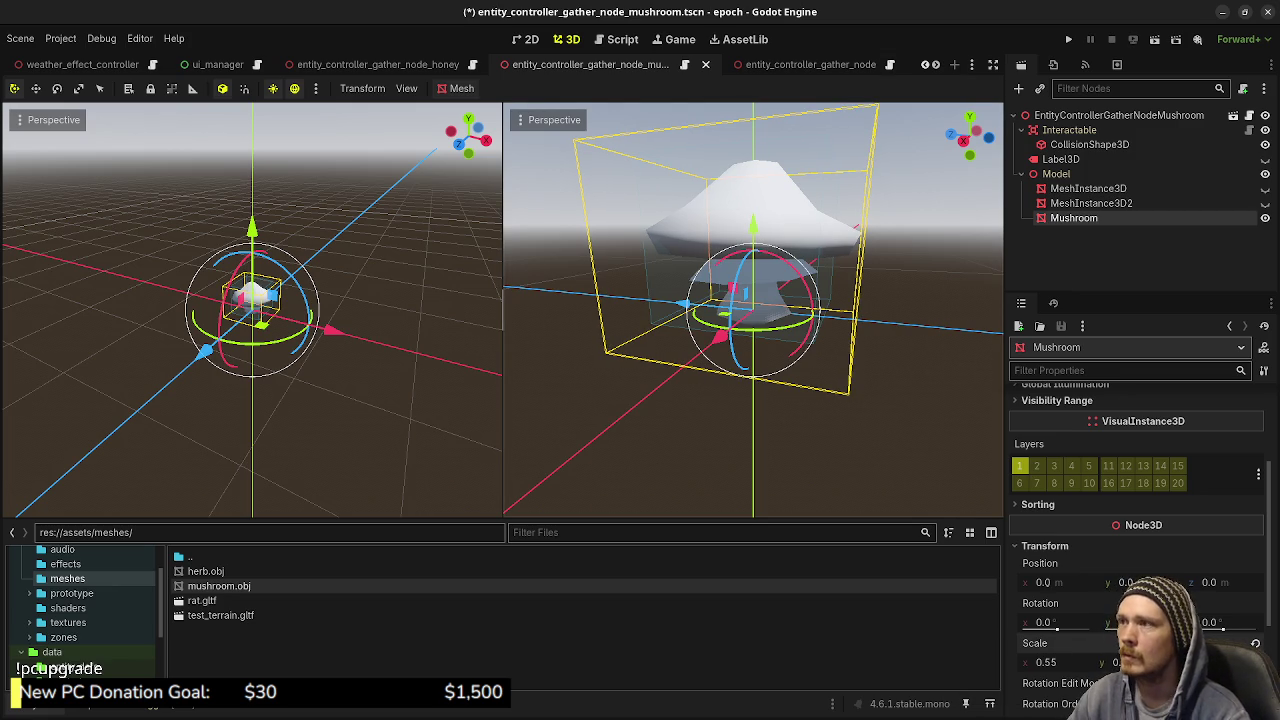
Save the mushroom scene and switch to Blender, entering Edit Mode on the mesh
key("ctrl+s")
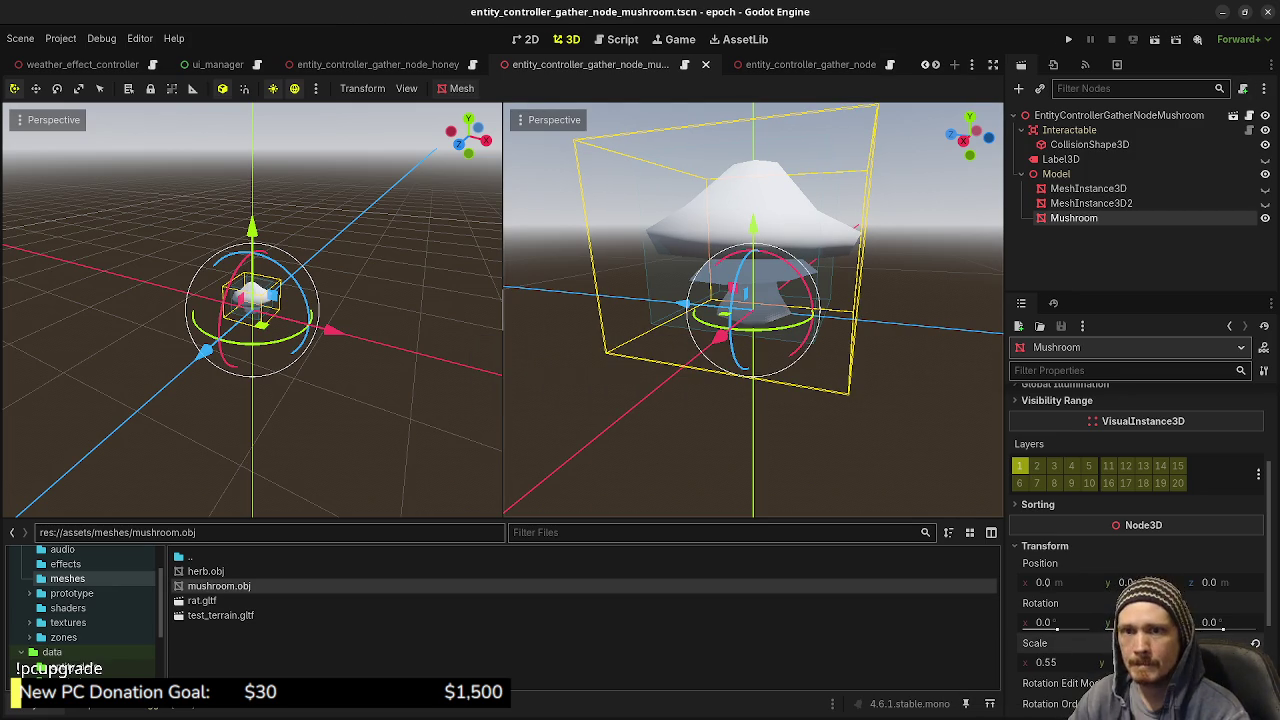
key("alt+Tab")
key("Tab")
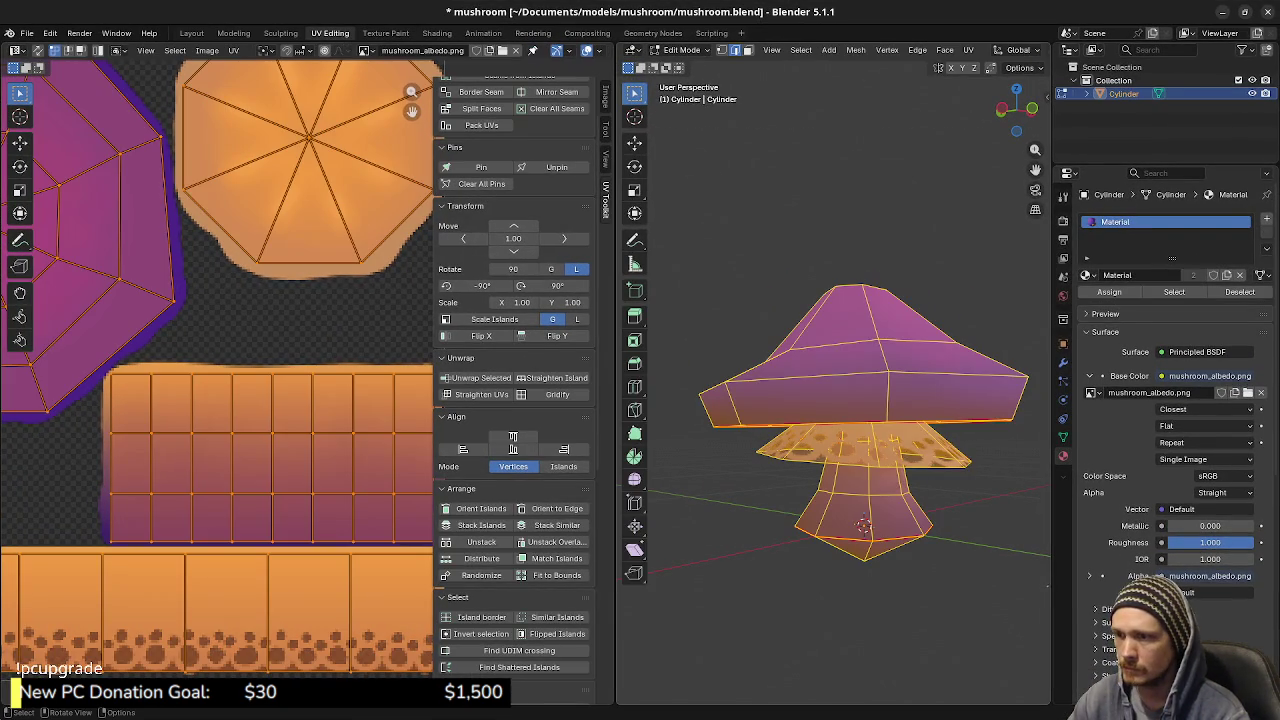
Scale the mushroom mesh to 0.55 around the 3D cursor and save the blend file
scroll(700, 50, "down", 2)
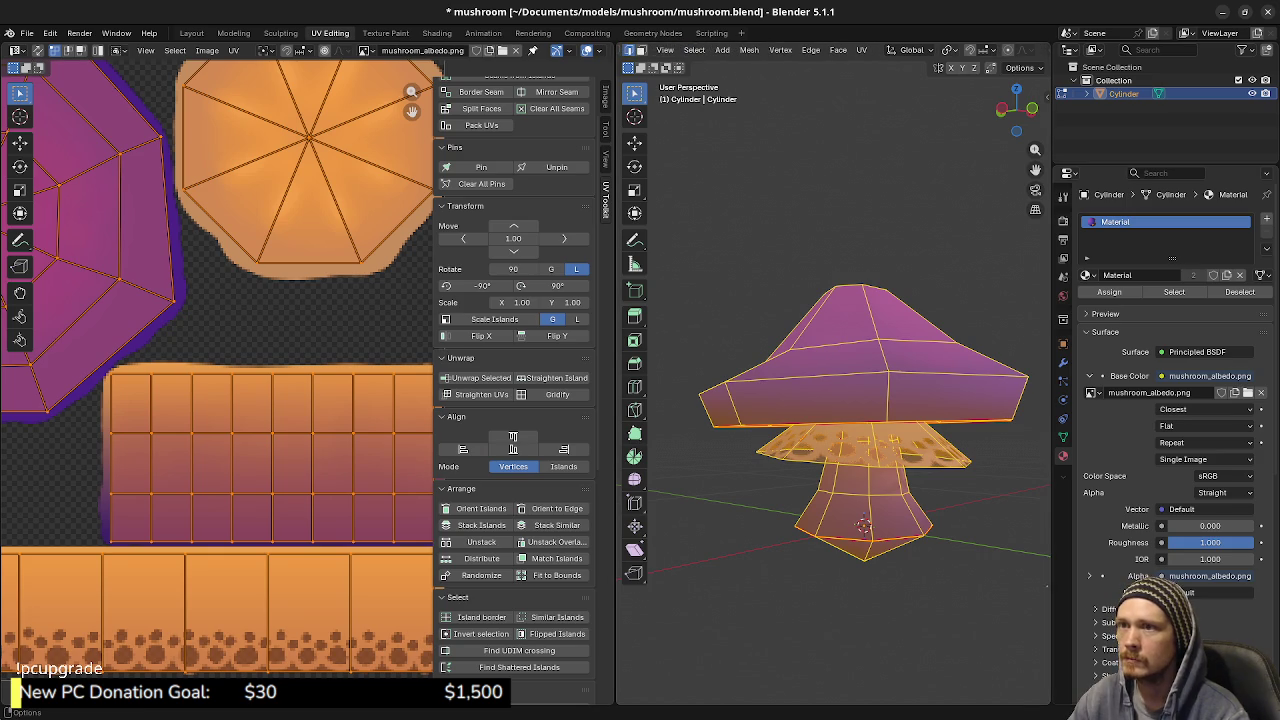
left_click(950, 50)
left_click(977, 98)
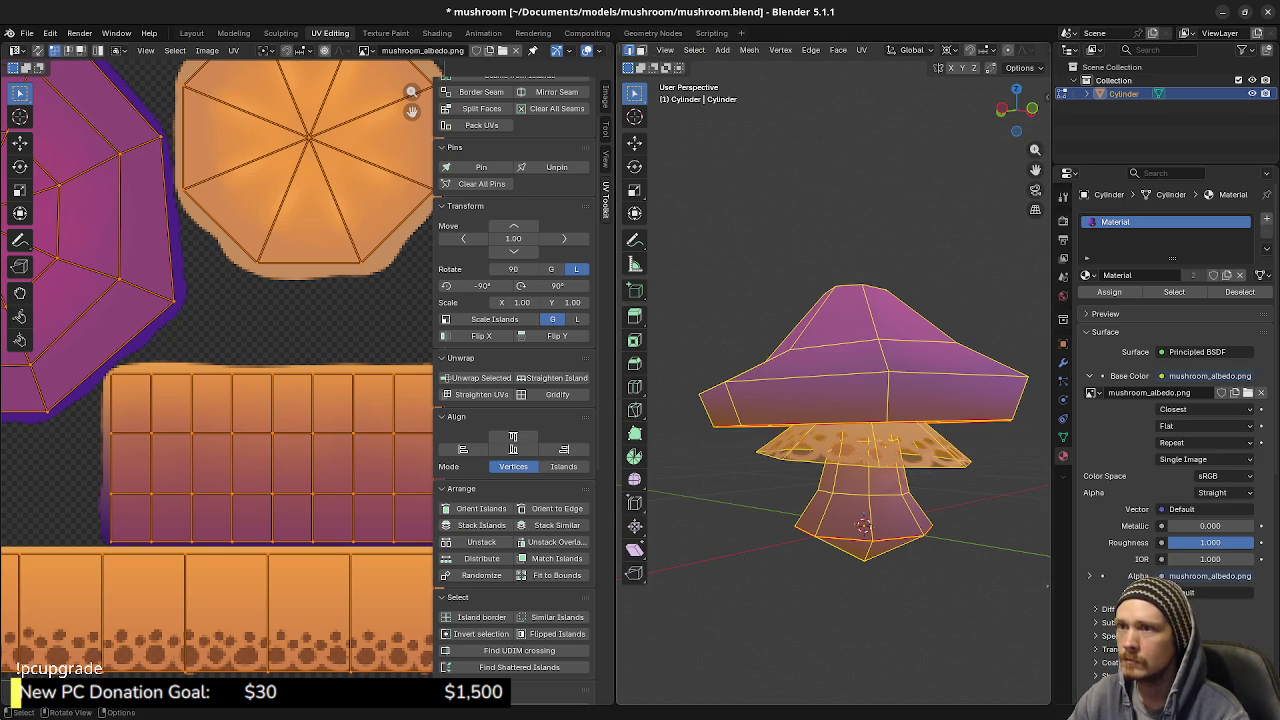
key("s")
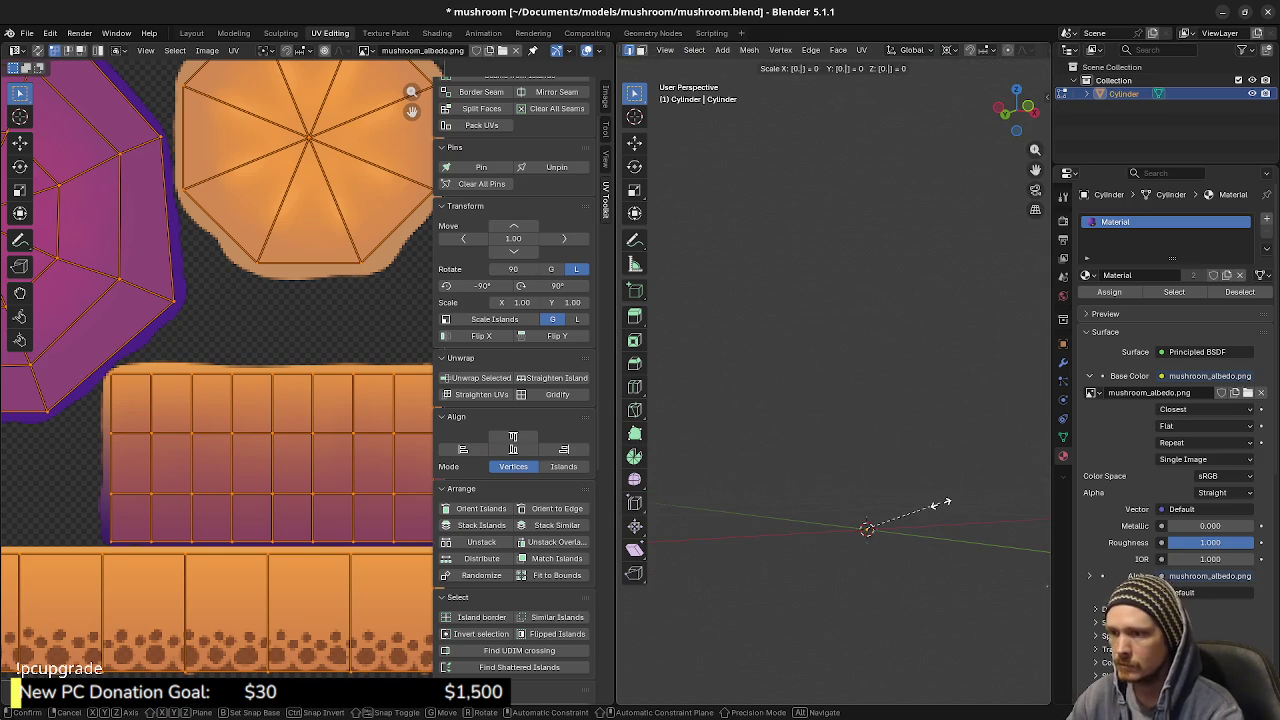
left_click(940, 503)
key("ctrl+s")
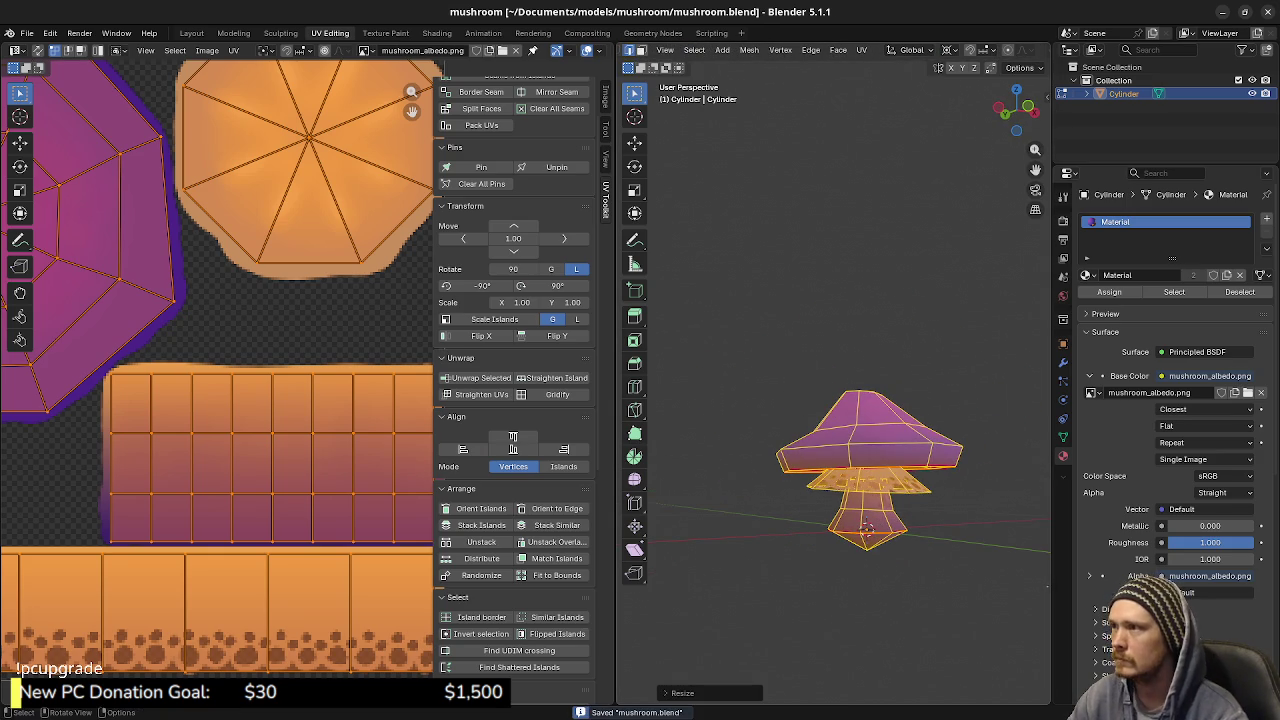
left_click(27, 33)
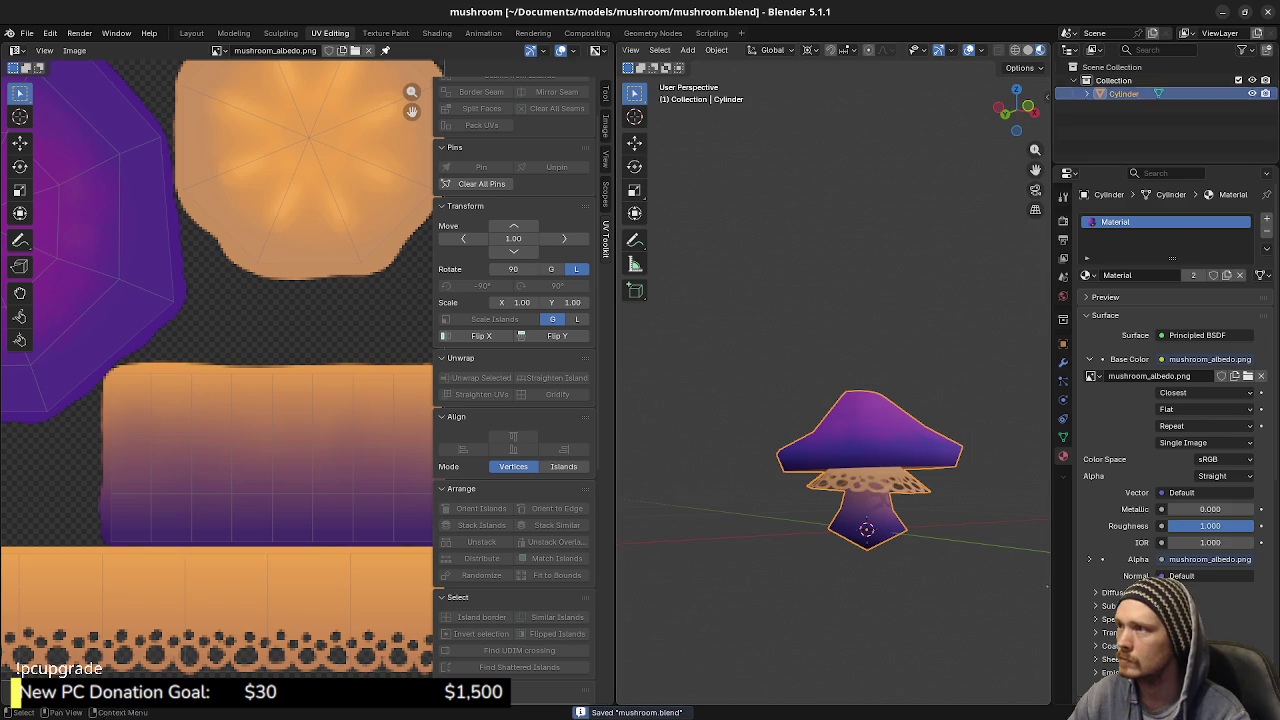
Back in Godot, reset the reimported Mushroom's scale to 1.0
key("alt+Tab")
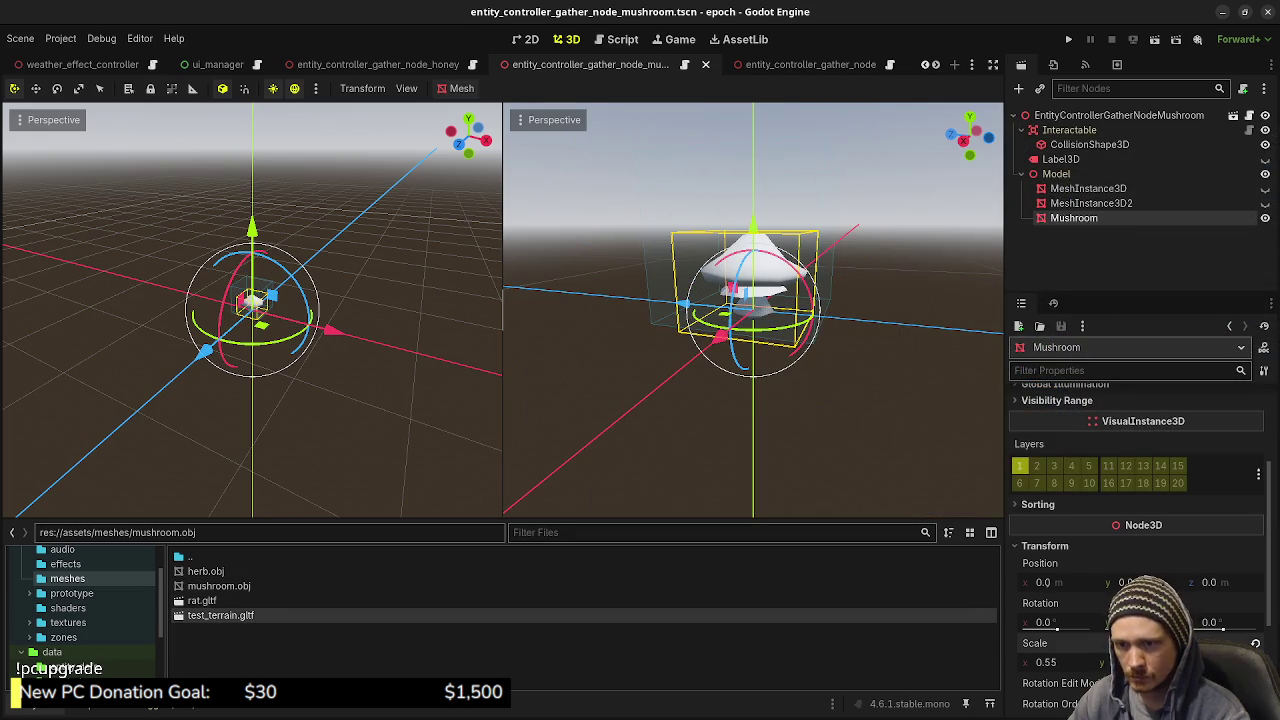
left_click(1255, 643)
scroll(1135, 540, "up", 3)
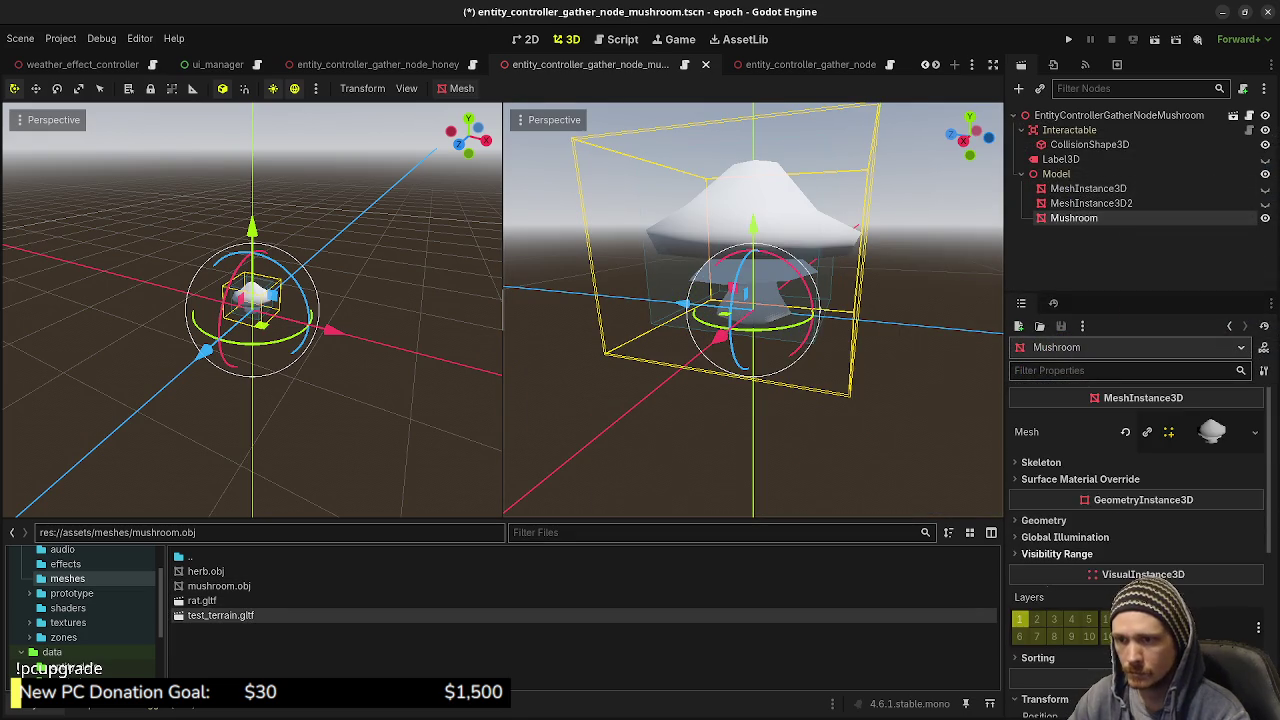
Add a new StandardMaterial3D as the Mushroom's material override
left_click(1044, 520)
left_click(1255, 537)
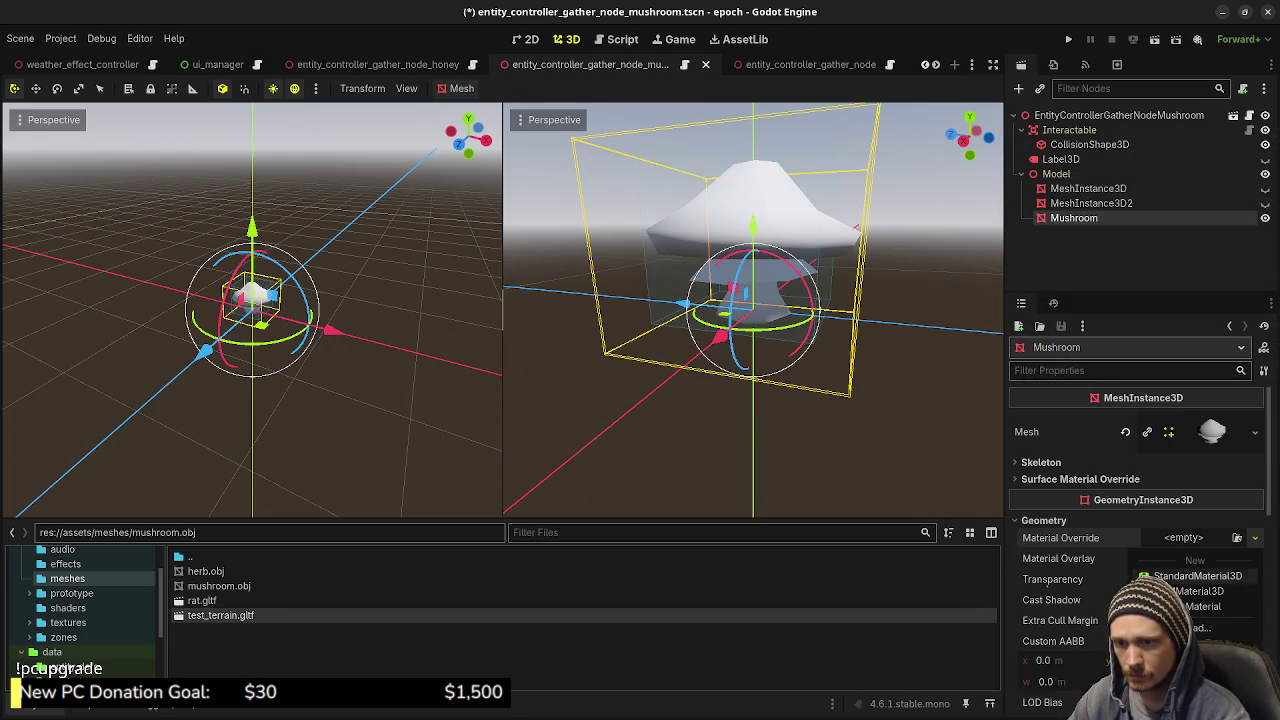
left_click(1197, 576)
left_click(1200, 538)
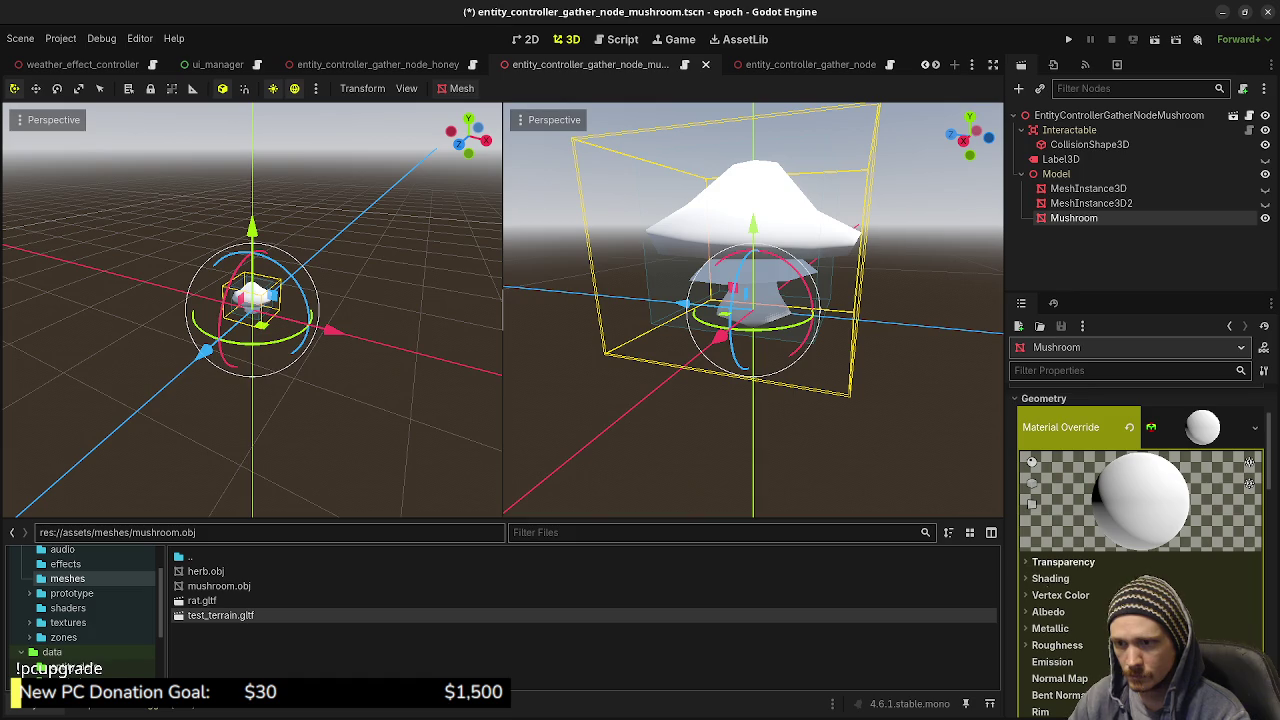
Use mushroom_albedo.png as the albedo texture and set transparency to Alpha Scissor
left_click(1048, 611)
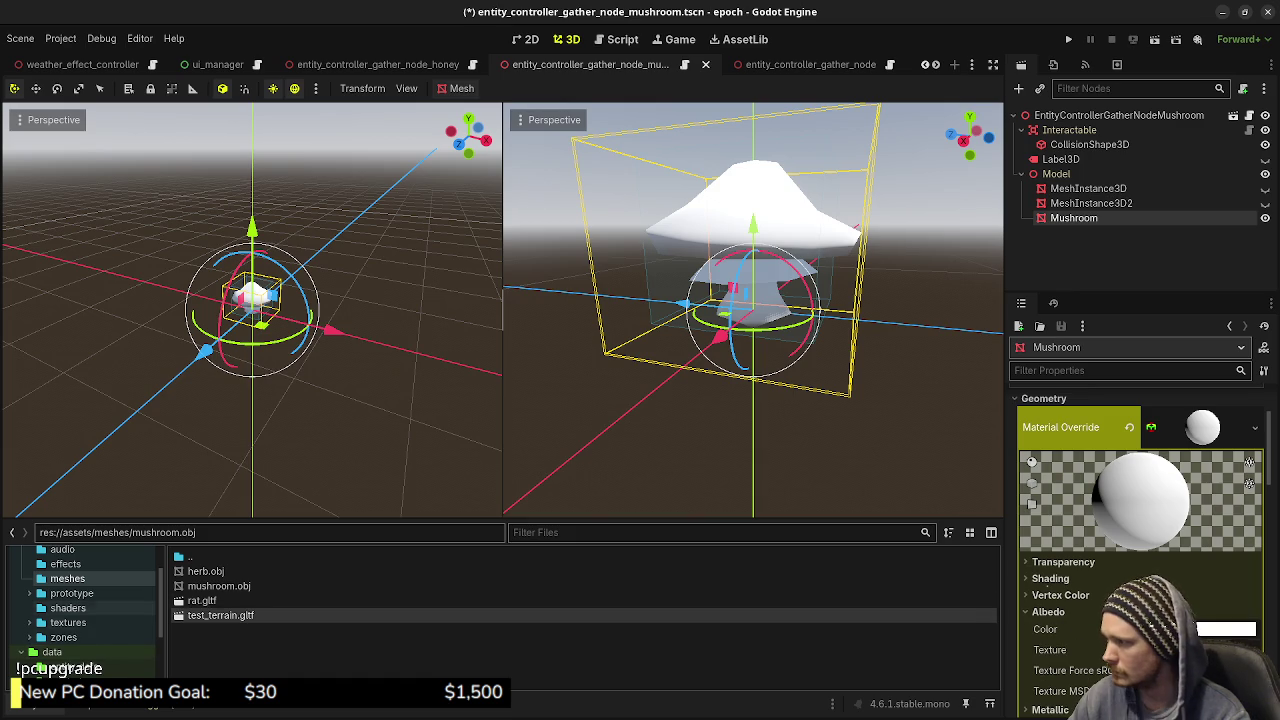
left_click(68, 622)
left_click_drag(237, 630, 1200, 650)
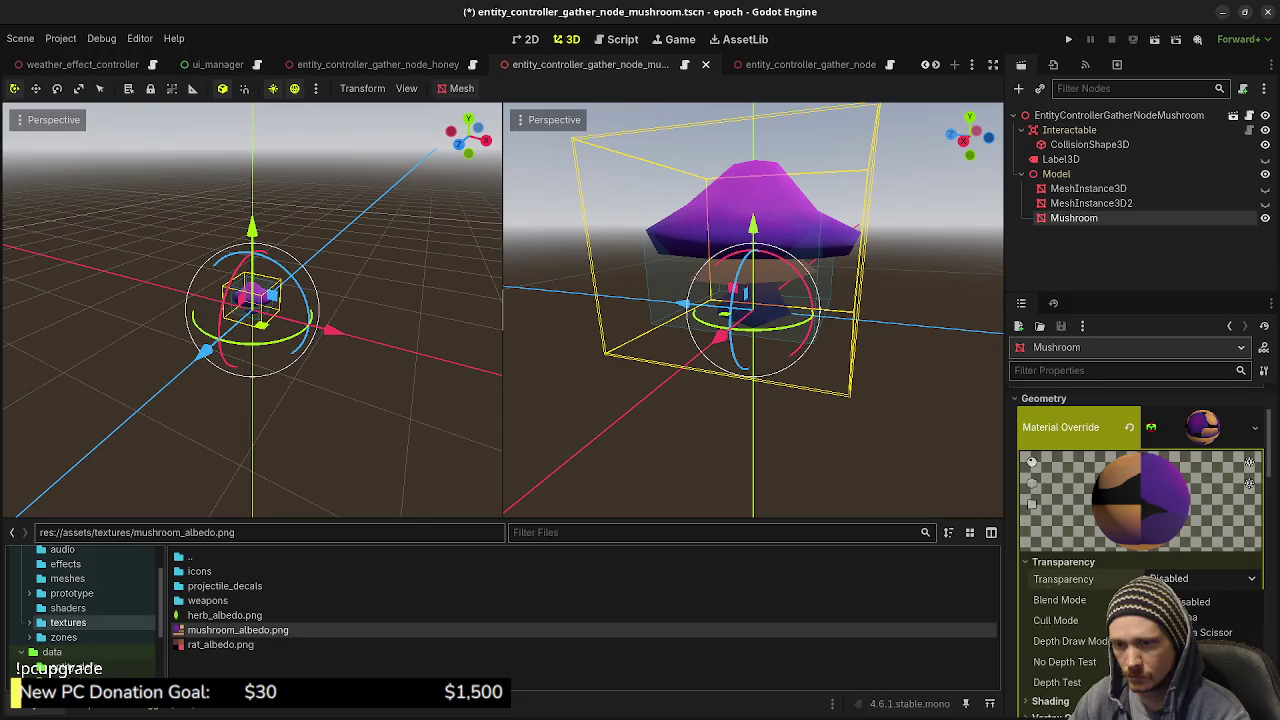
left_click(1190, 662)
left_click(1190, 578)
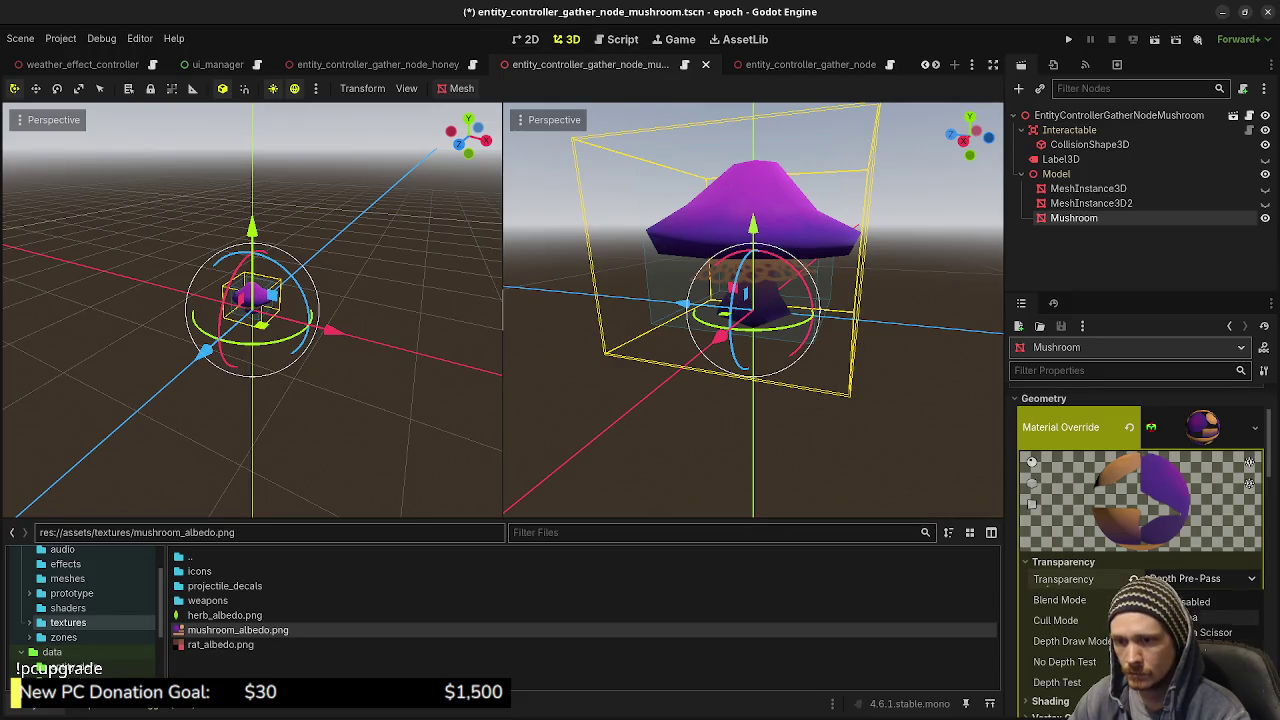
left_click(1200, 632)
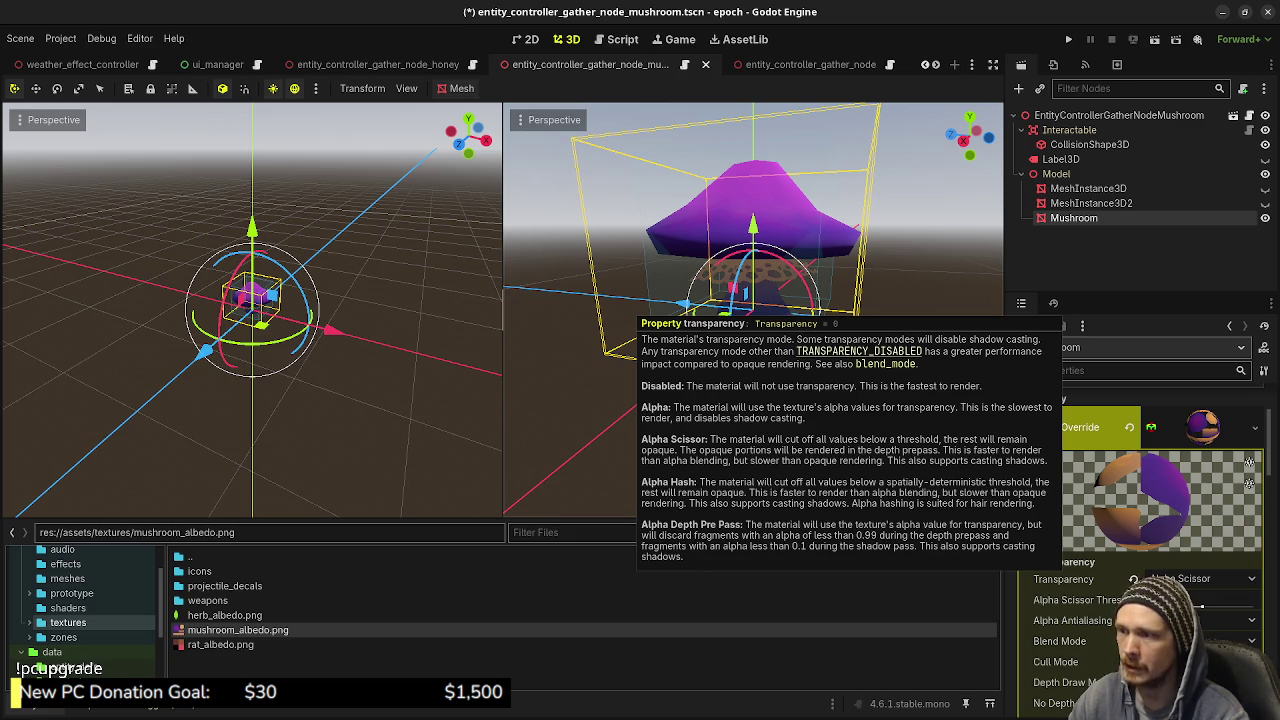
key("Escape")
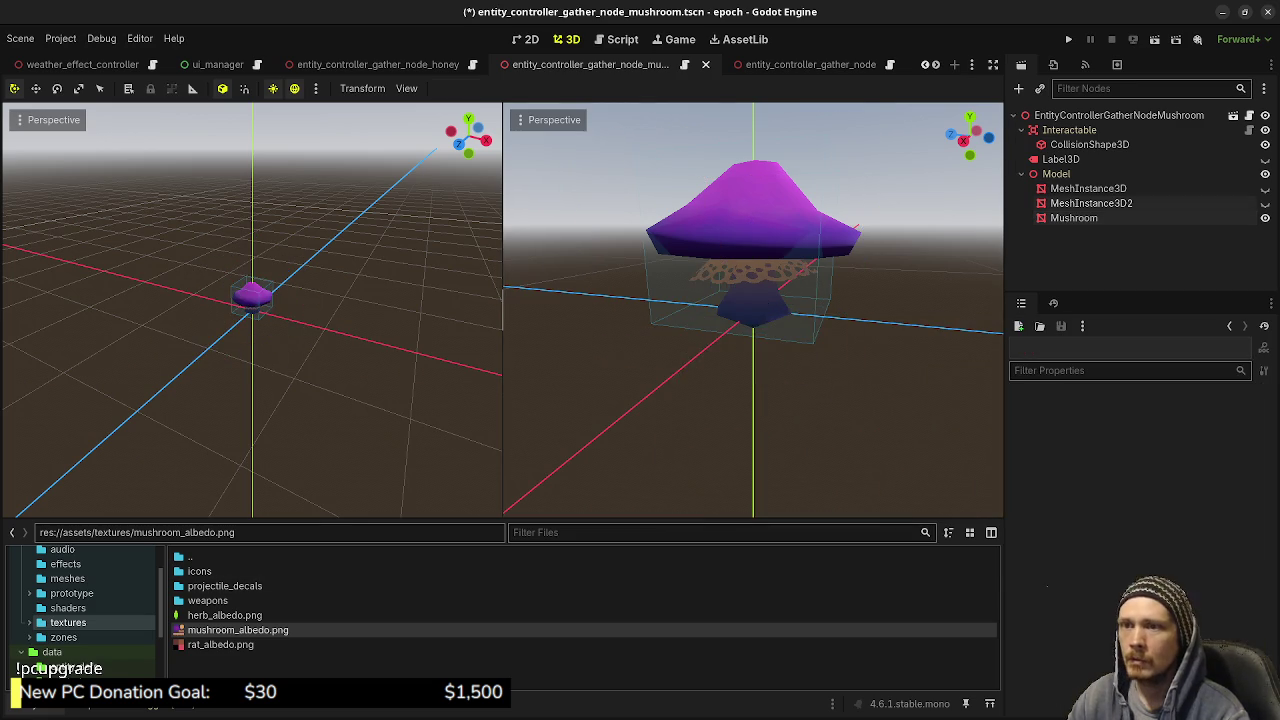
left_click(1074, 218)
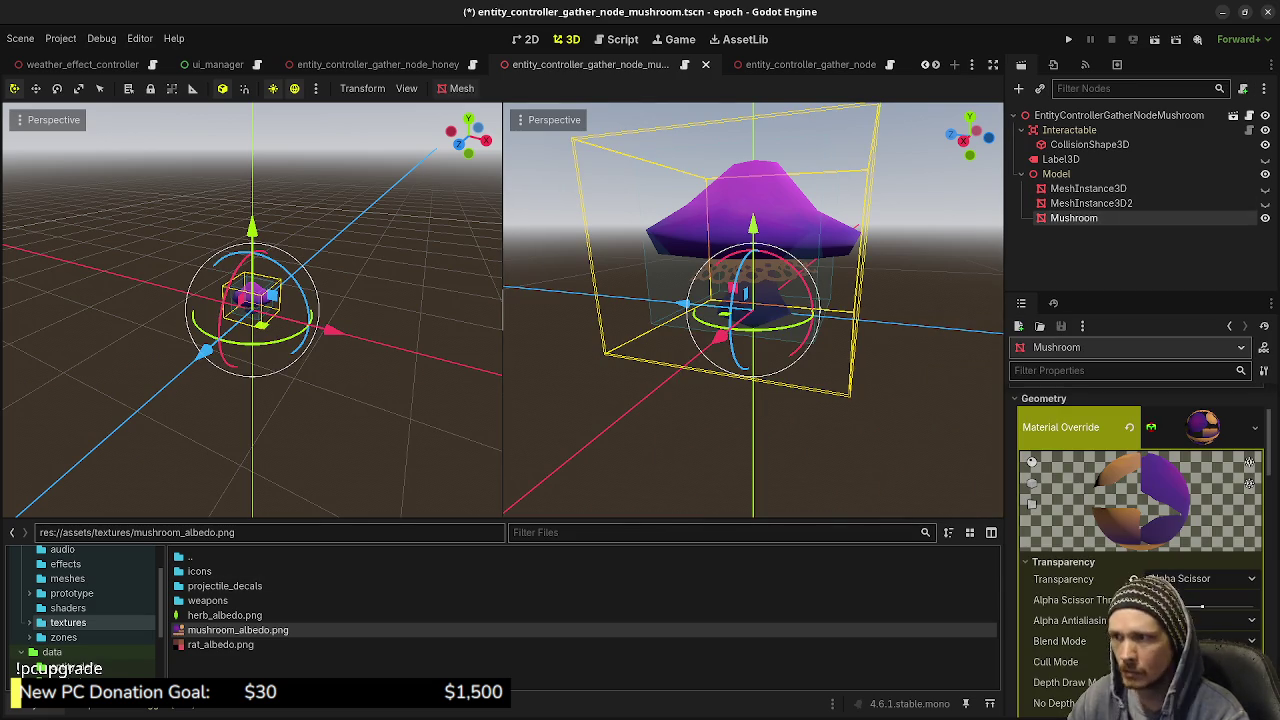
scroll(1070, 590, "down", 1)
scroll(1070, 590, "down", 2)
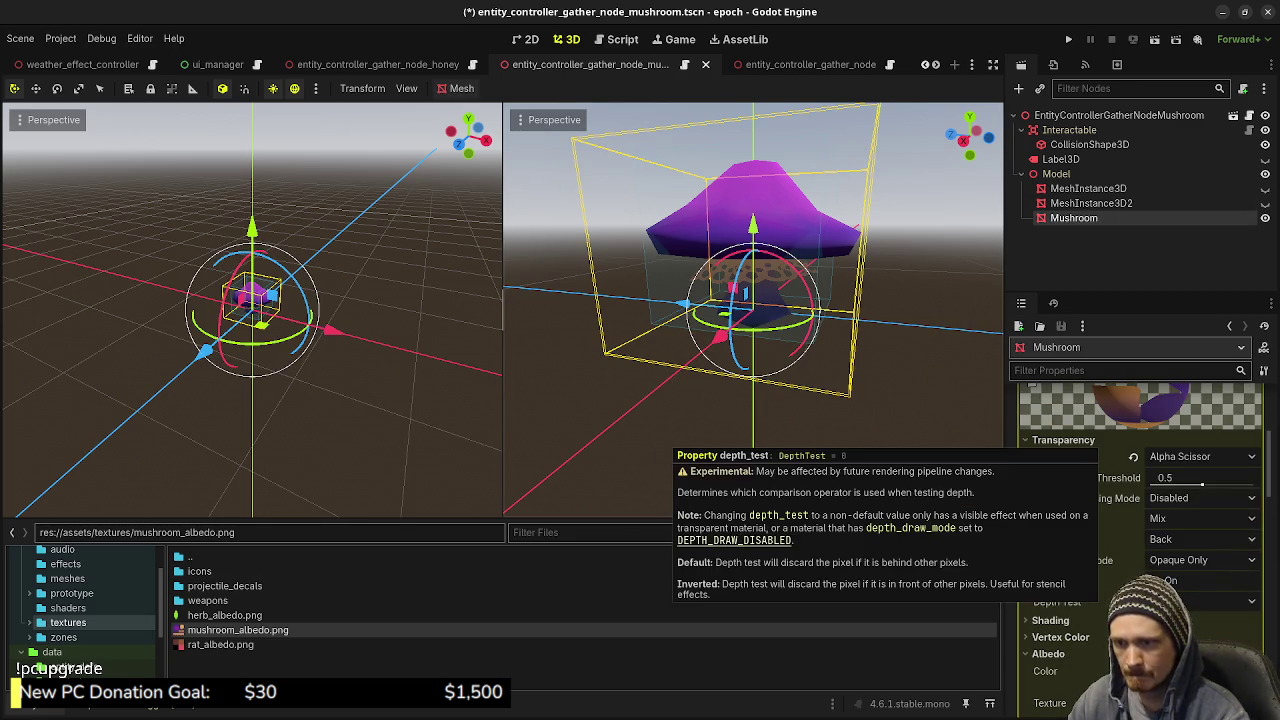
scroll(1140, 550, "down", 3)
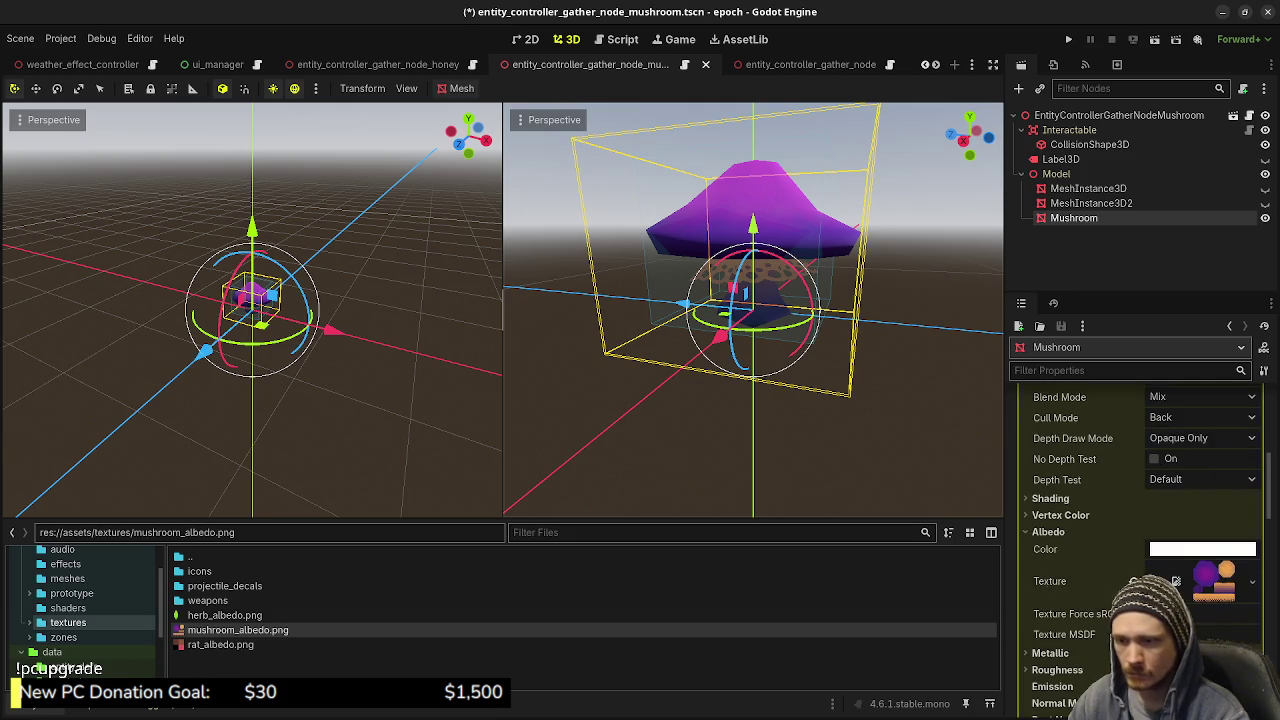
scroll(1140, 560, "down", 3)
scroll(1140, 560, "down", 2)
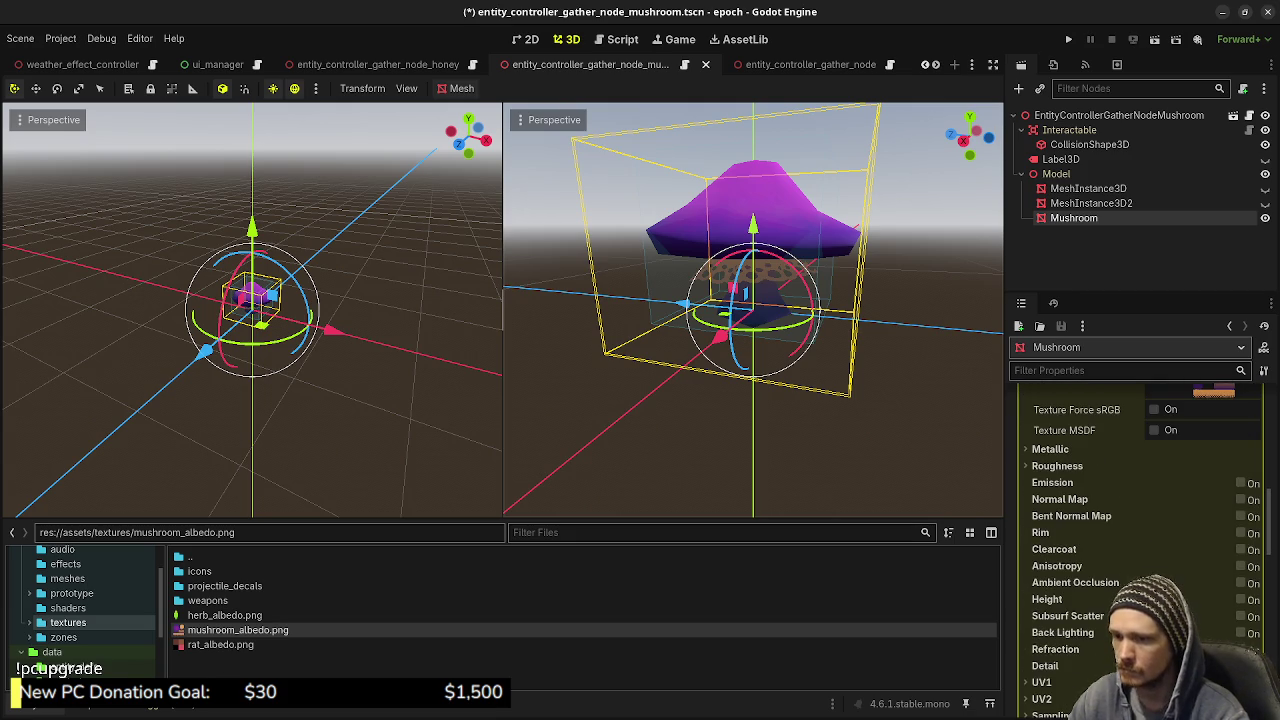
scroll(1140, 560, "down", 2)
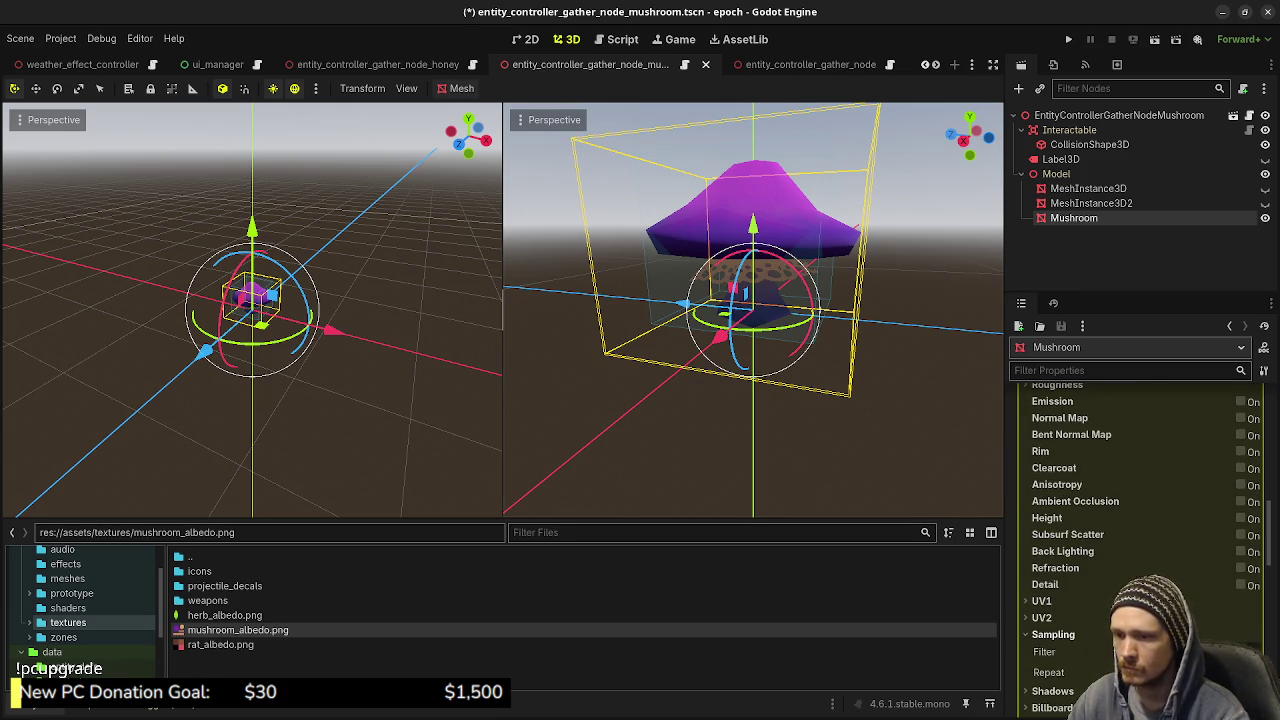
left_click(1053, 634)
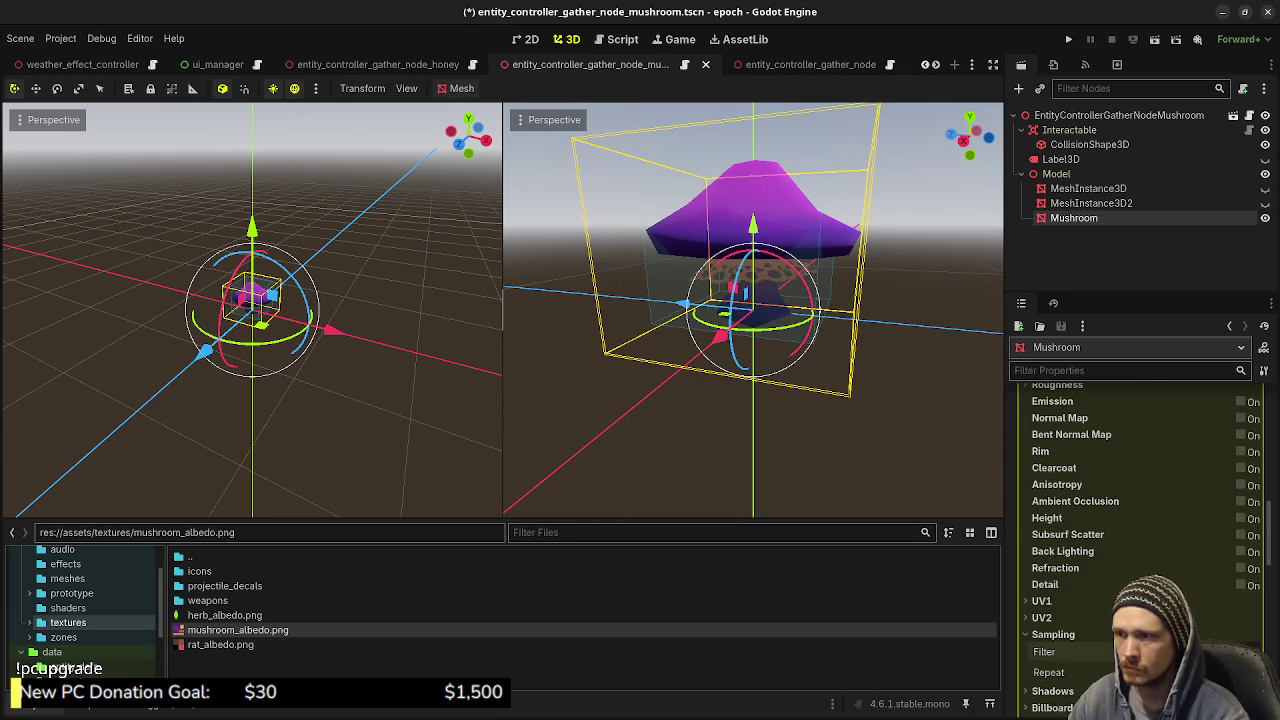
scroll(753, 310, "up", 3)
scroll(753, 310, "up", 2)
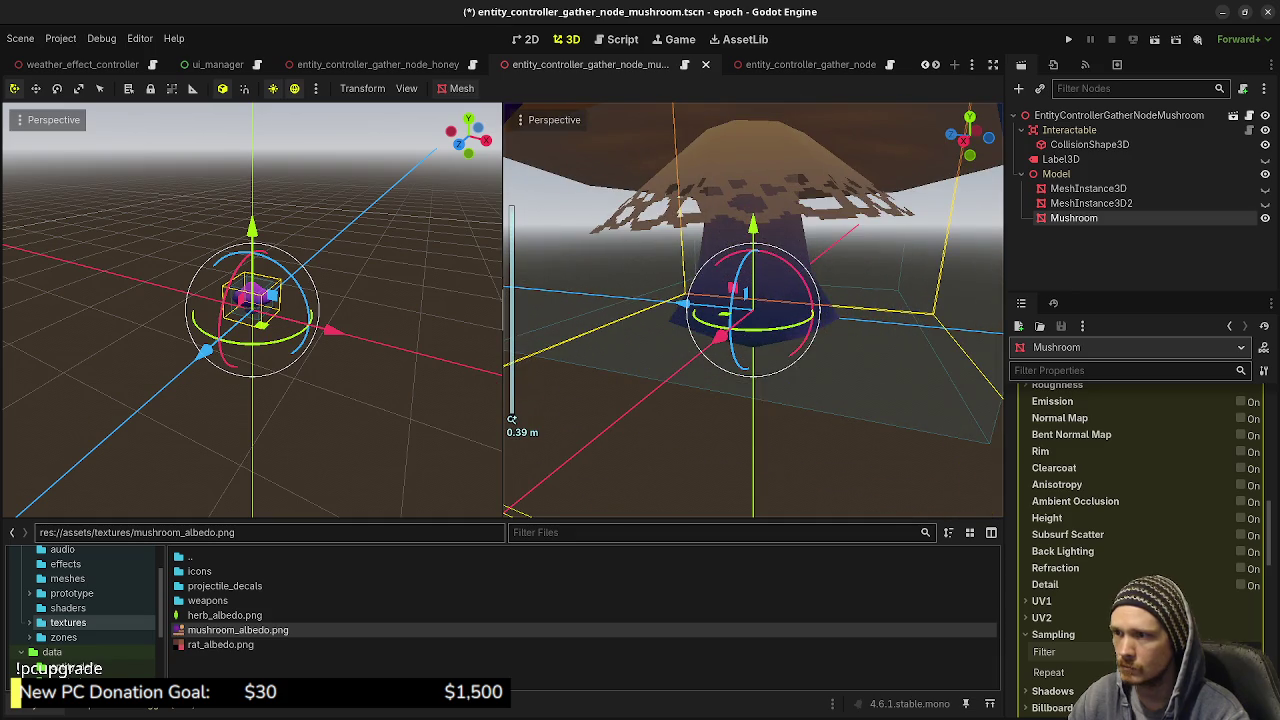
mouse_move(753, 310)
left_mouse_down()
mouse_move(720, 400)
mouse_move(720, 300)
mouse_move(720, 400)
mouse_move(750, 440)
left_mouse_up()
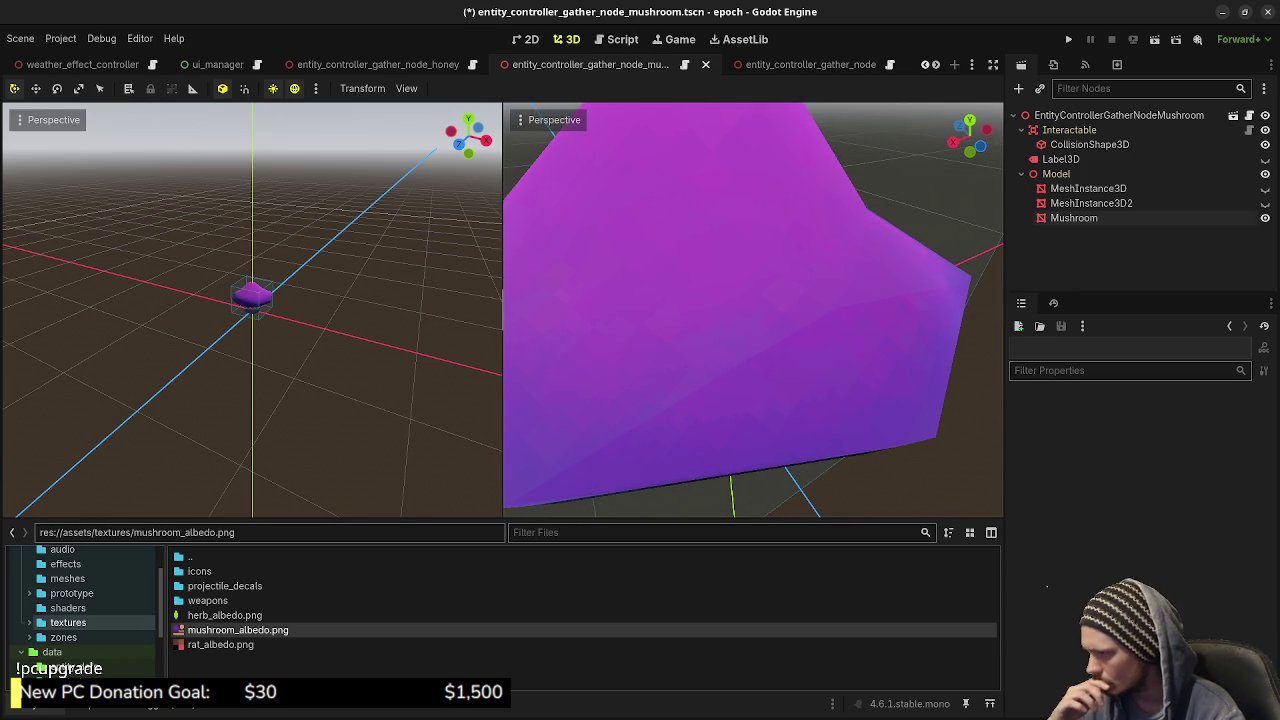
Reimport mushroom_albedo.png with Lossless compression
left_click(237, 630)
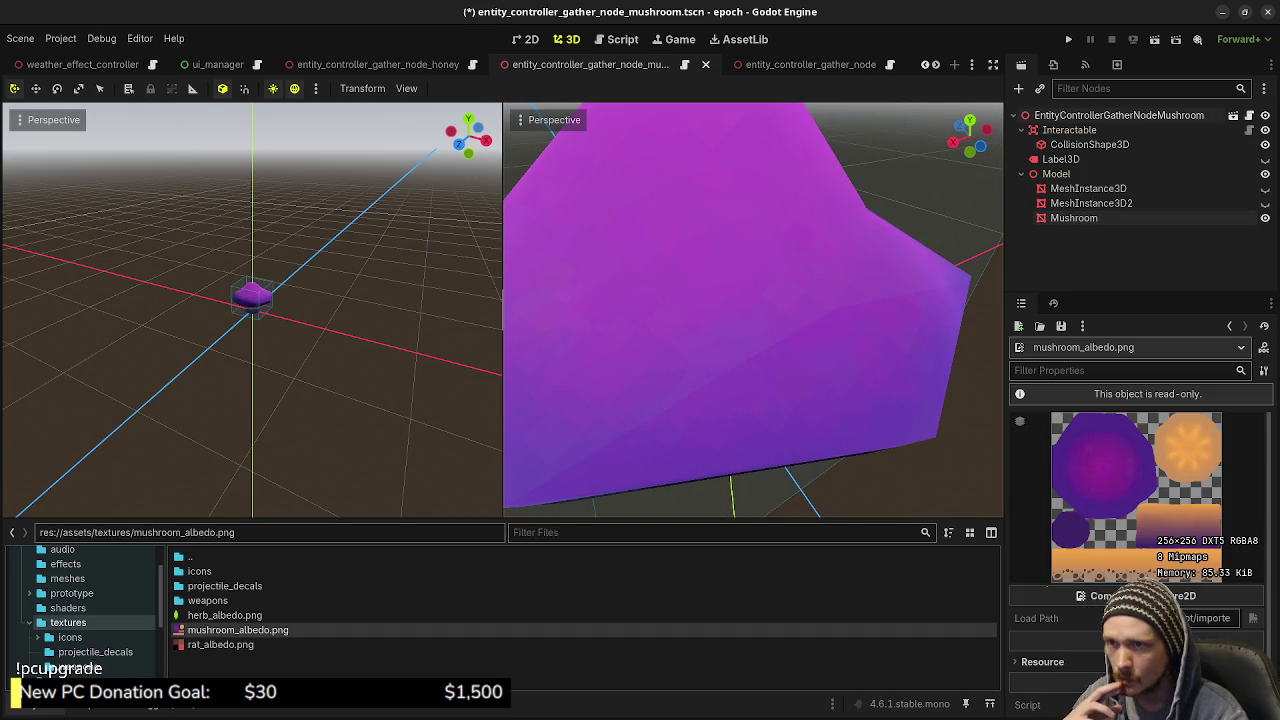
left_click(1053, 64)
left_click(1200, 176)
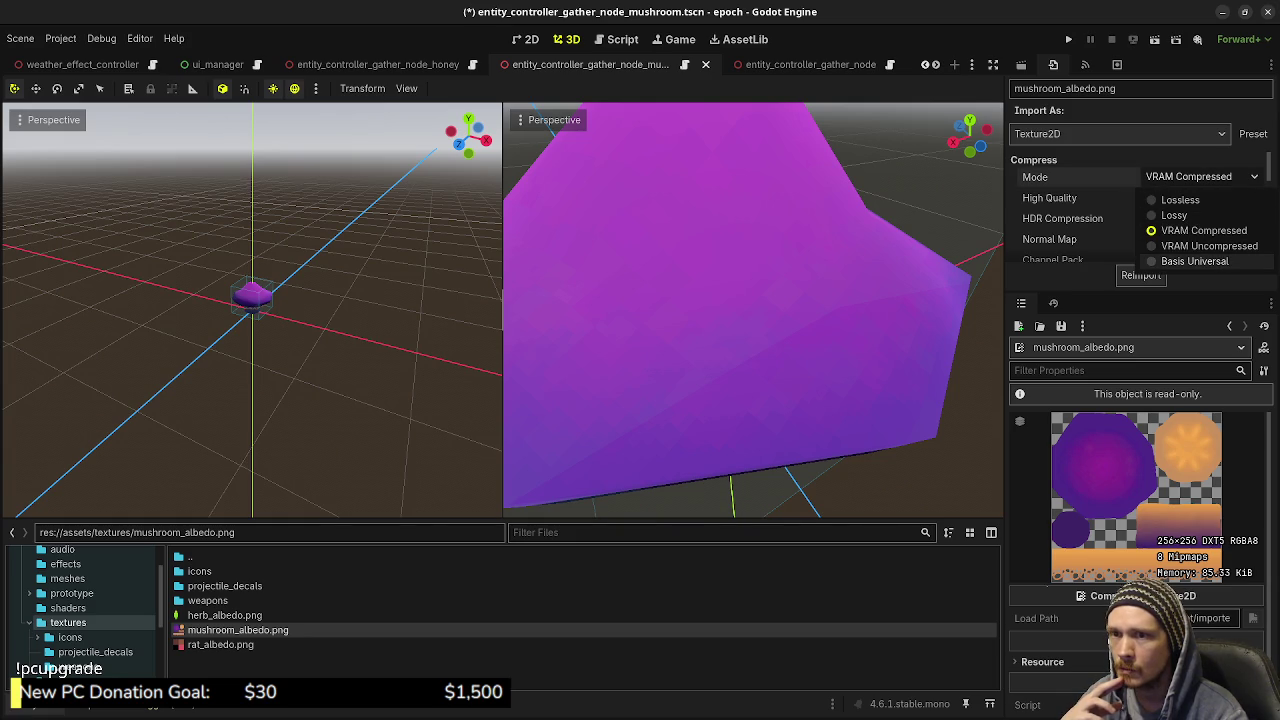
left_click(1180, 199)
left_click(1141, 275)
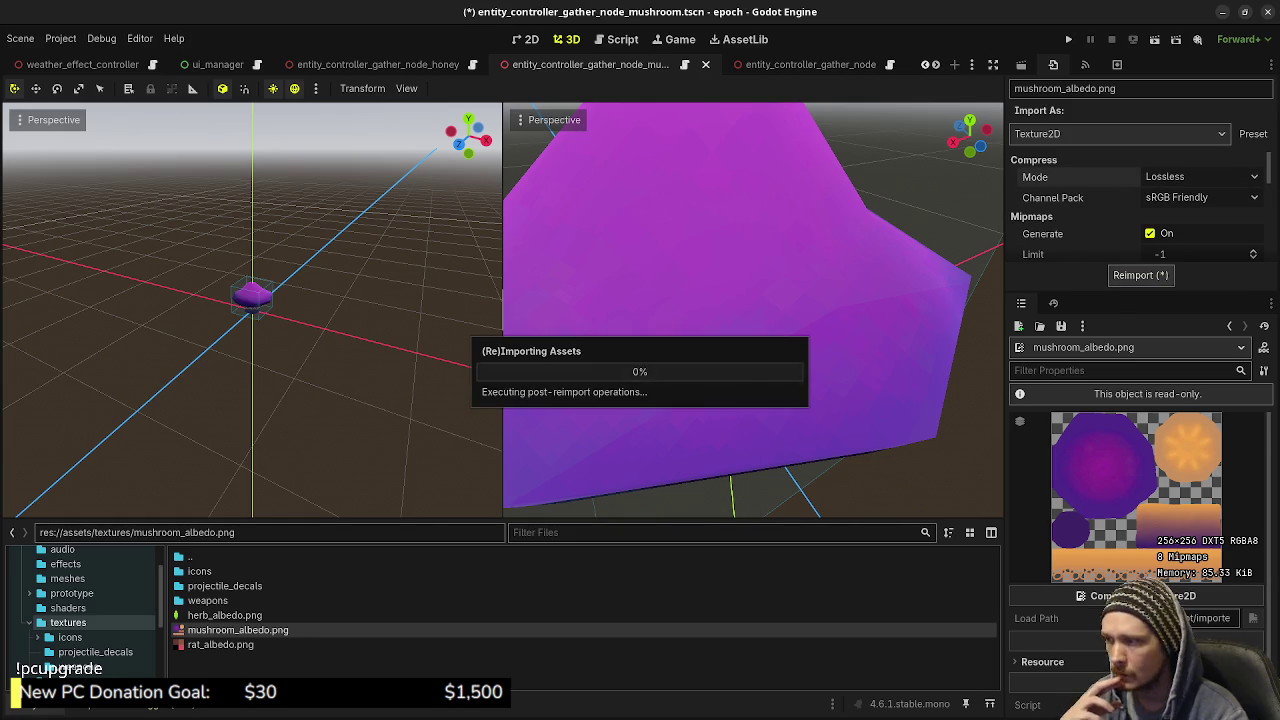
Reimport herb_albedo.png with Lossless compression
left_click(224, 615)
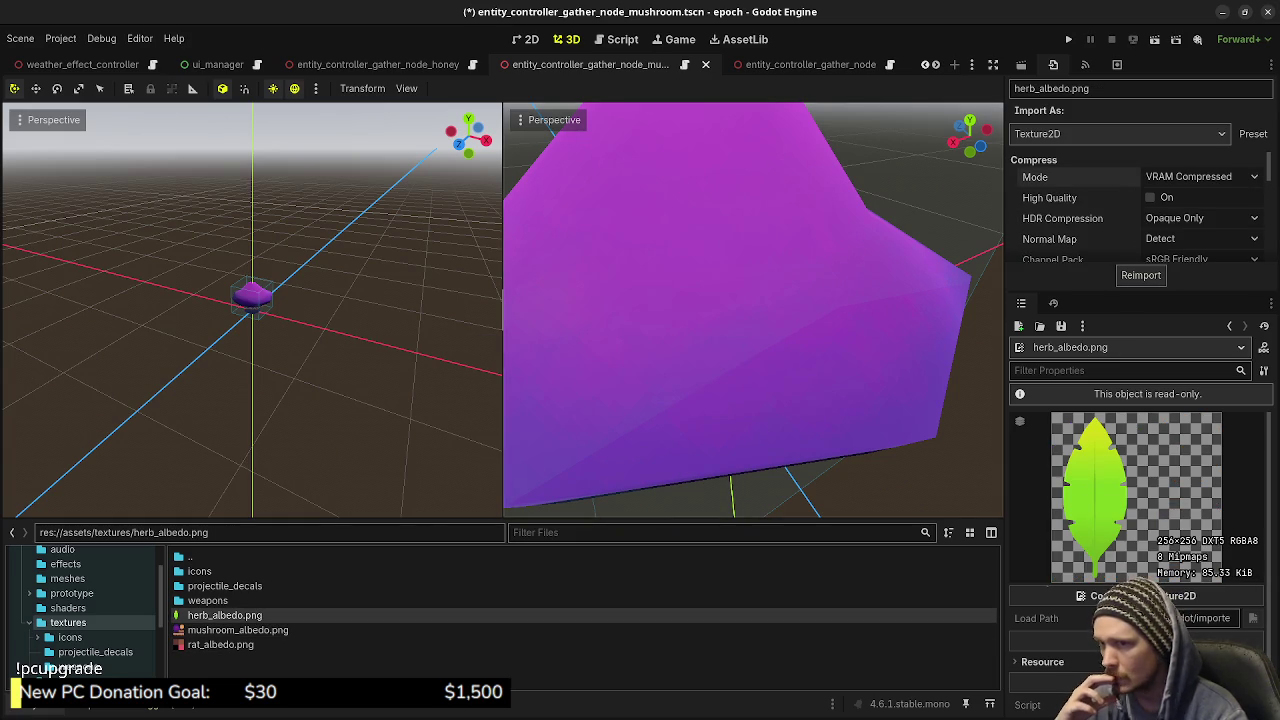
left_click(1190, 177)
left_click(1180, 199)
left_click(1141, 275)
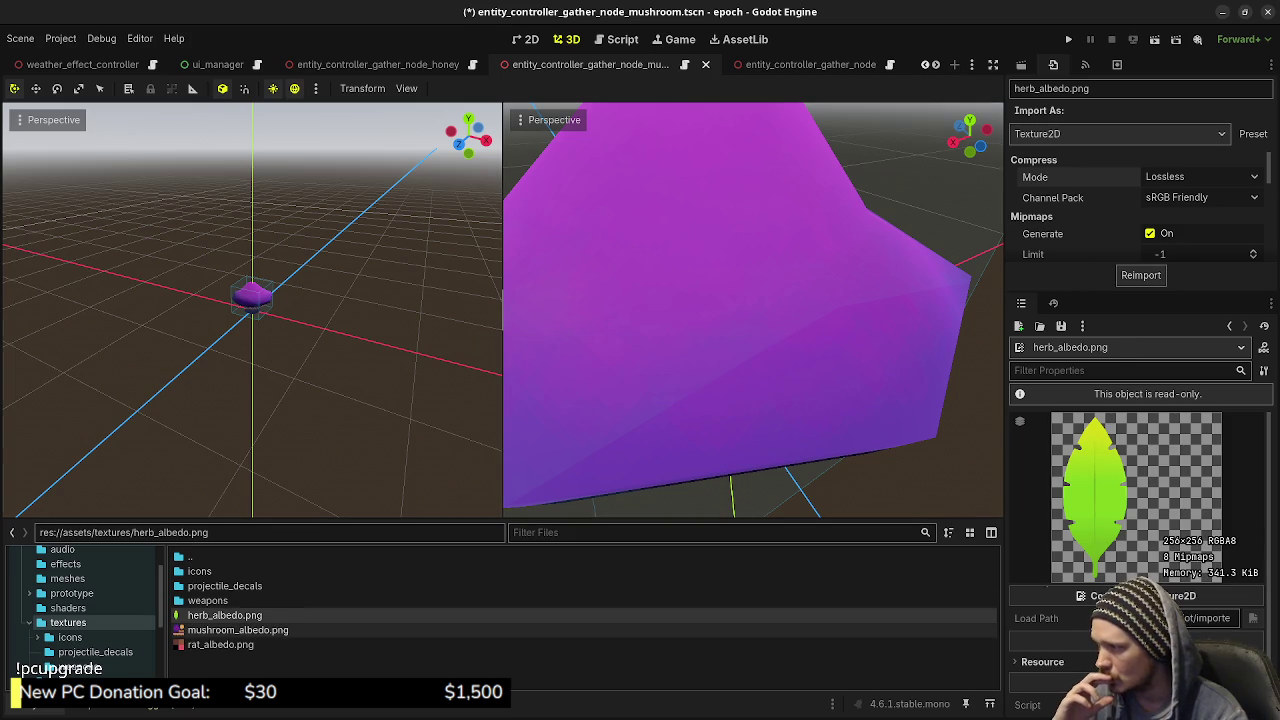
Save the mushroom scene and run the game with F5
left_click(237, 630)
scroll(753, 310, "down", 5)
key("ctrl+s")
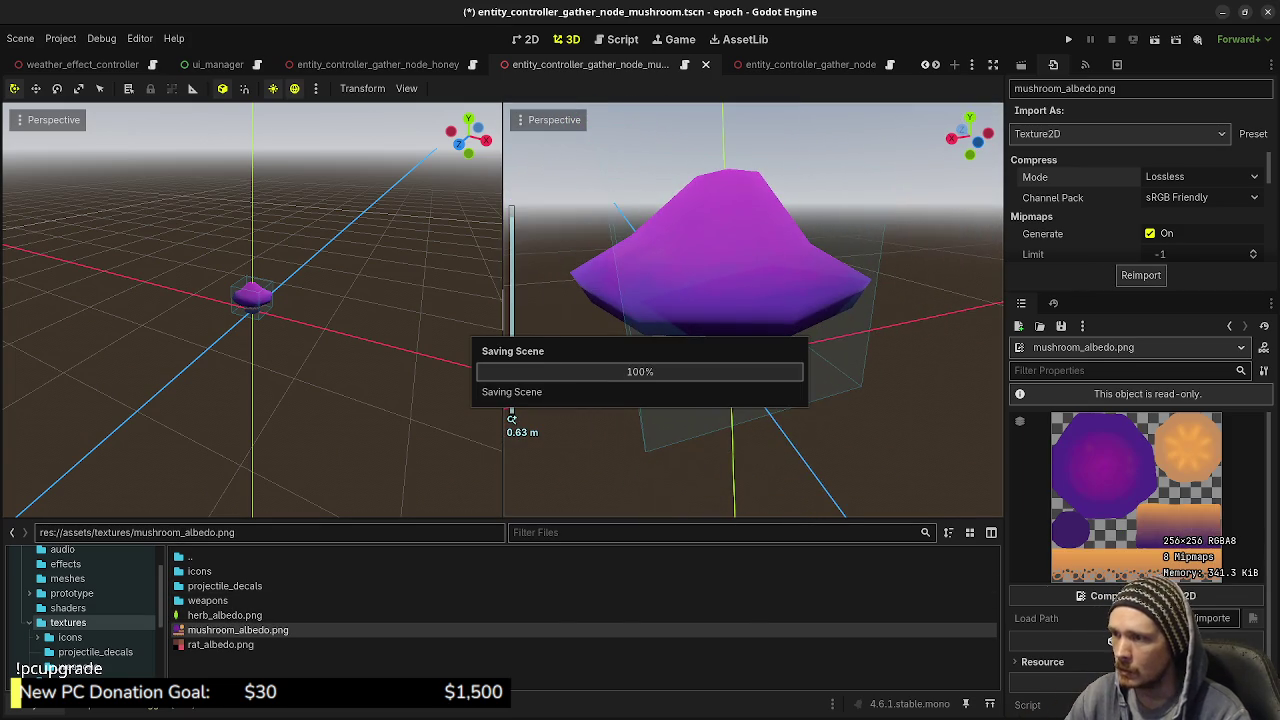
left_click_drag(753, 310, 753, 260)
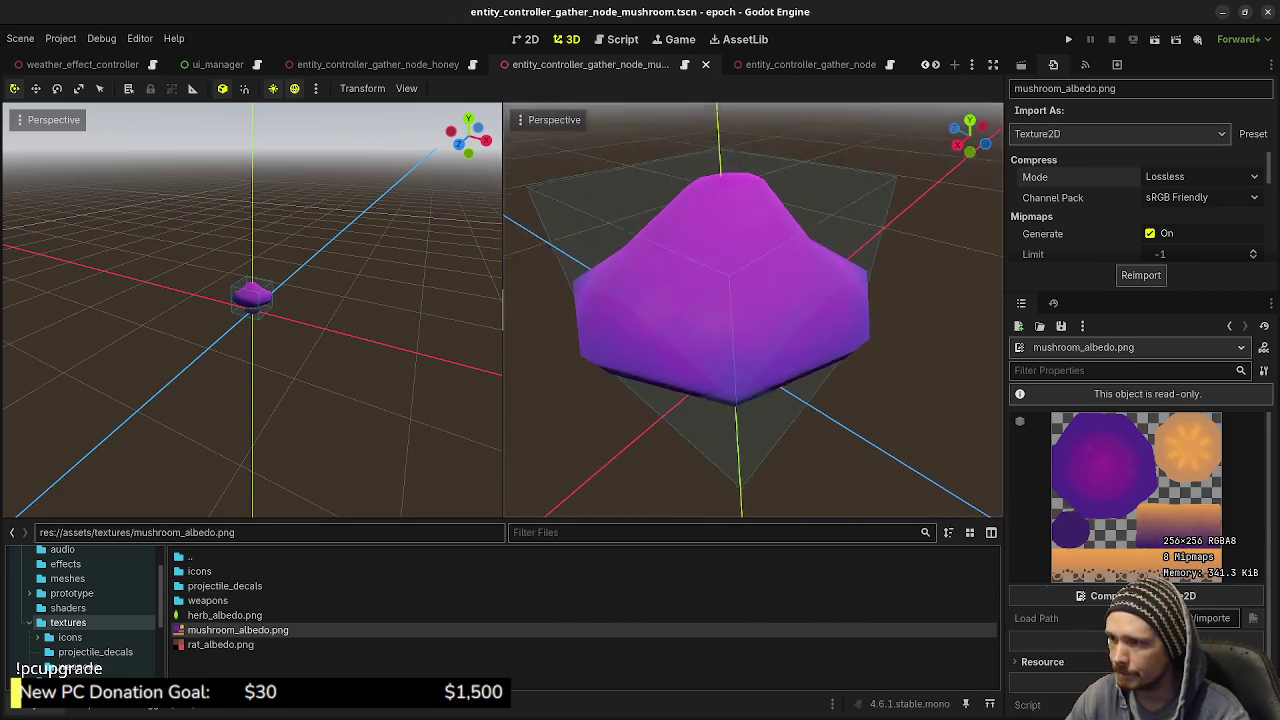
left_click_drag(683, 327, 683, 310)
key("F5")
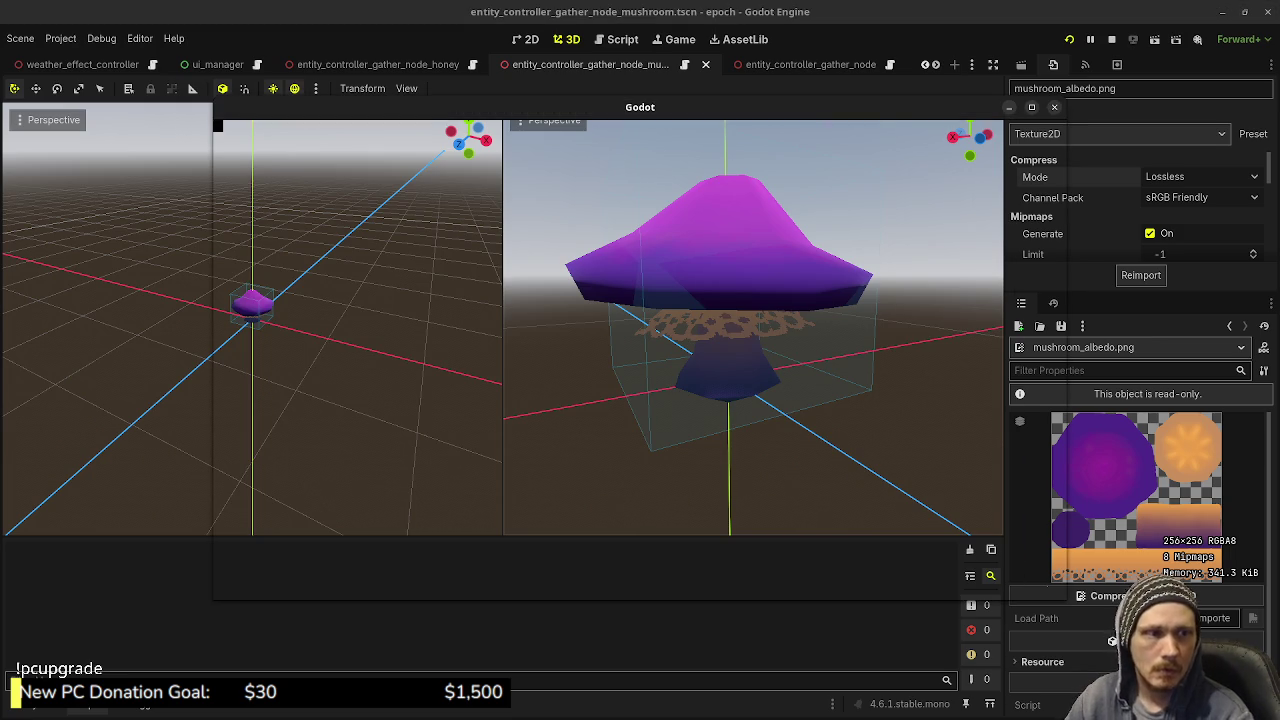
Start a new game fullscreen and walk through the tunnel's blue block into the Wilderness
key("Return")
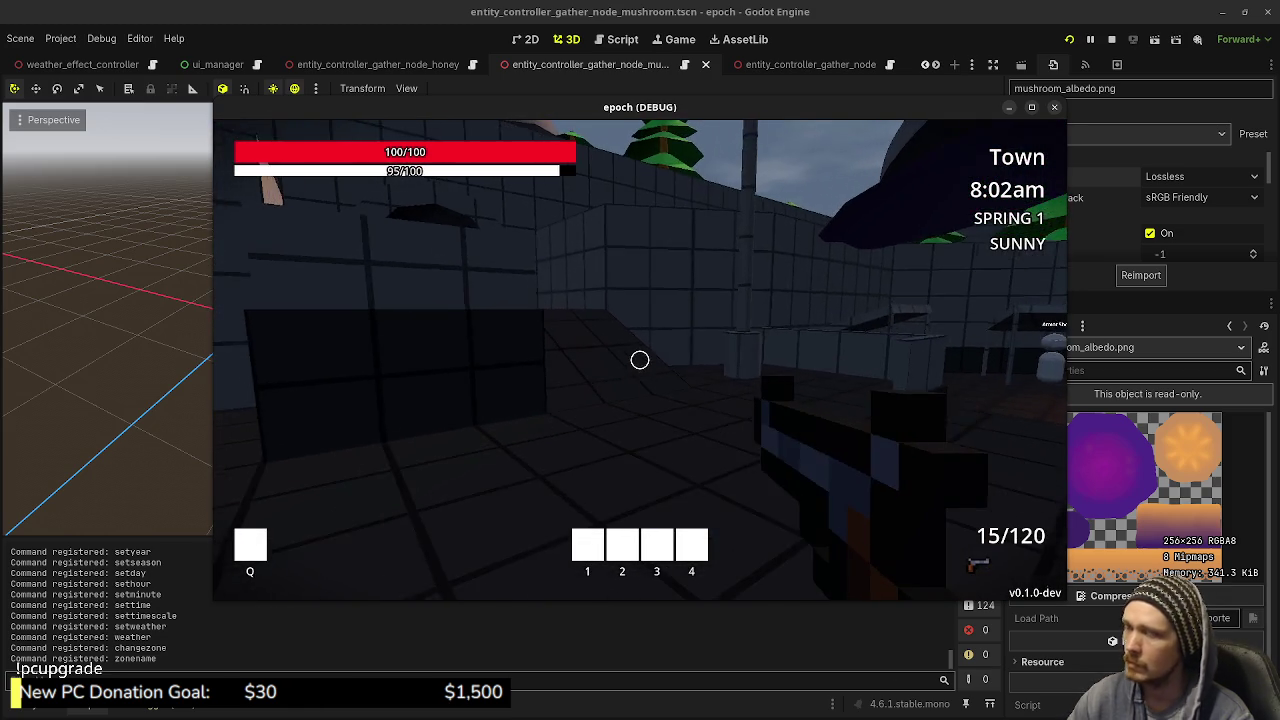
key("F11")
key("shift+w")
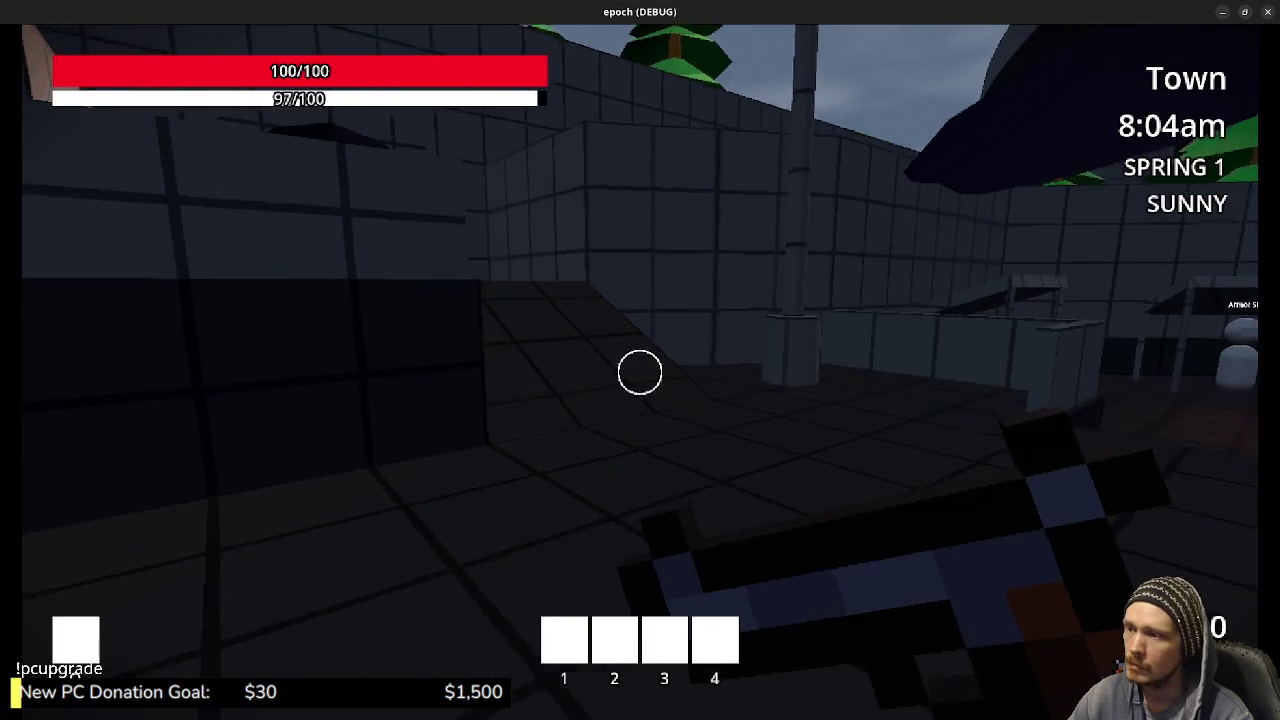
key("shift+w")
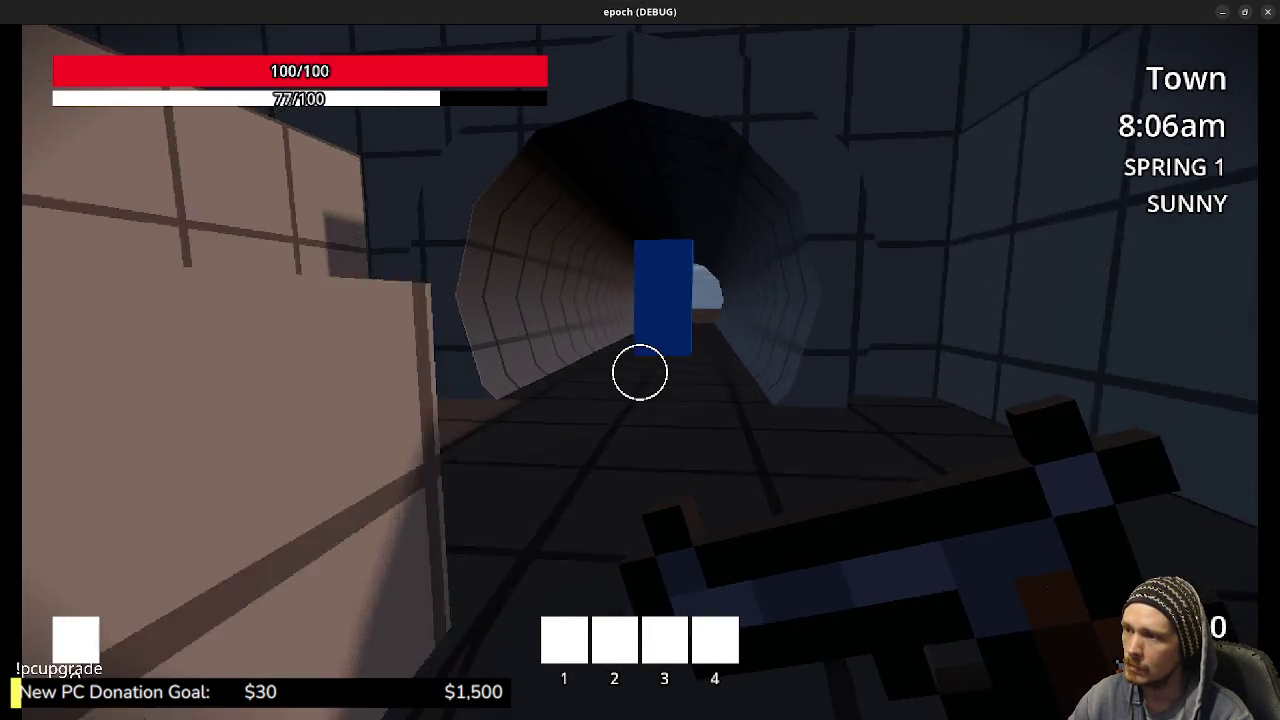
key("shift+w")
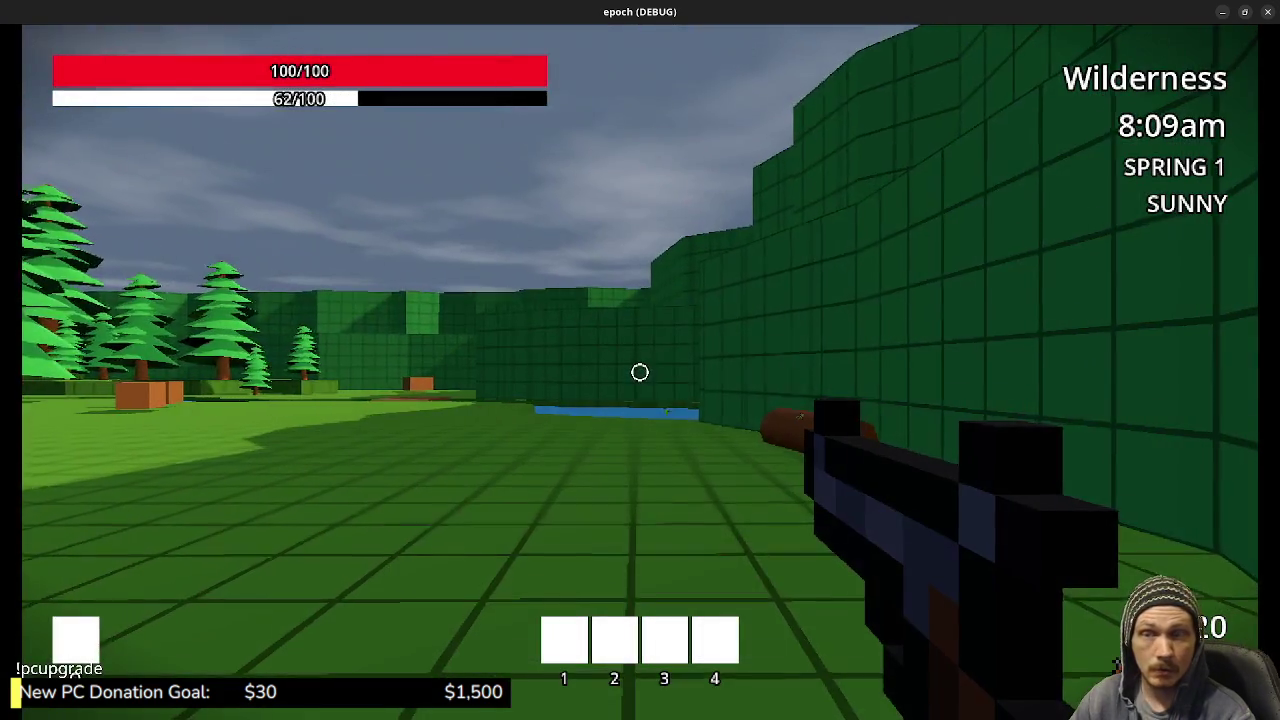
Walk across the Wilderness grass up to the sapling and inspect it
key("w")
key("shift+w")
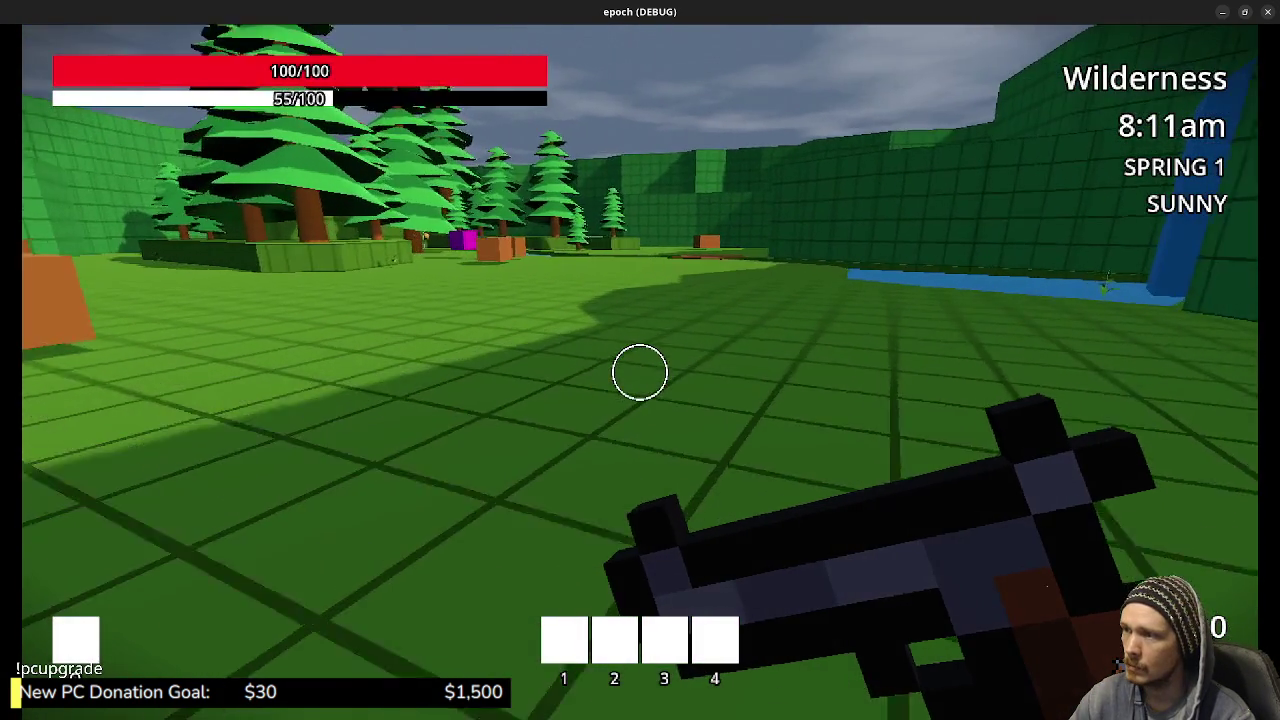
key("shift+w")
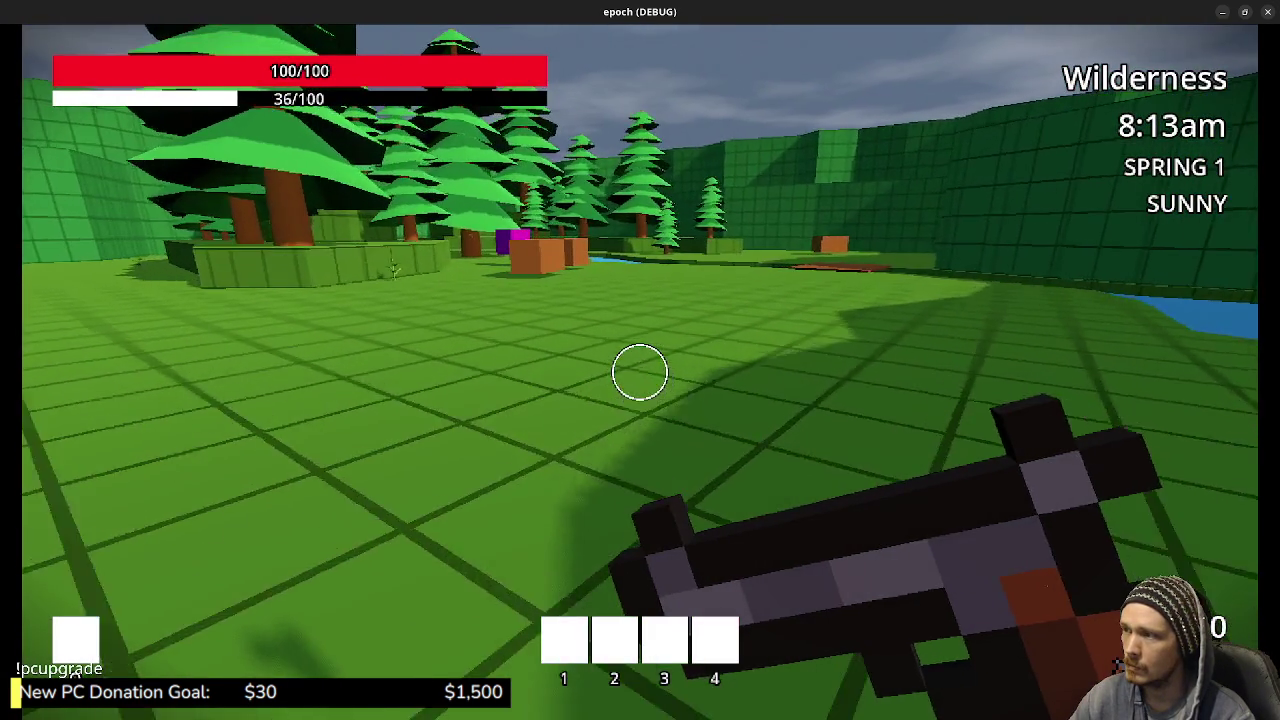
key("shift+w")
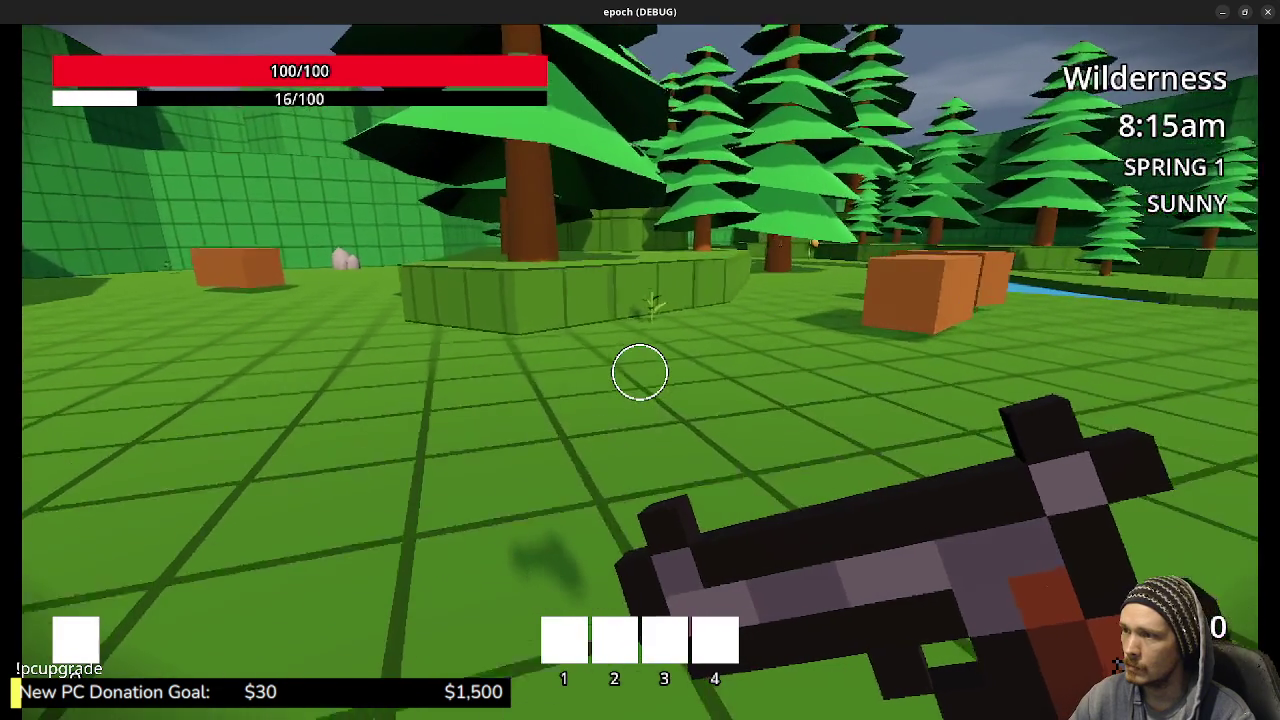
key("w")
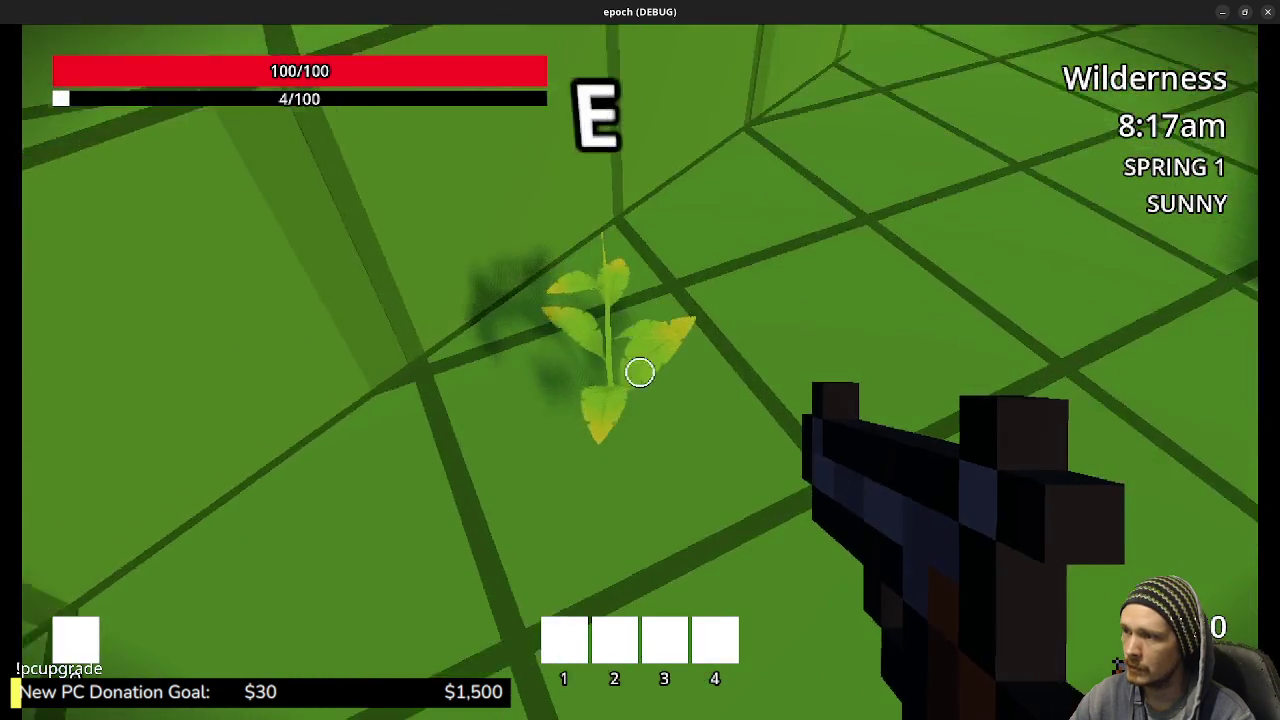
key("w")
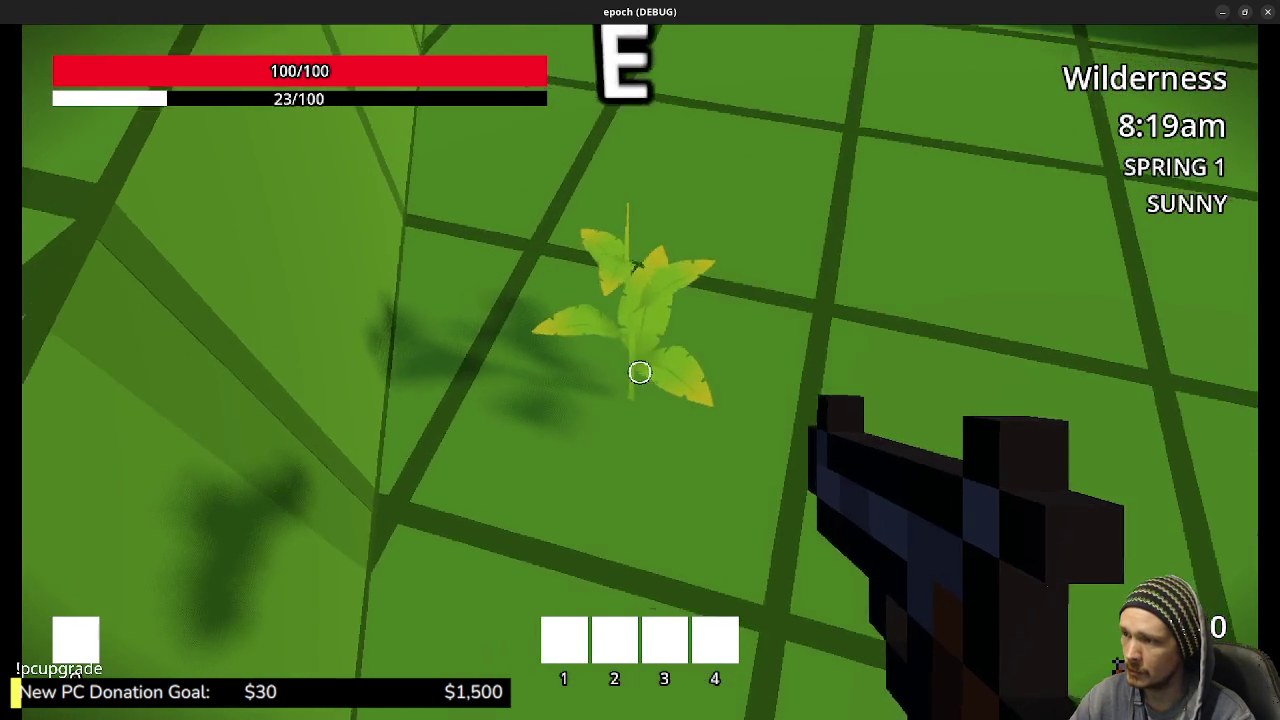
key("w")
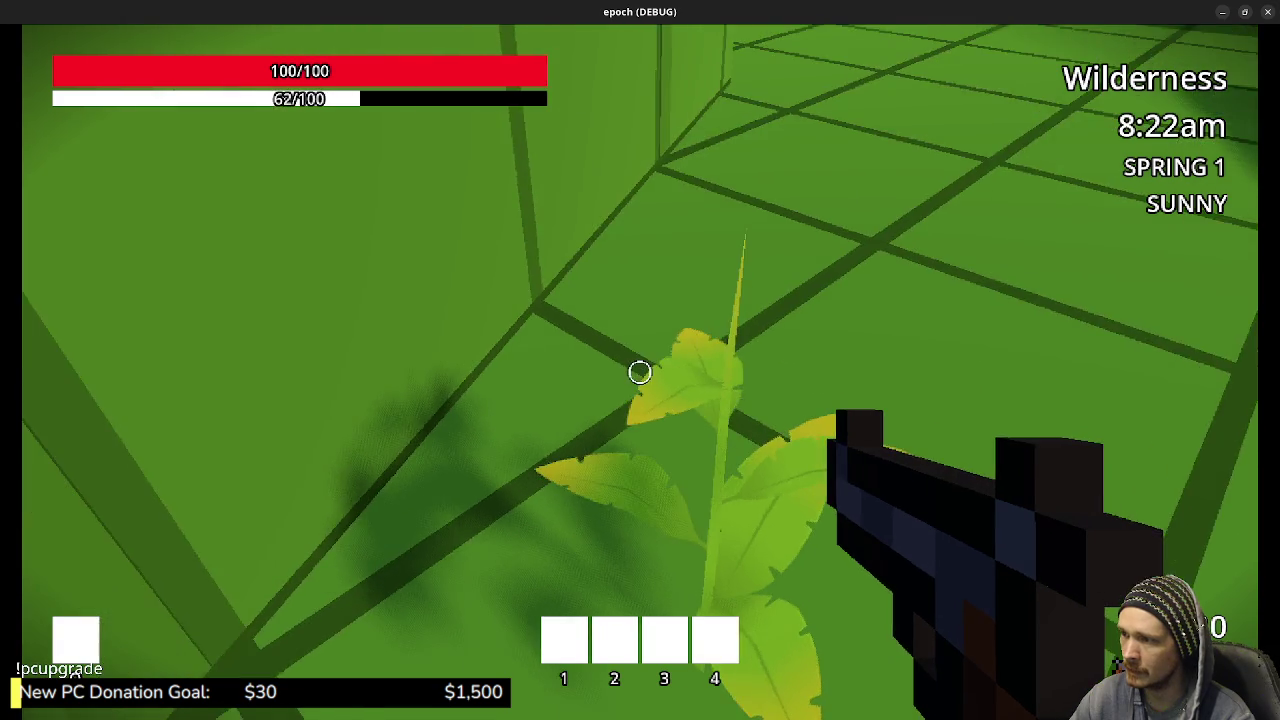
key("s")
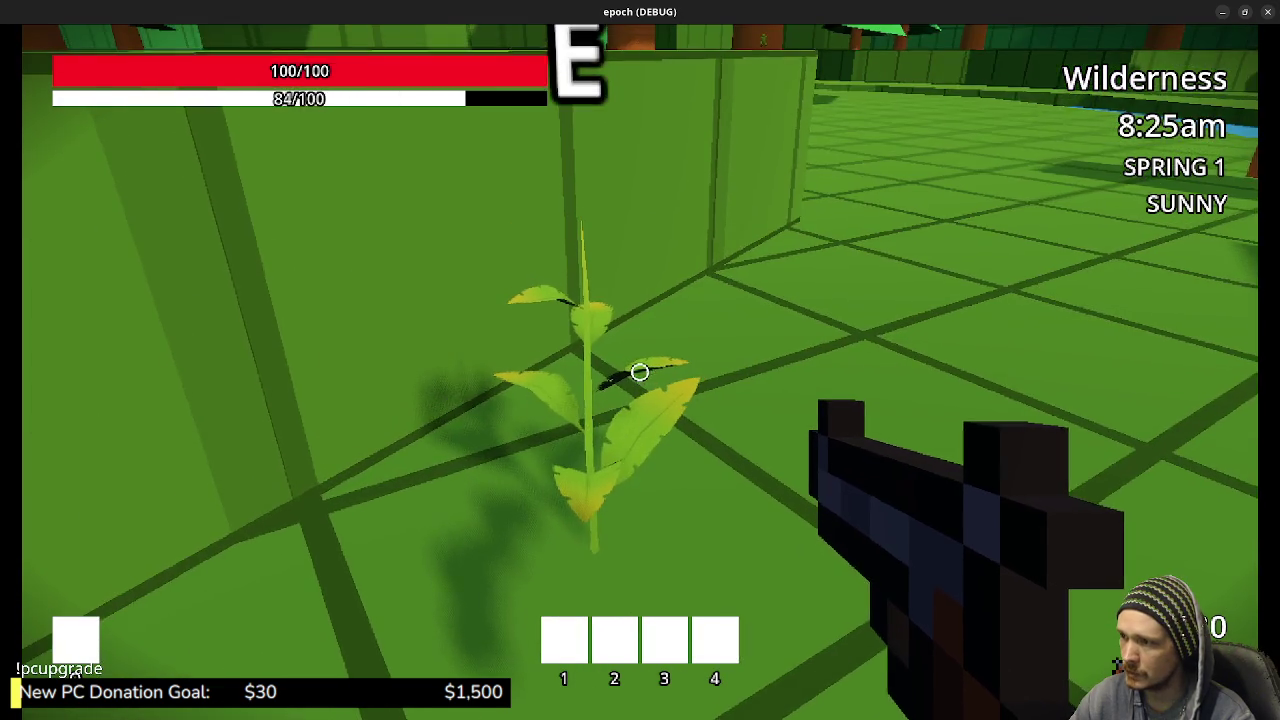
key("w")
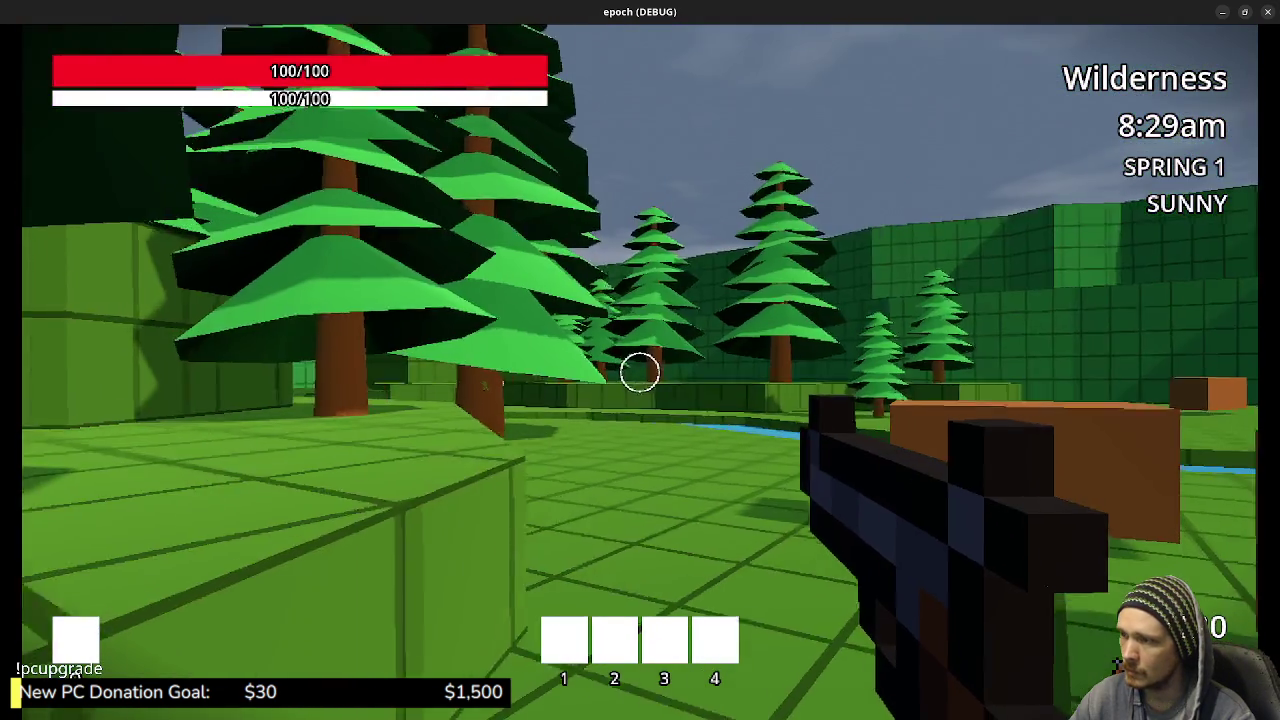
Harvest the purple mushroom in the forest, then cross the river to another one
key("w")
key("w")
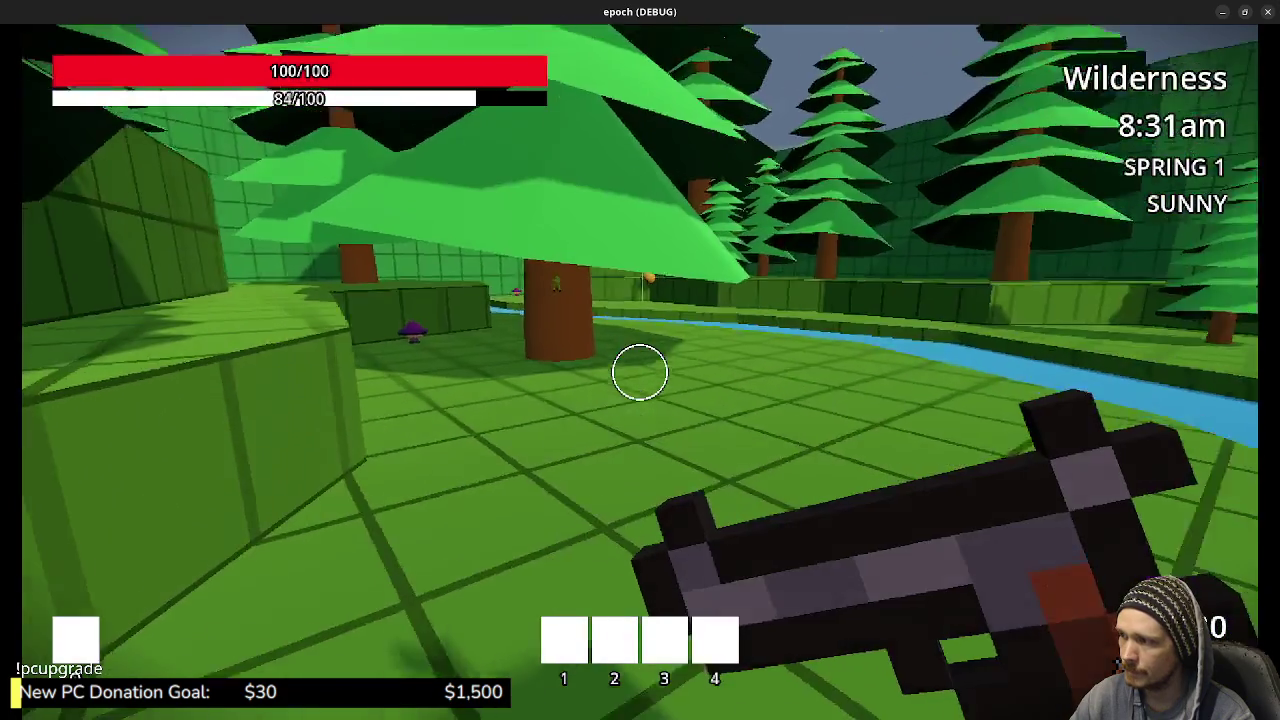
key("w")
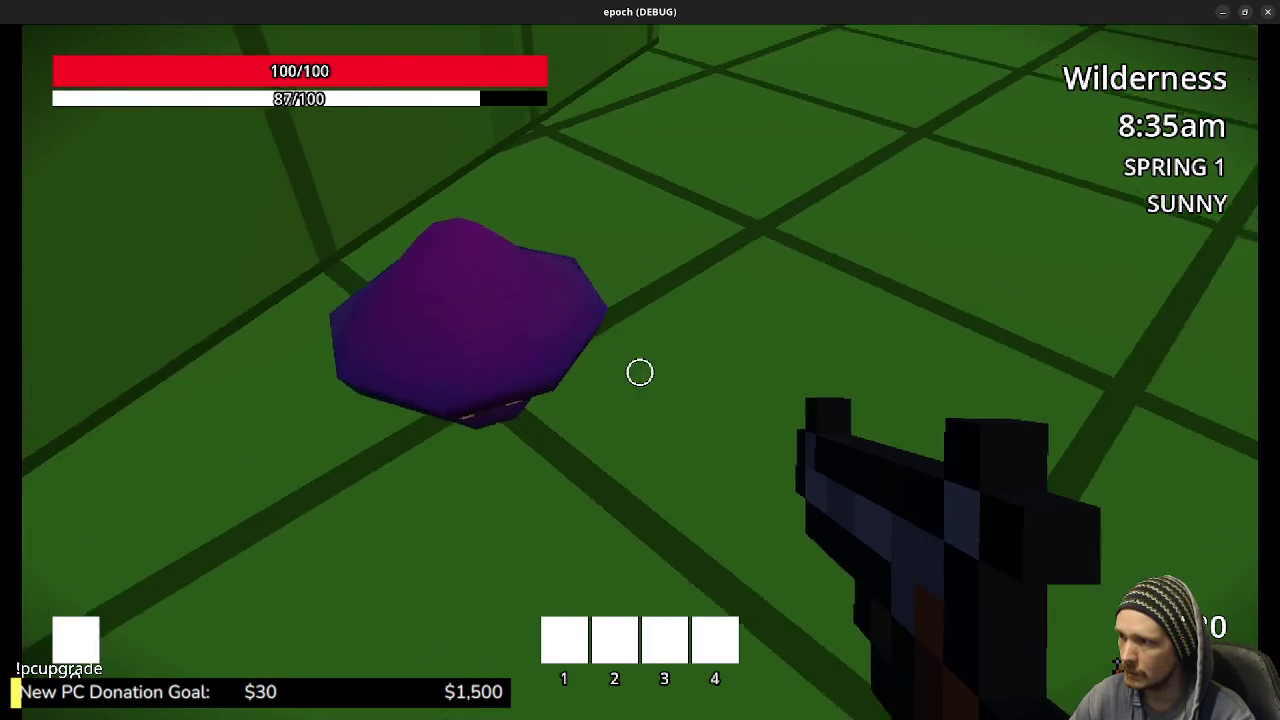
key("e")
key("e")
key("w")
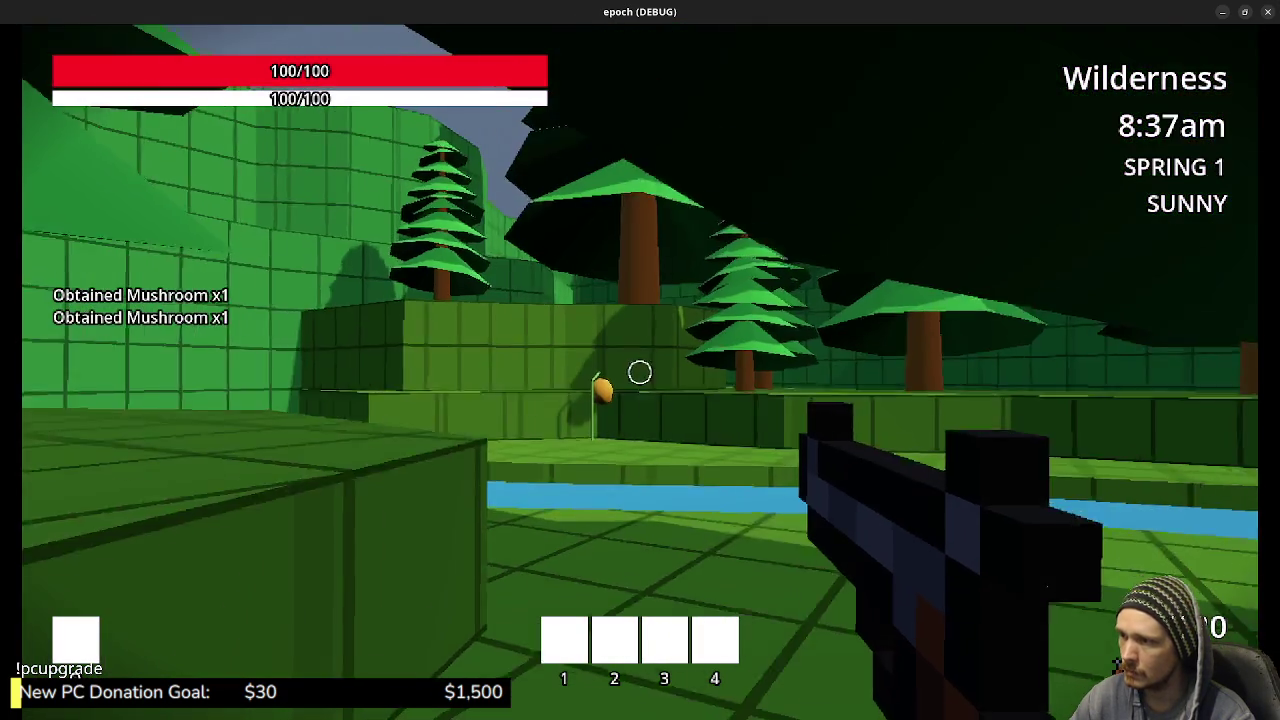
key("w")
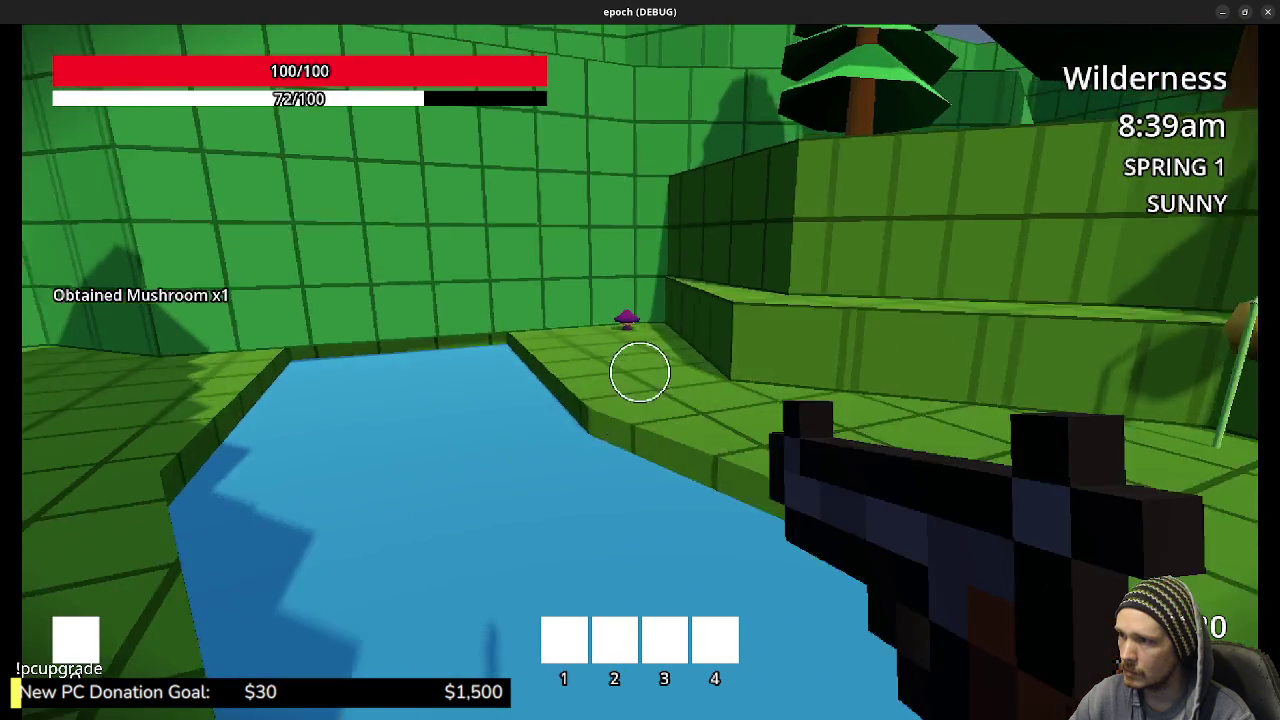
key("w")
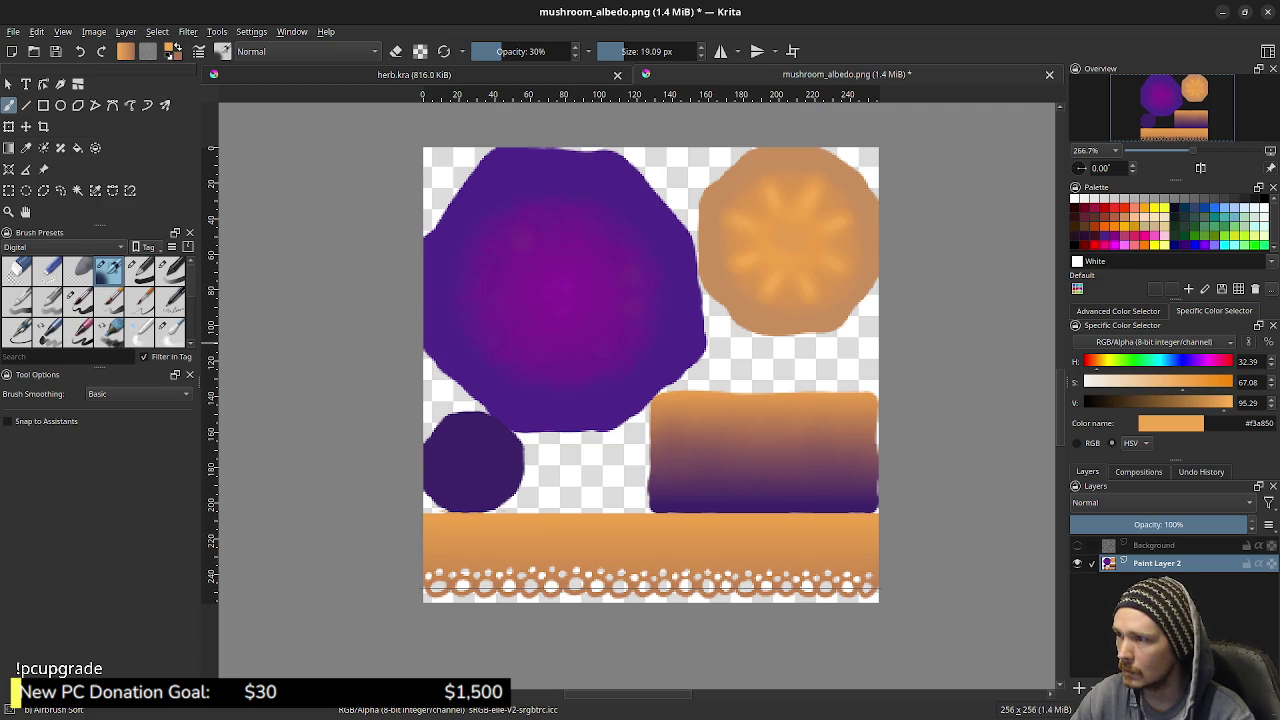
Save the mushroom albedo image in Krita as PNG
left_click(13, 31)
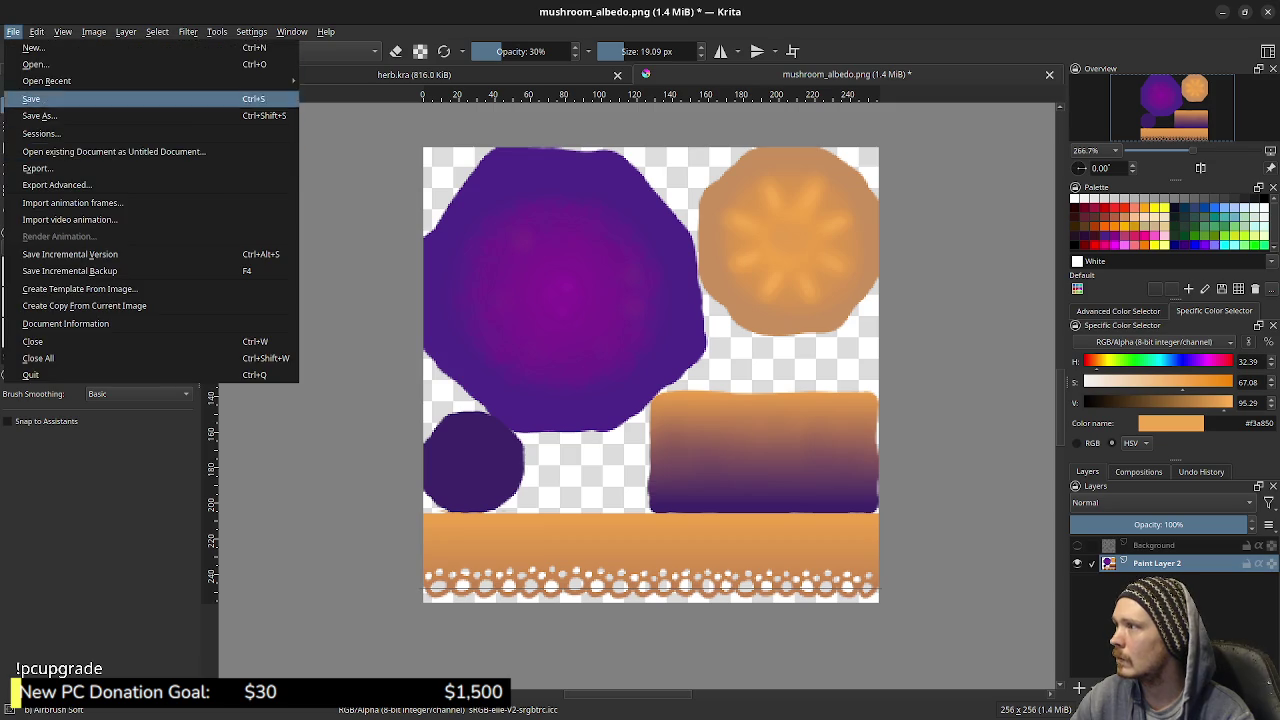
key("Escape")
key("ctrl+s")
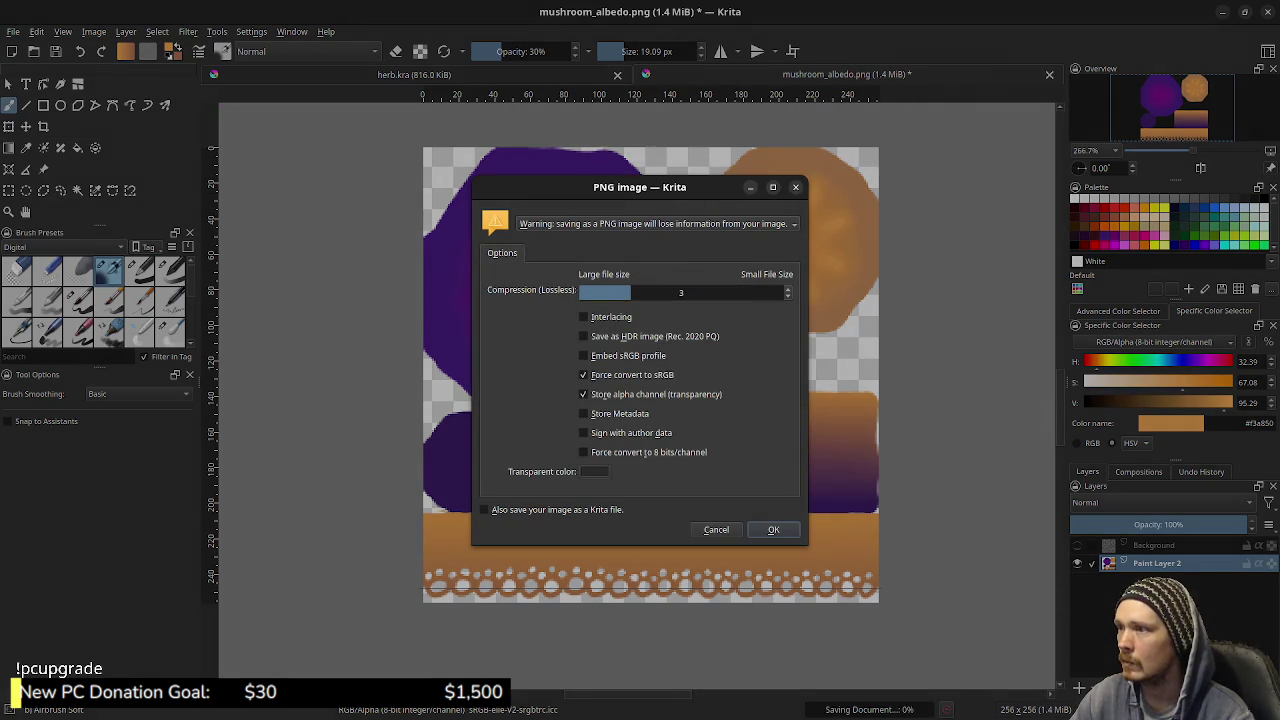
key("Return")
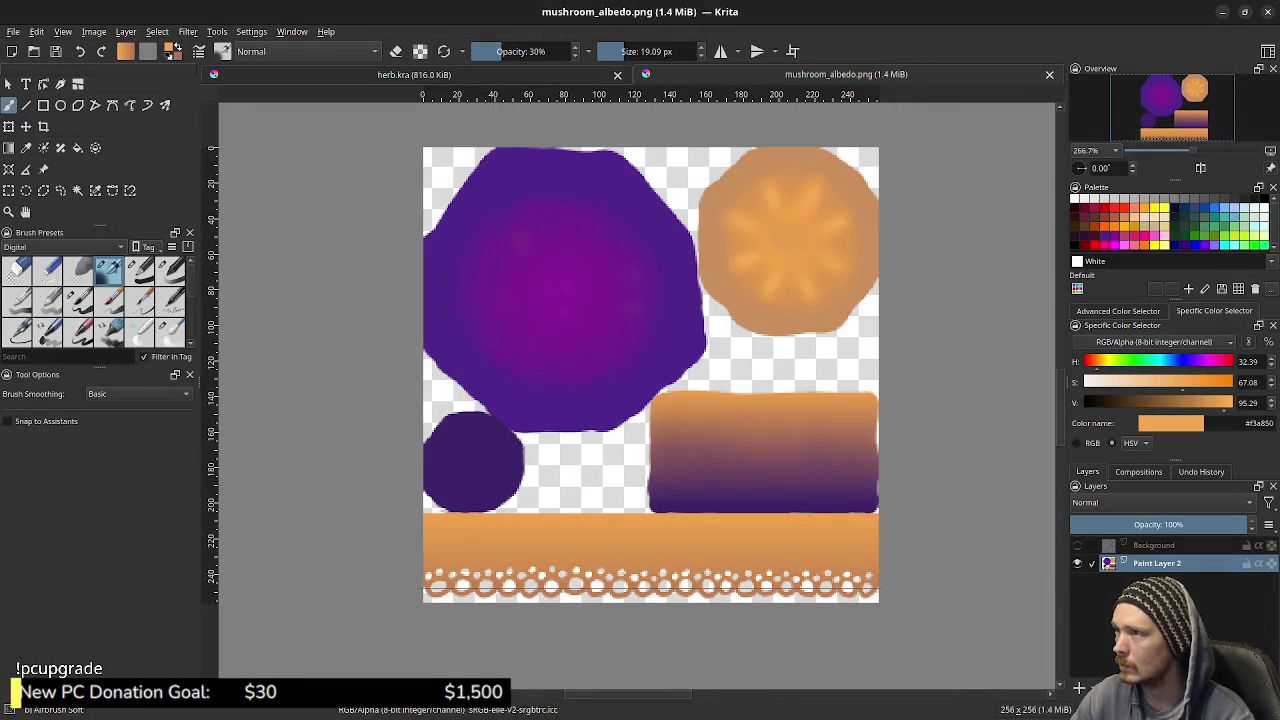
Start an export and browse to the epoch project's assets folder
left_click(13, 31)
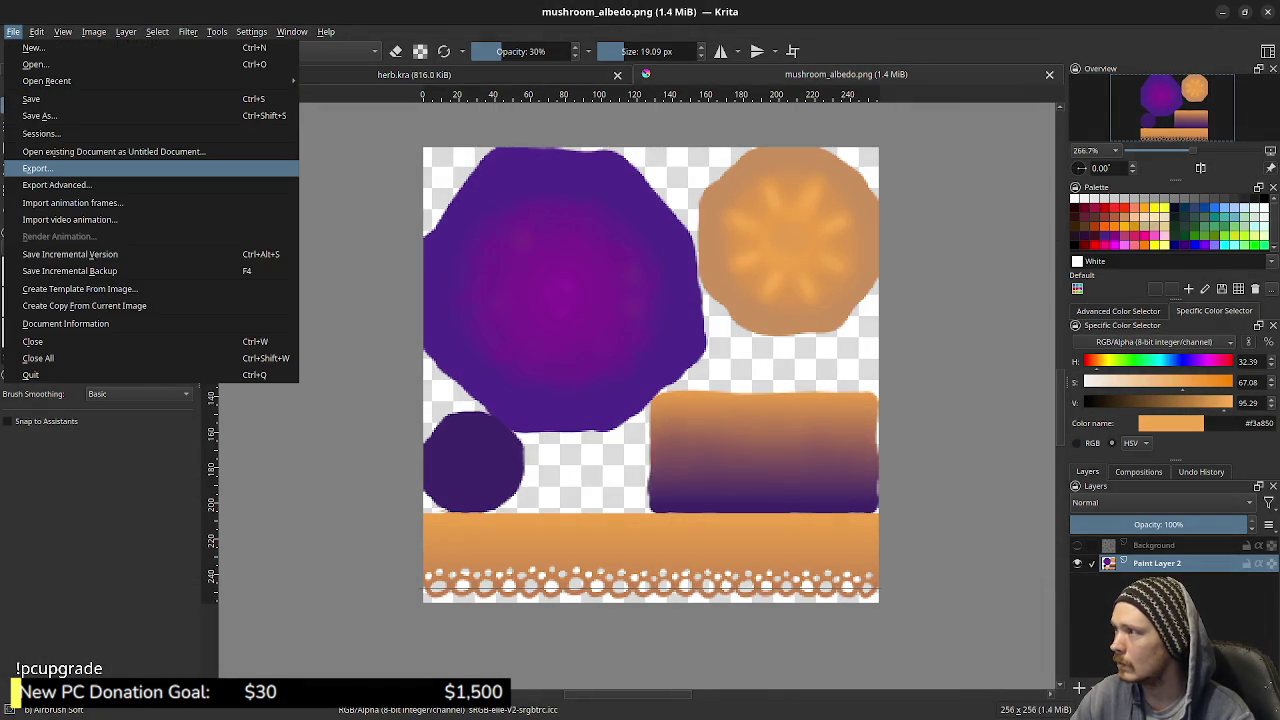
left_click(37, 168)
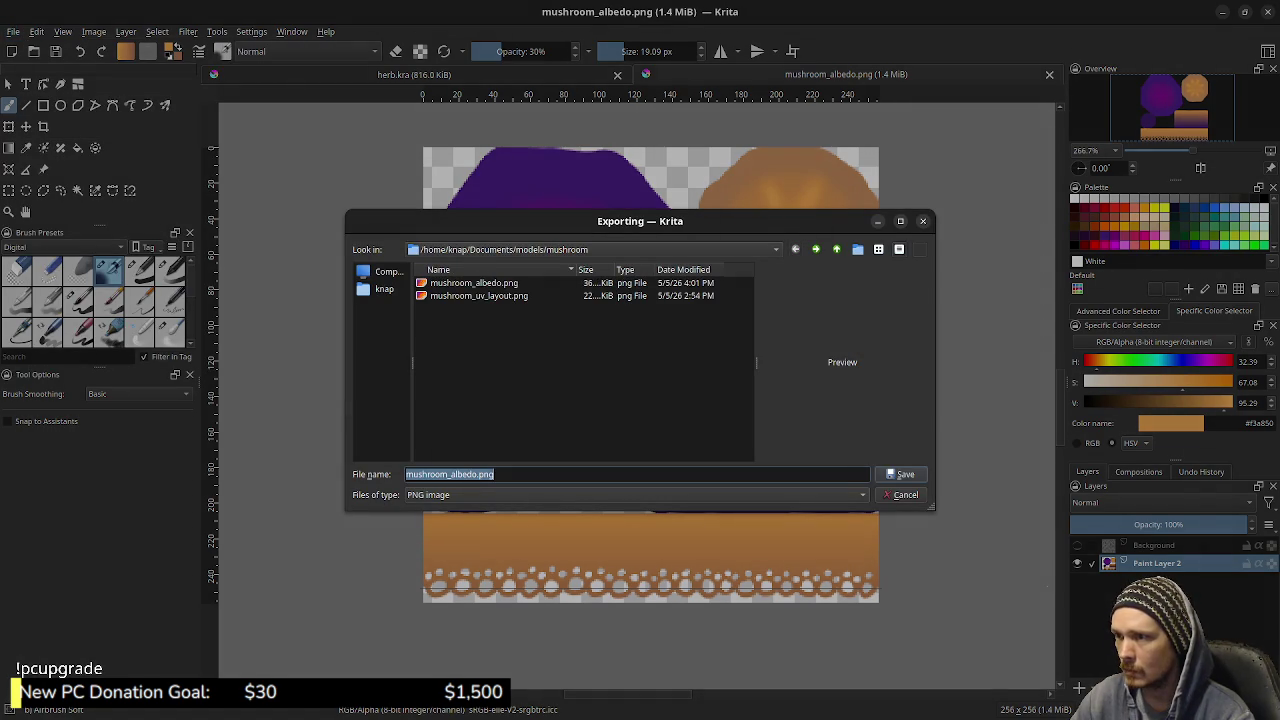
key("alt+Up")
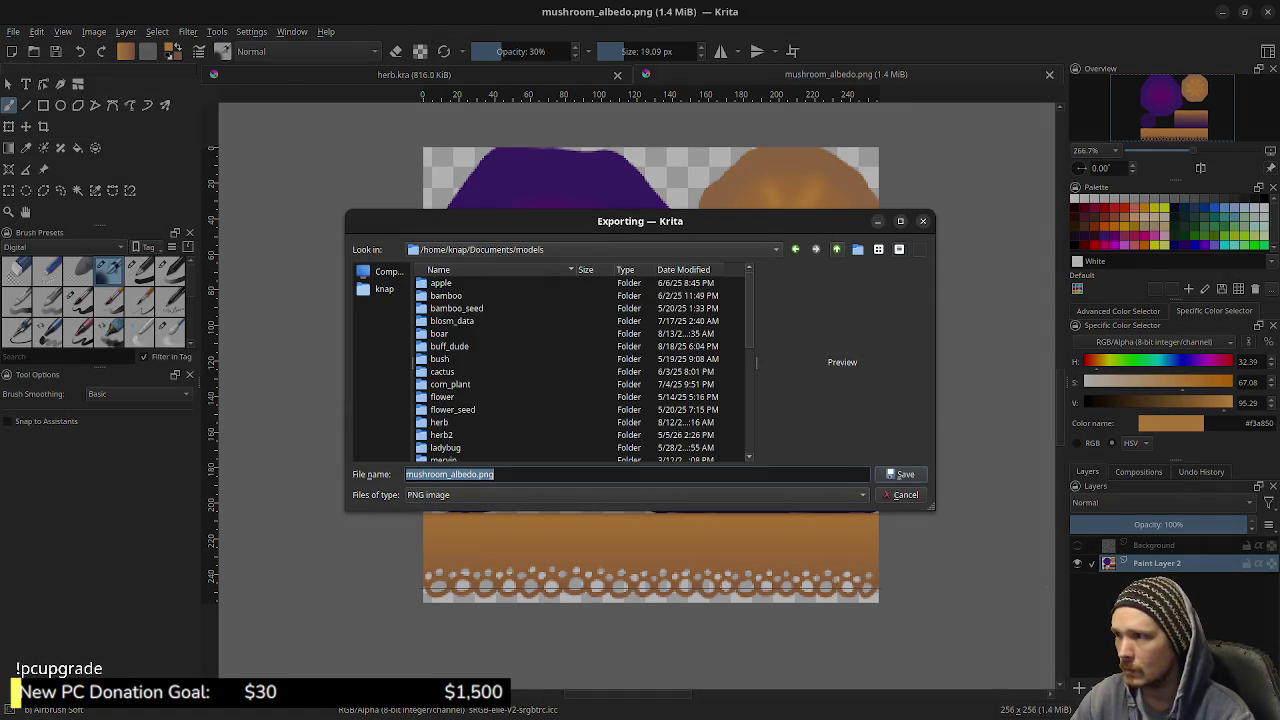
key("alt+Up")
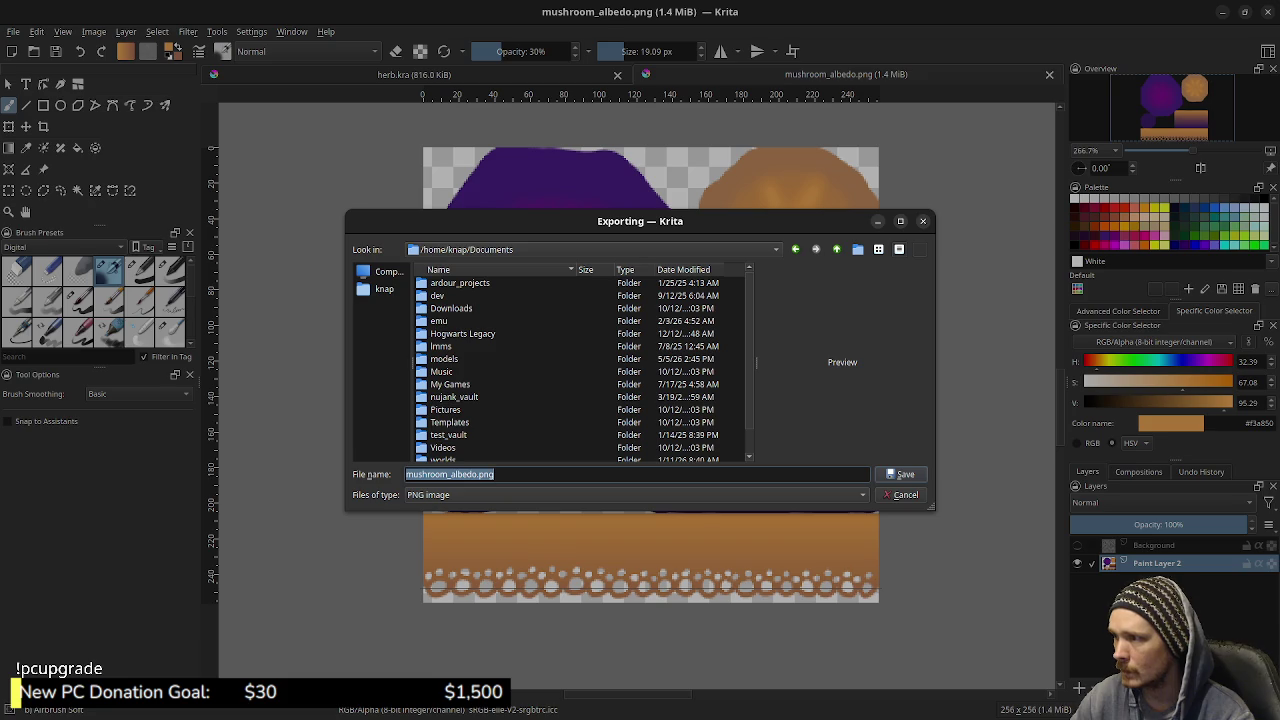
double_click(437, 295)
double_click(441, 308)
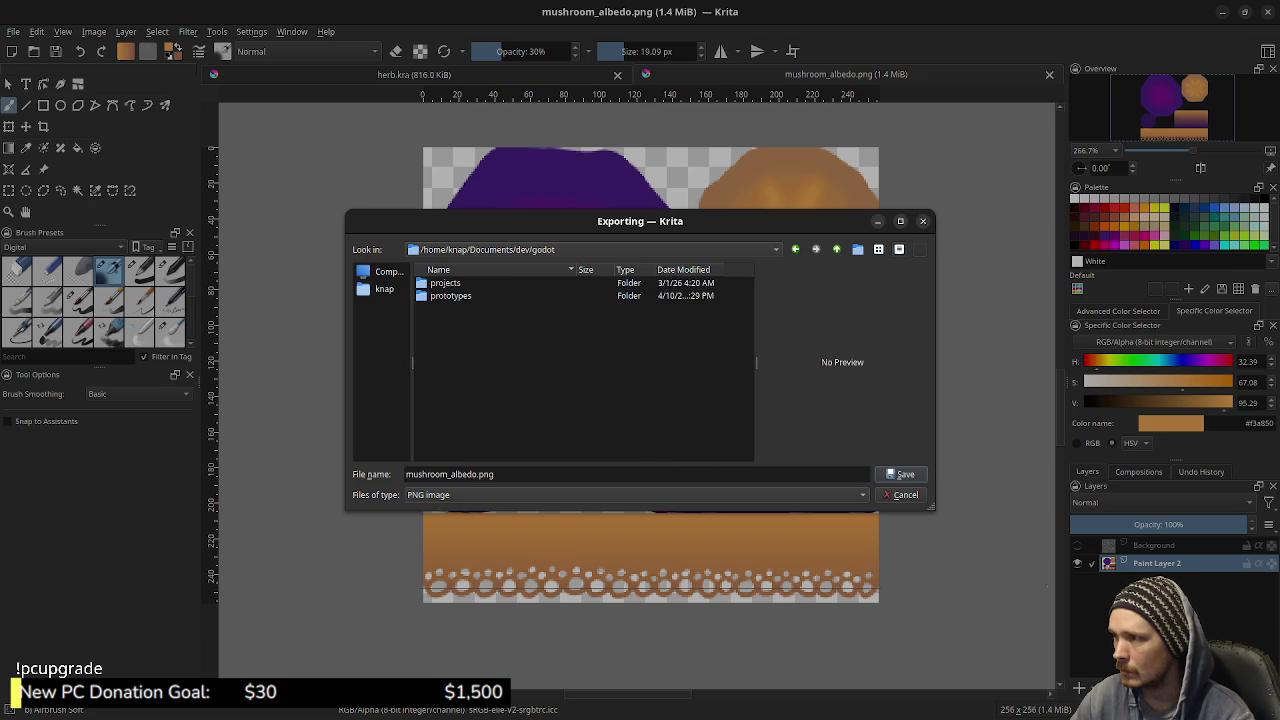
double_click(445, 283)
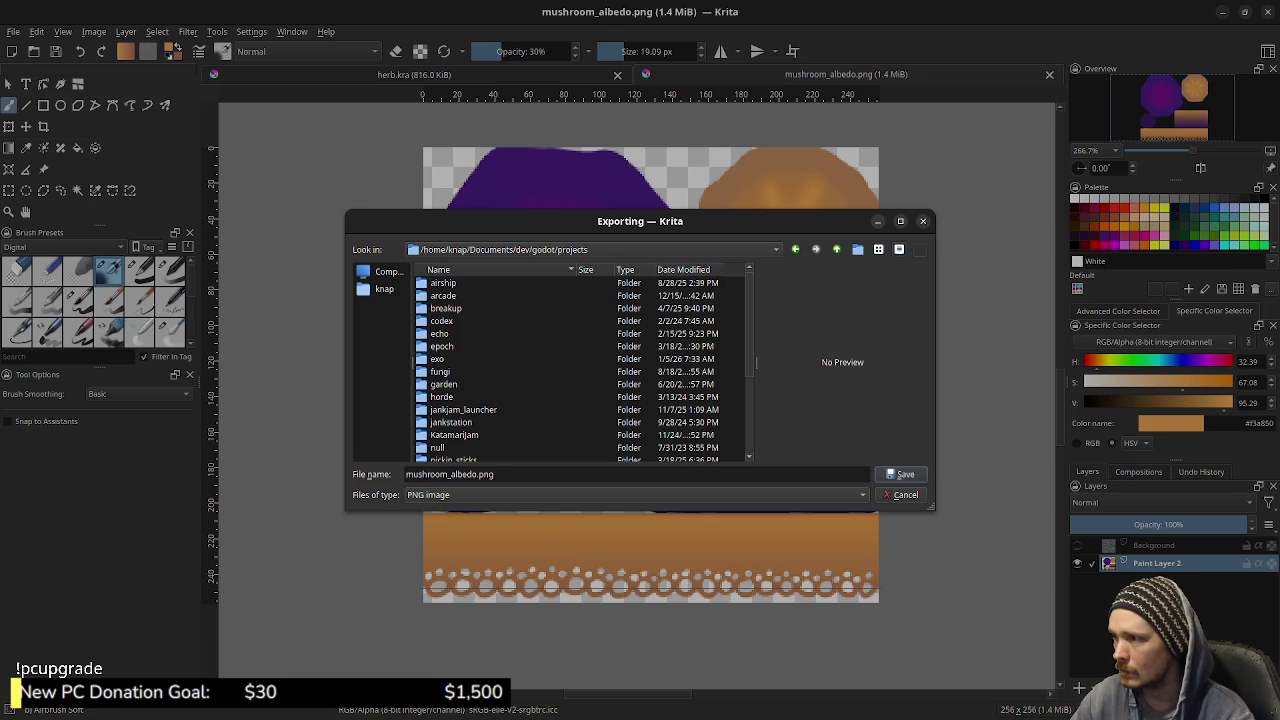
double_click(441, 346)
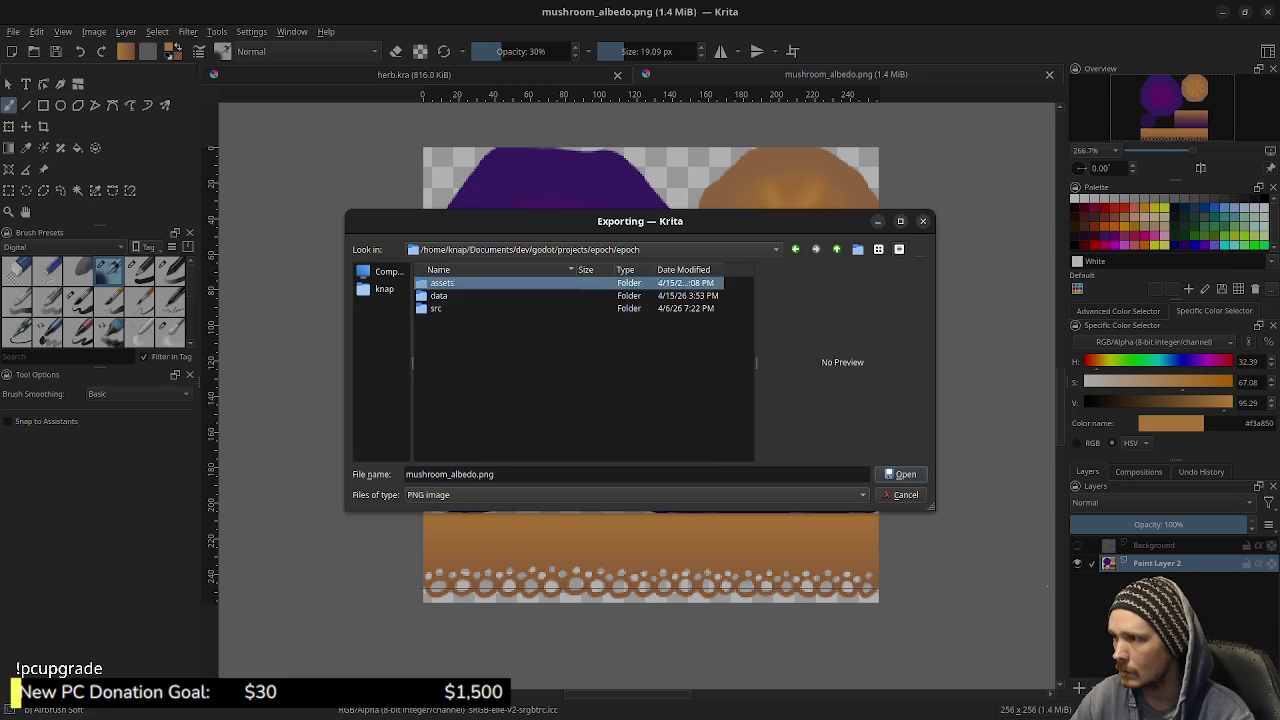
double_click(686, 283)
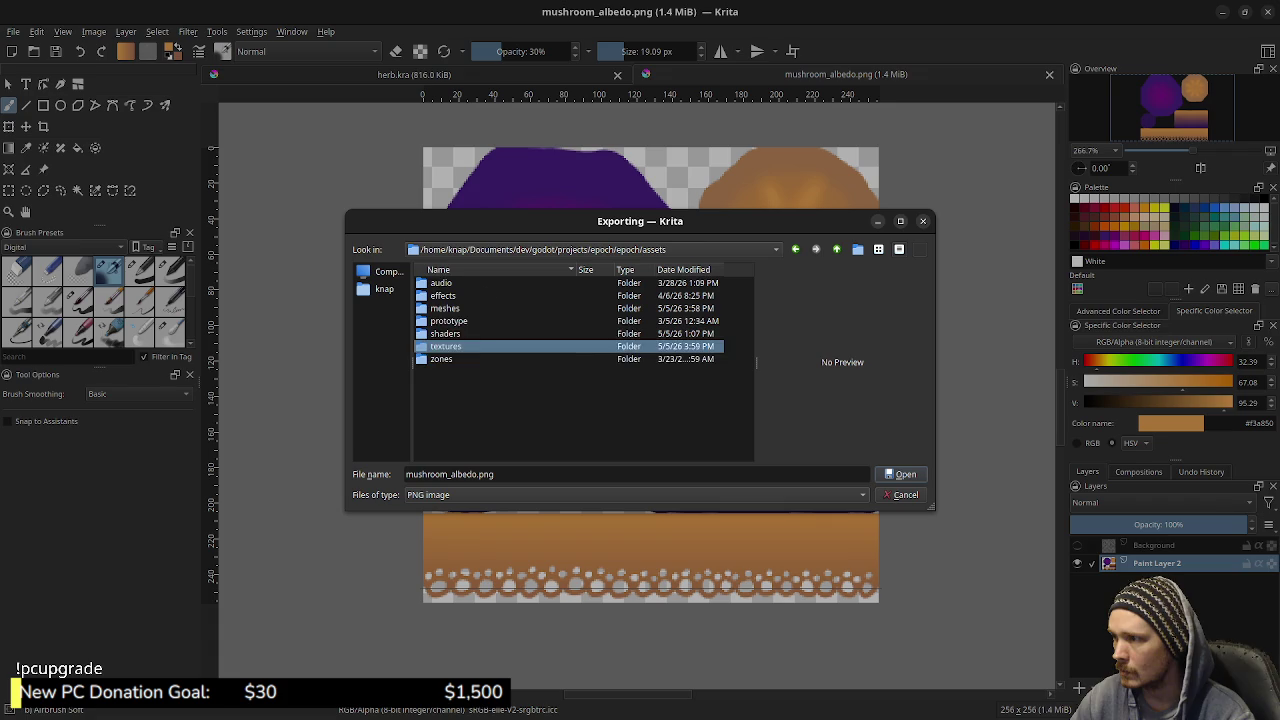
Export over textures/mushroom_albedo.png, confirm the replacement, and return to Godot
key("Return")
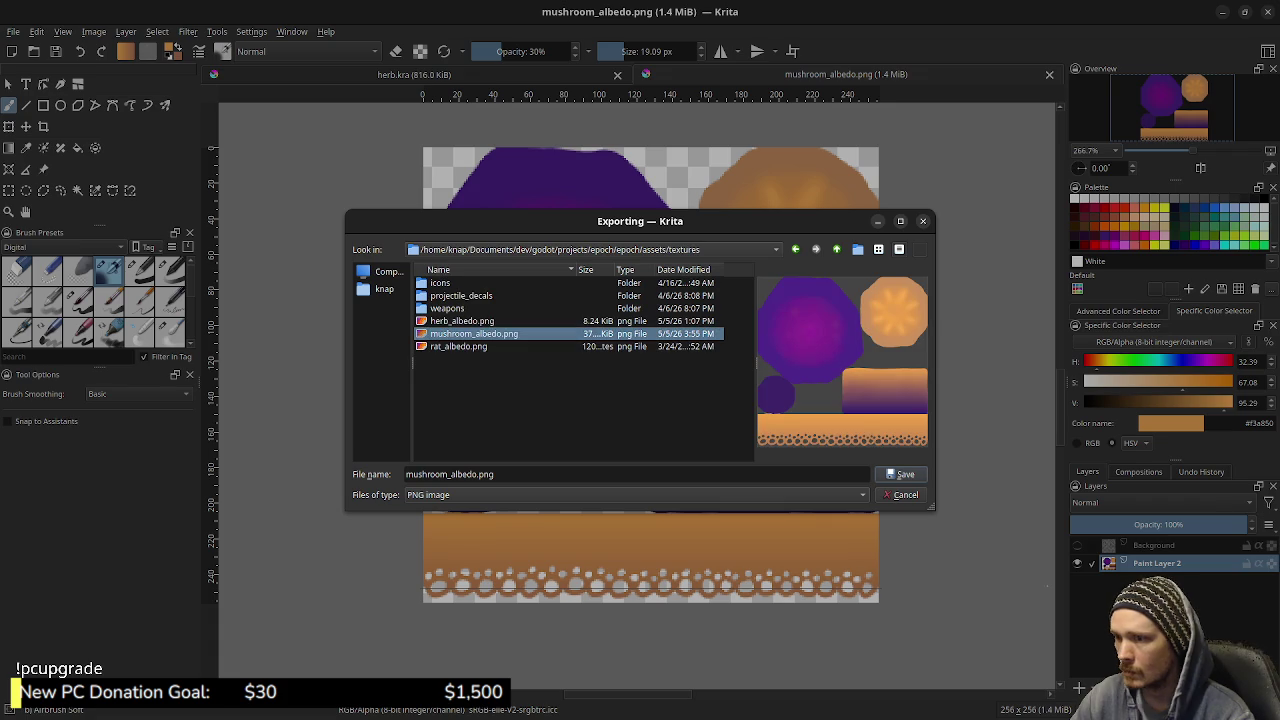
key("Return")
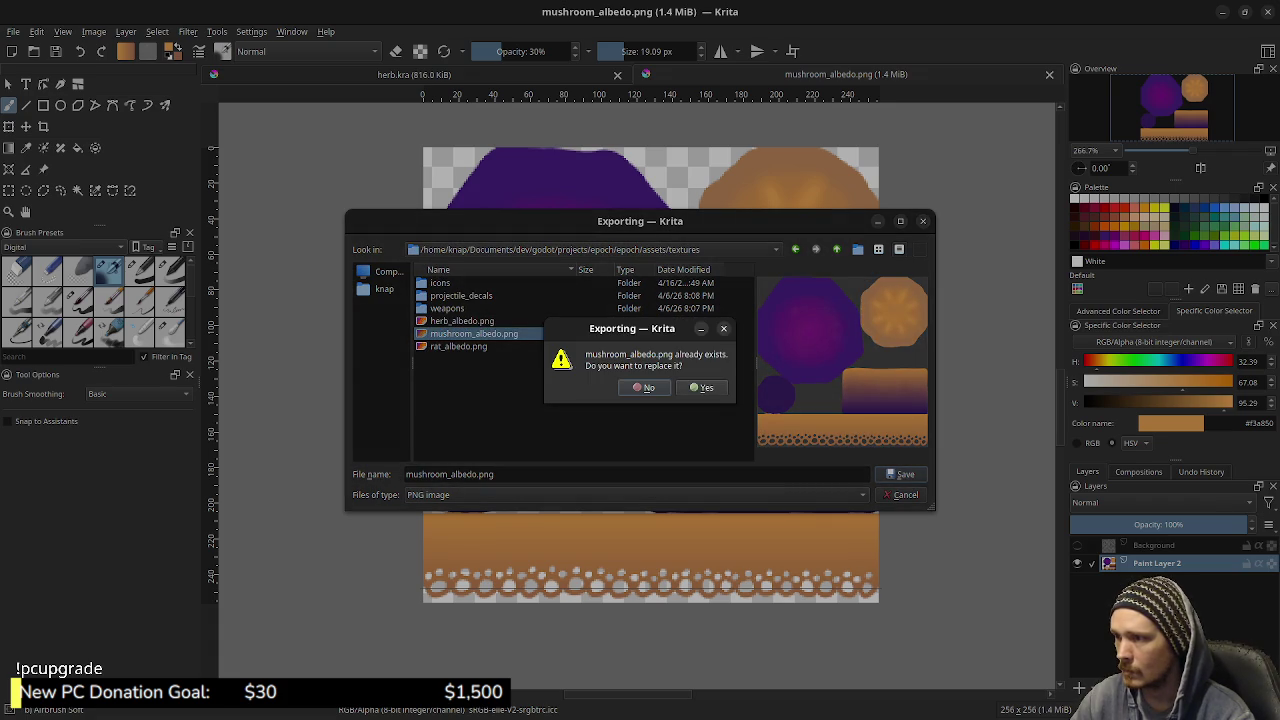
key("Return")
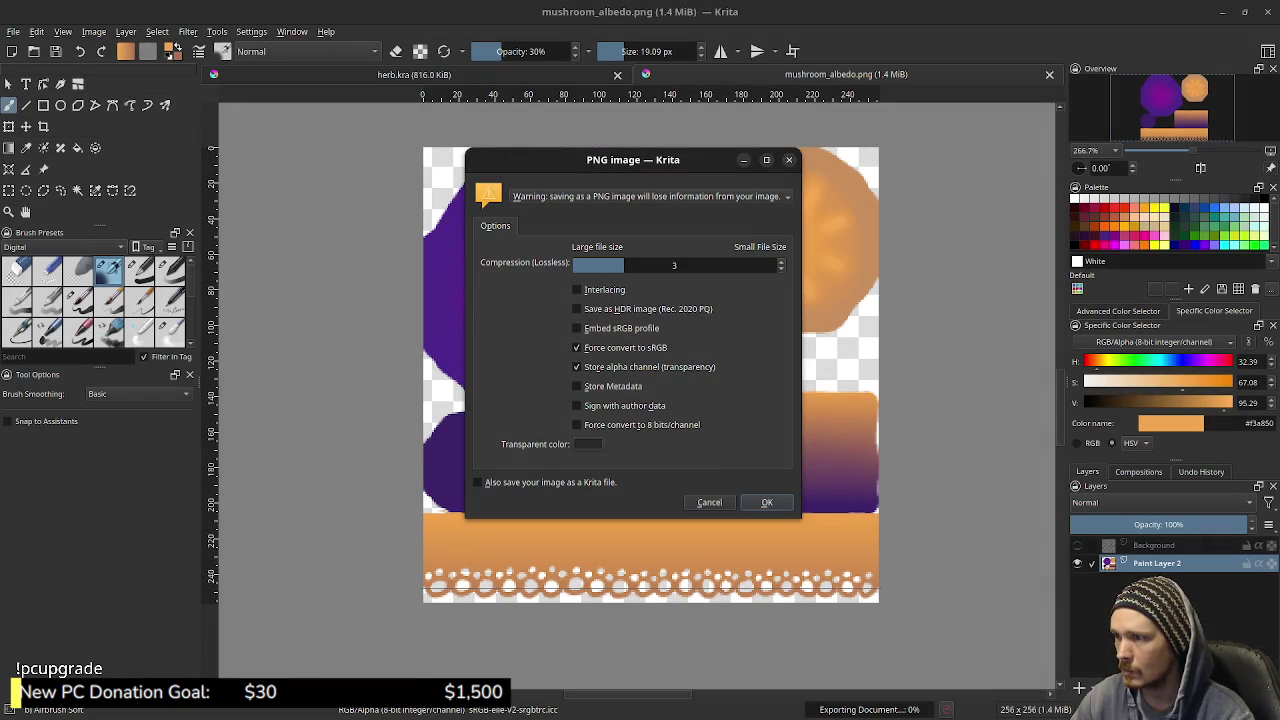
left_click(767, 502)
key("alt+Tab")
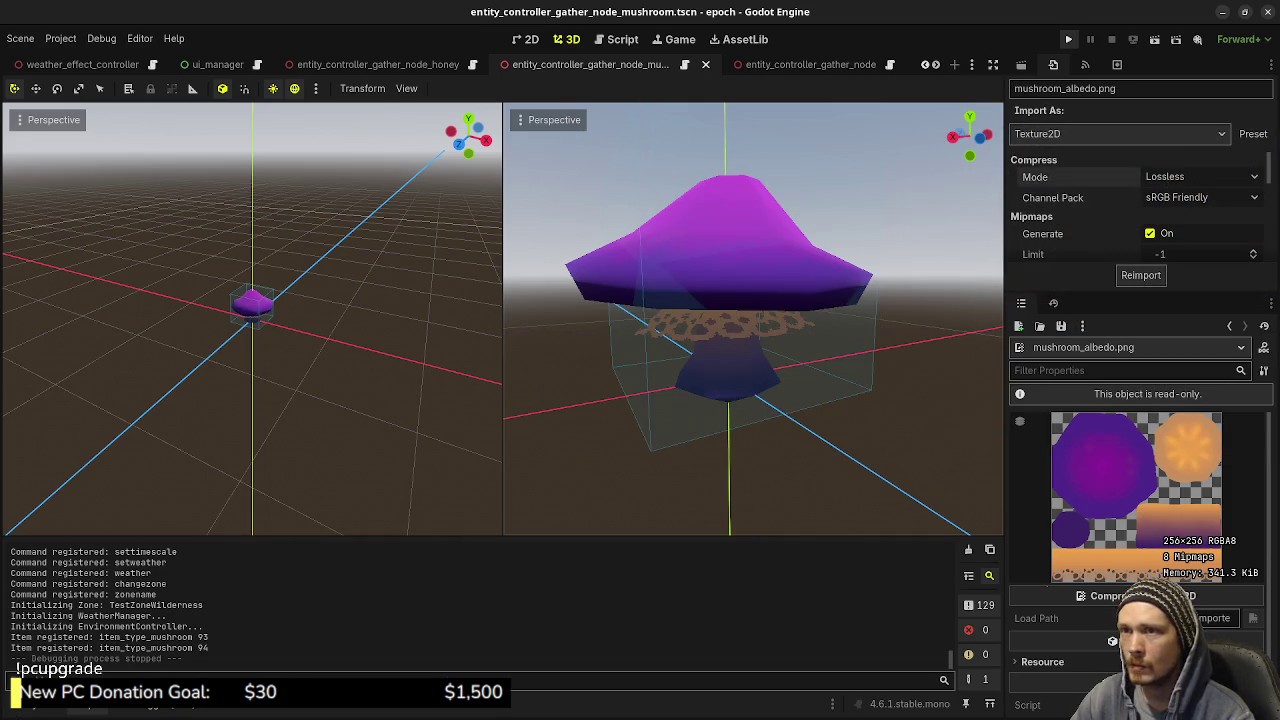
Run the epoch project with F5, start a New Game, and walk into the Town tunnel
key("F5")
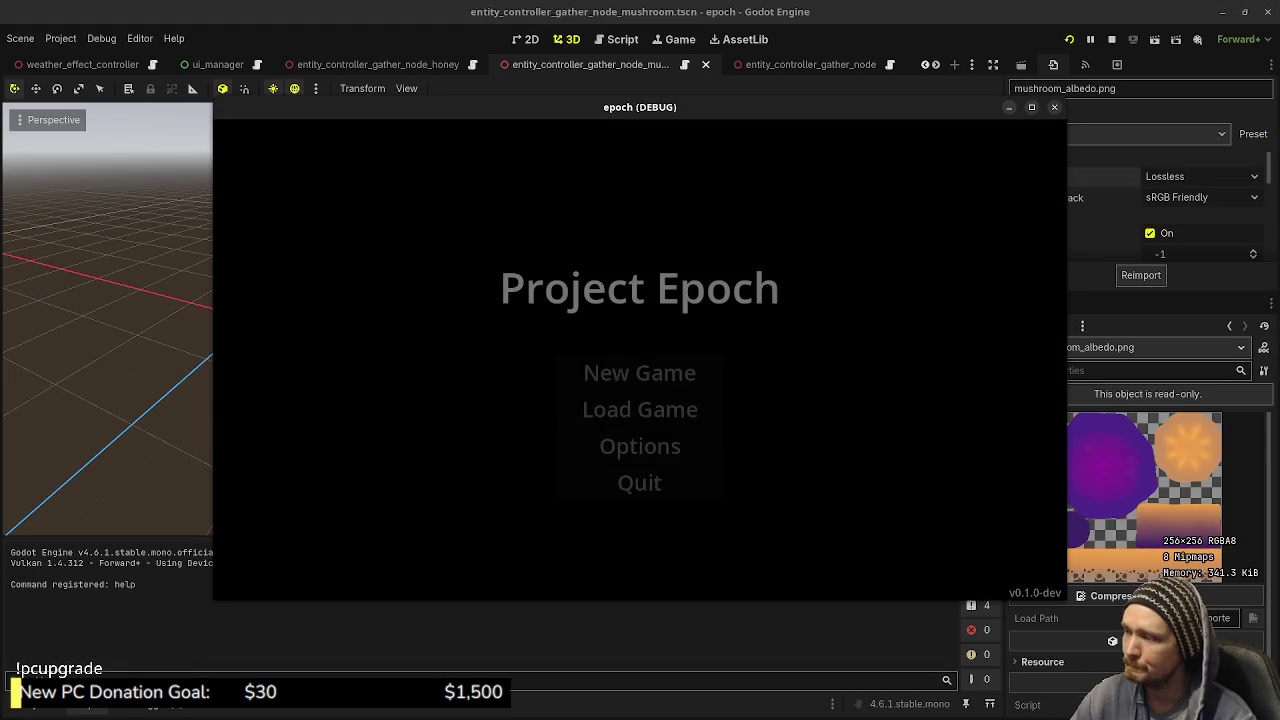
key("Return")
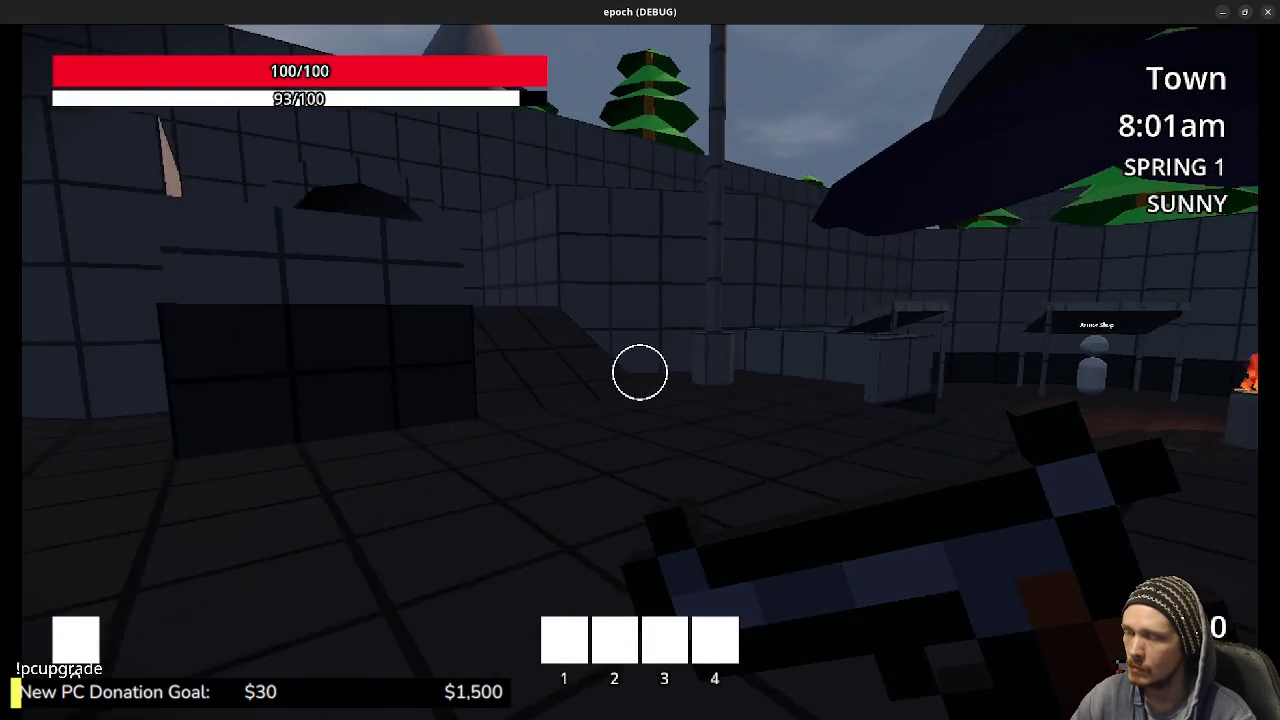
key("shift+w")
key("shift+w")
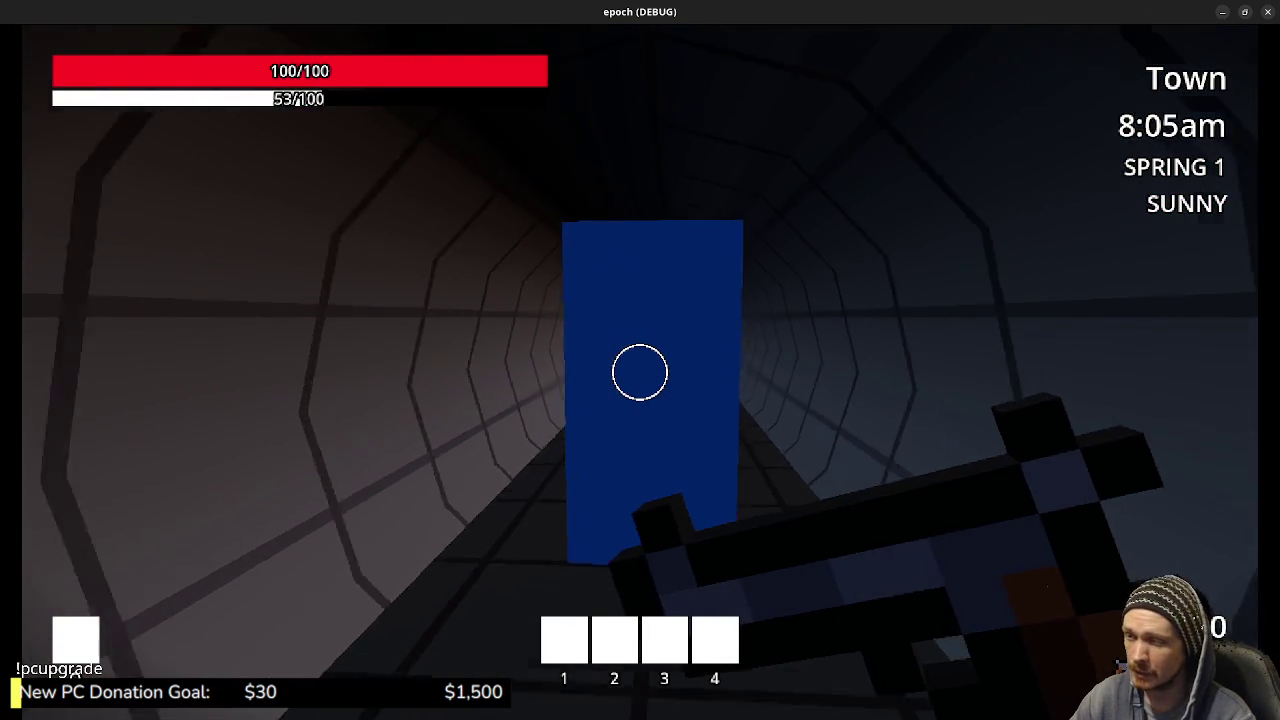
Walk through the portal into the Wilderness and sprint toward the trees along the river
key("w")
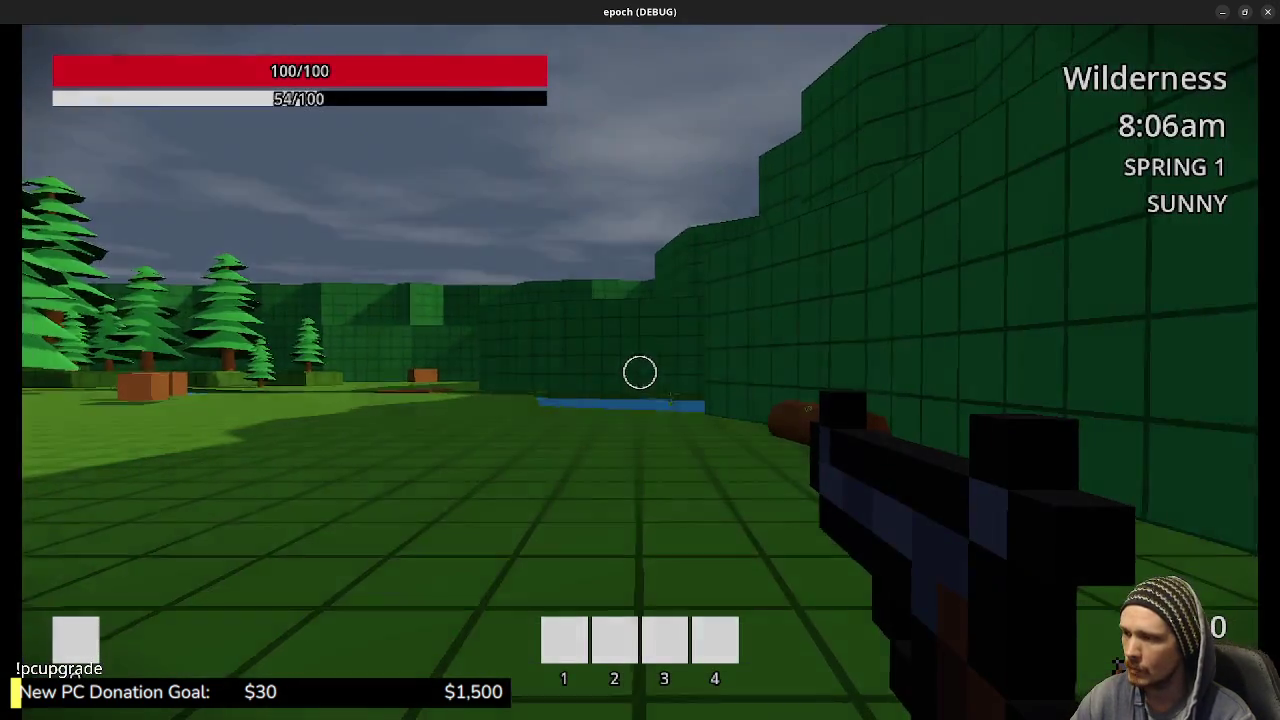
key("shift+w")
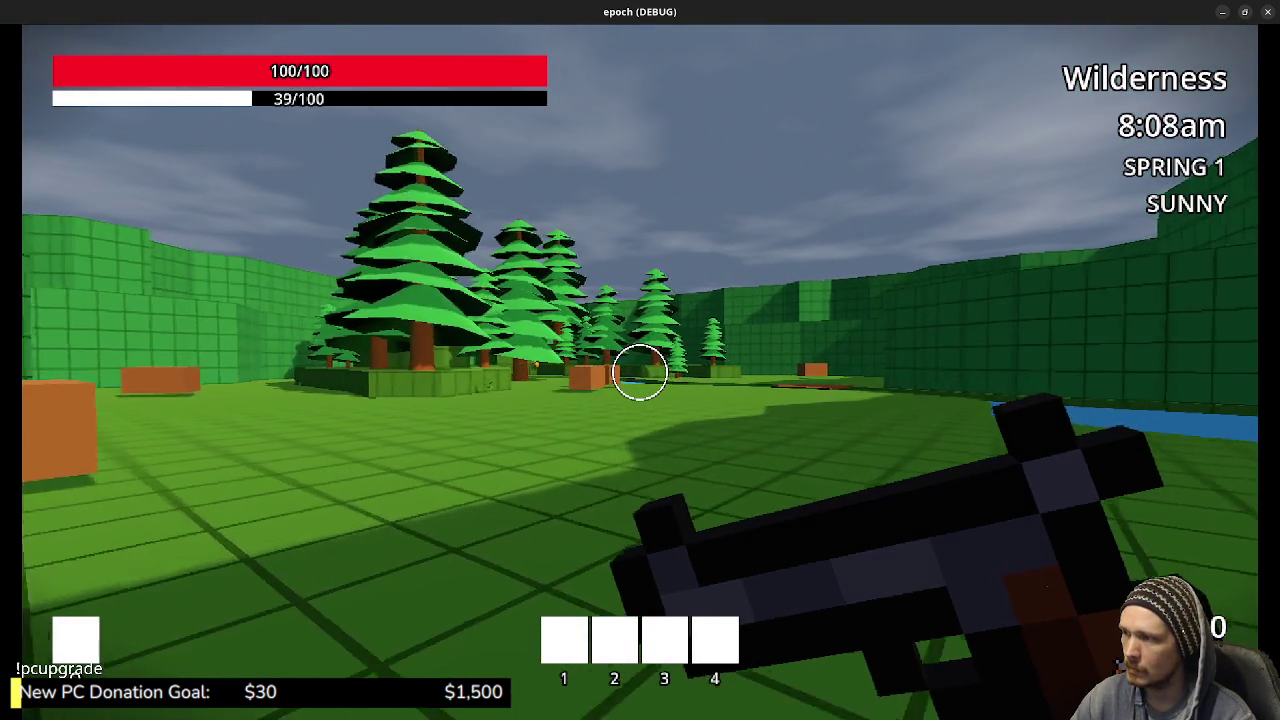
key("shift+w")
key("w")
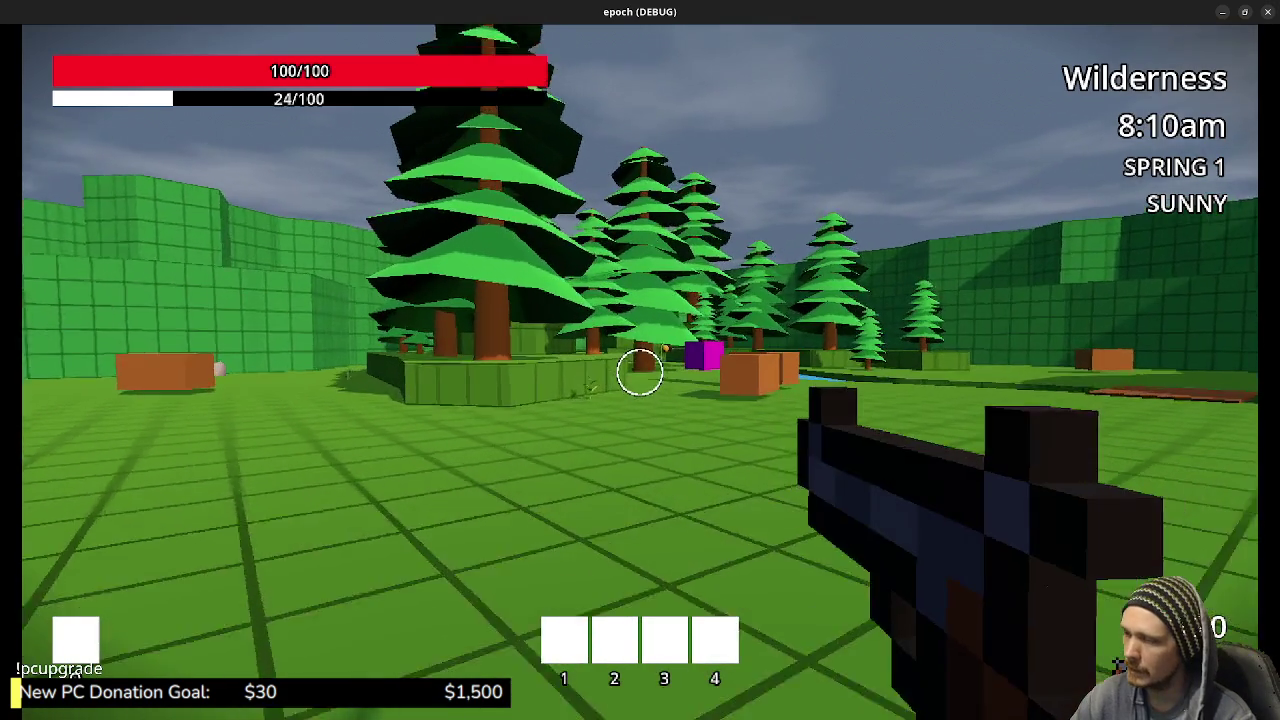
key("shift+w")
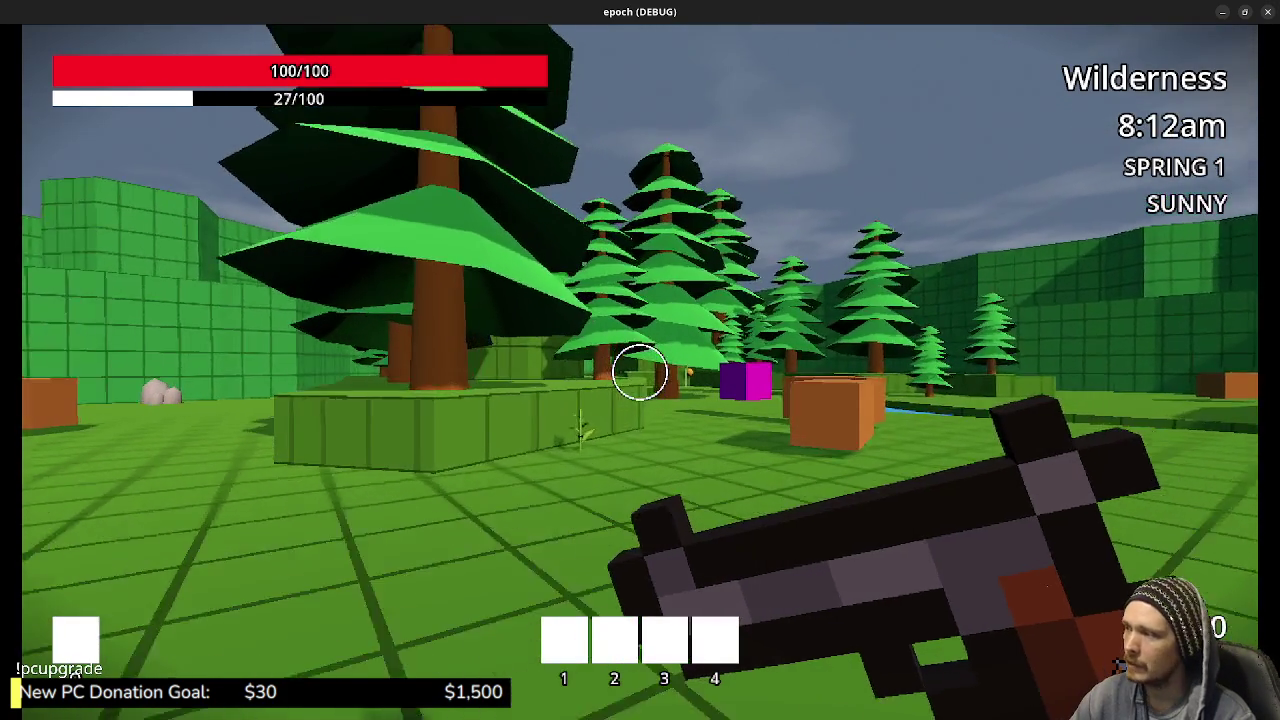
key("shift+w")
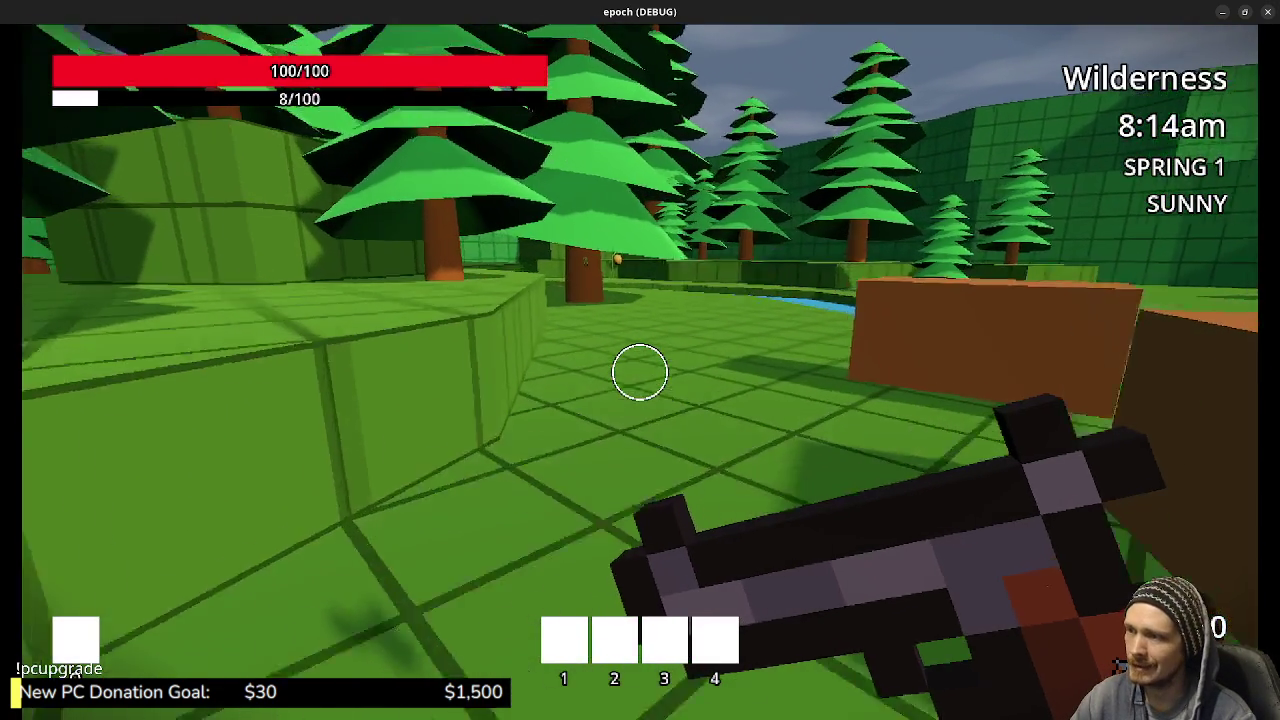
key("w")
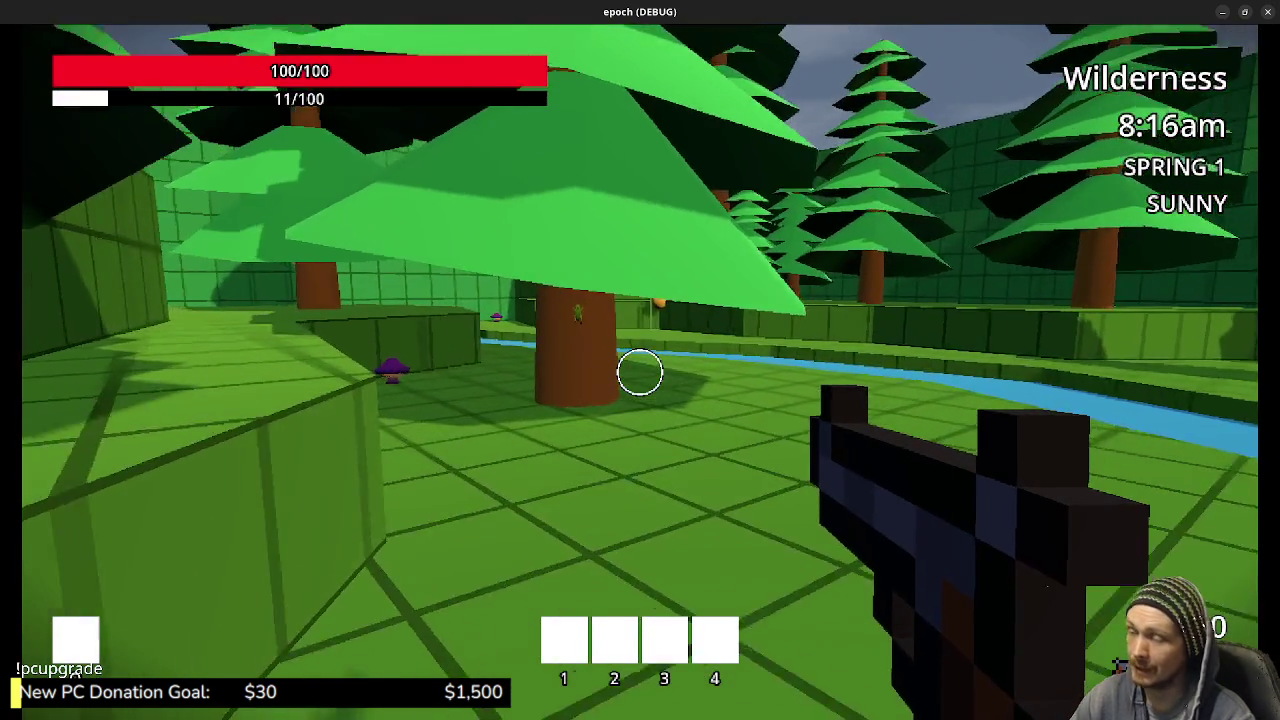
key("w")
key("shift+w")
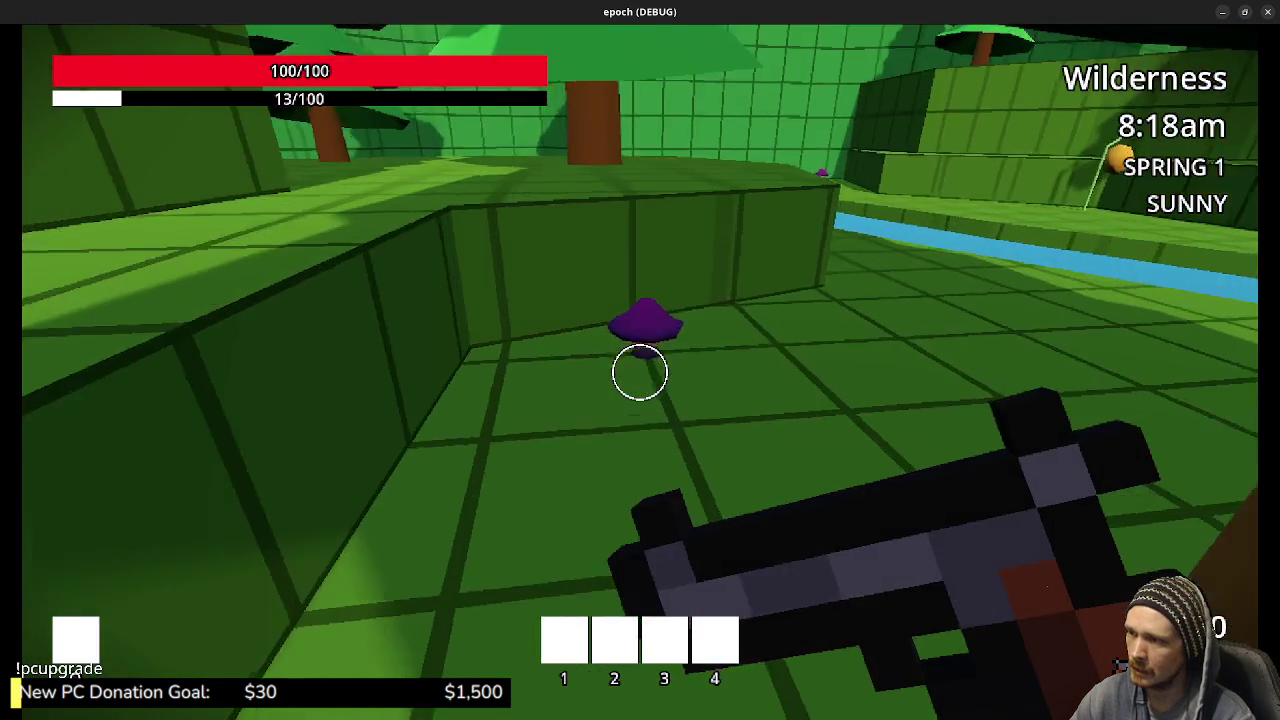
key("shift+w")
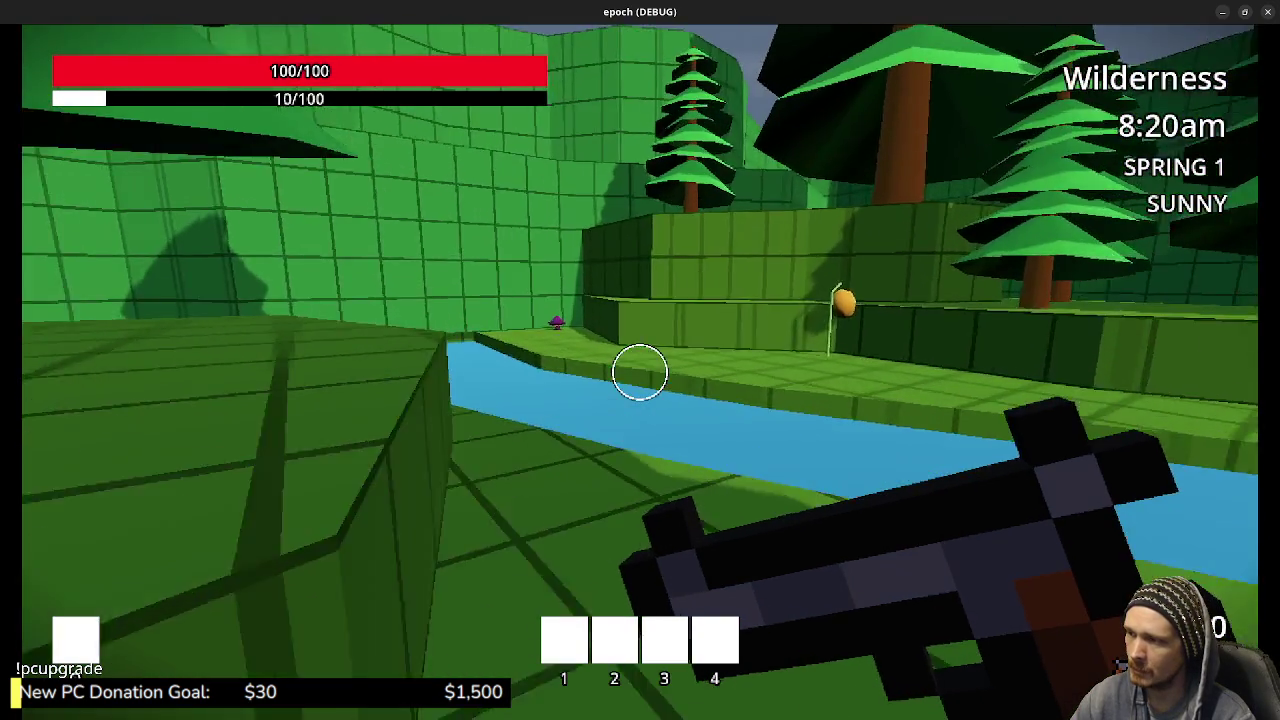
key("w")
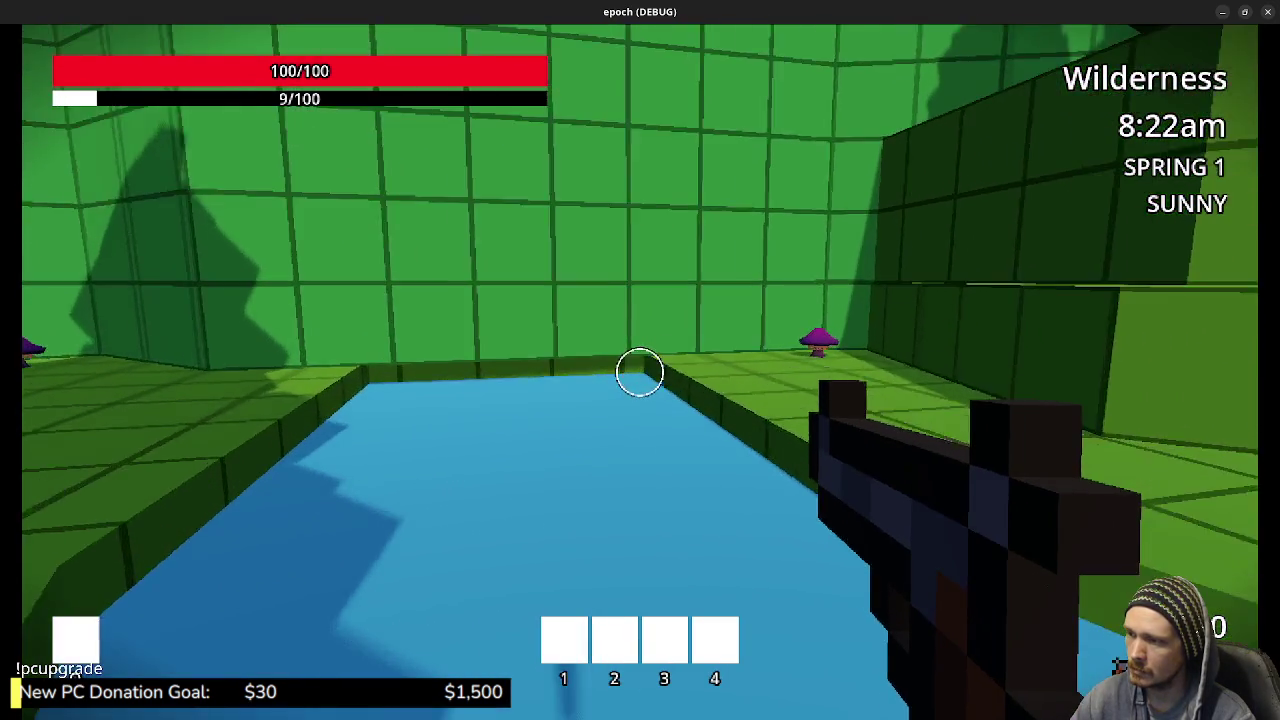
key("w")
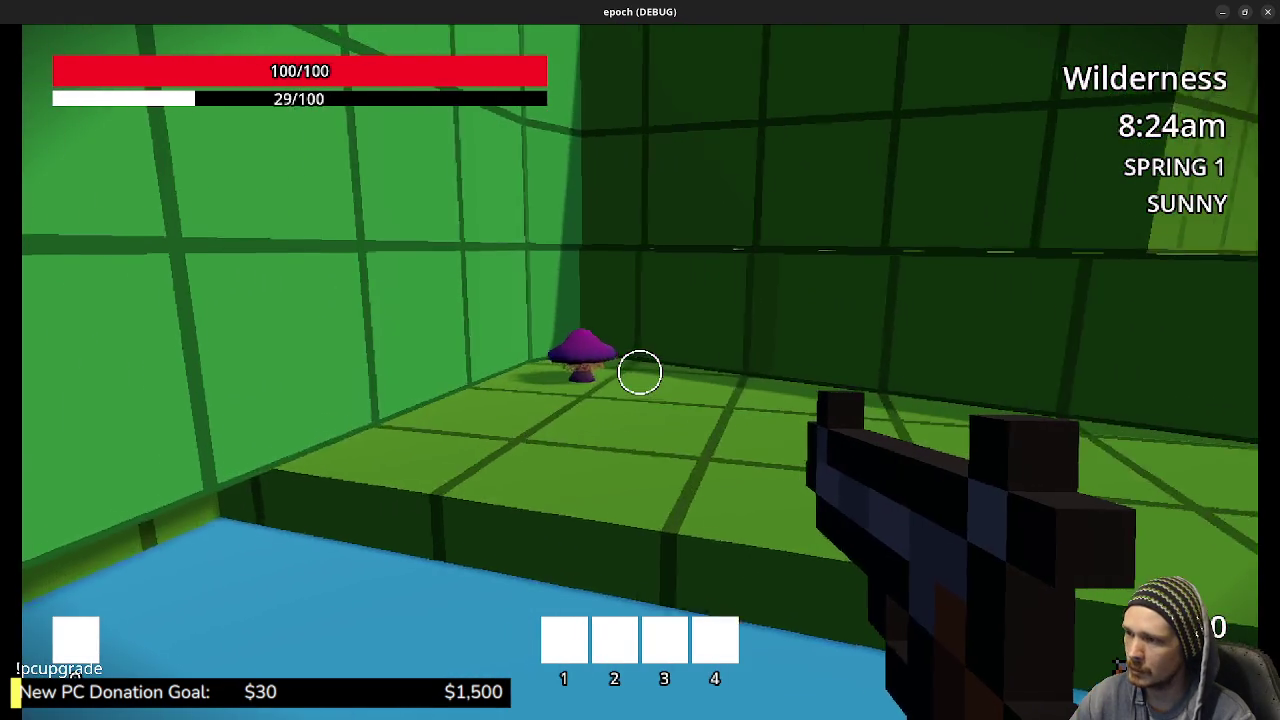
key("w")
Maneuver up to the purple mushroom by the river and harvest it with E
key("s")
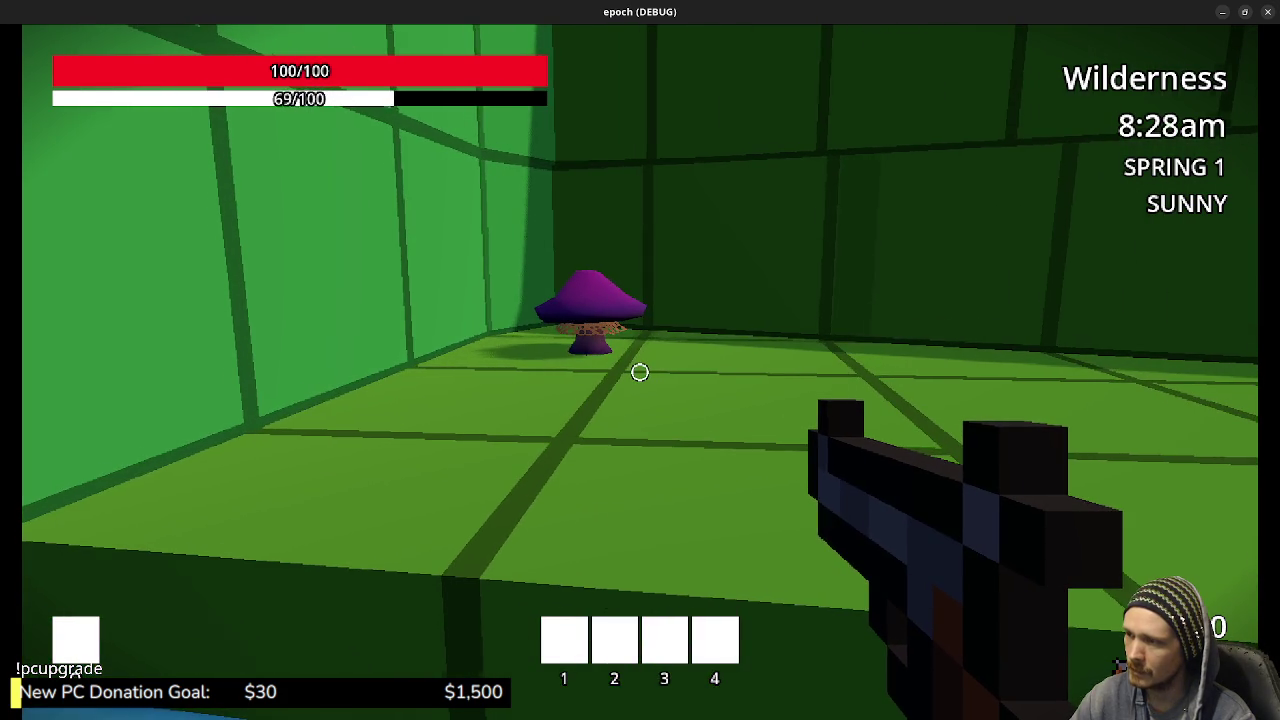
key("space")
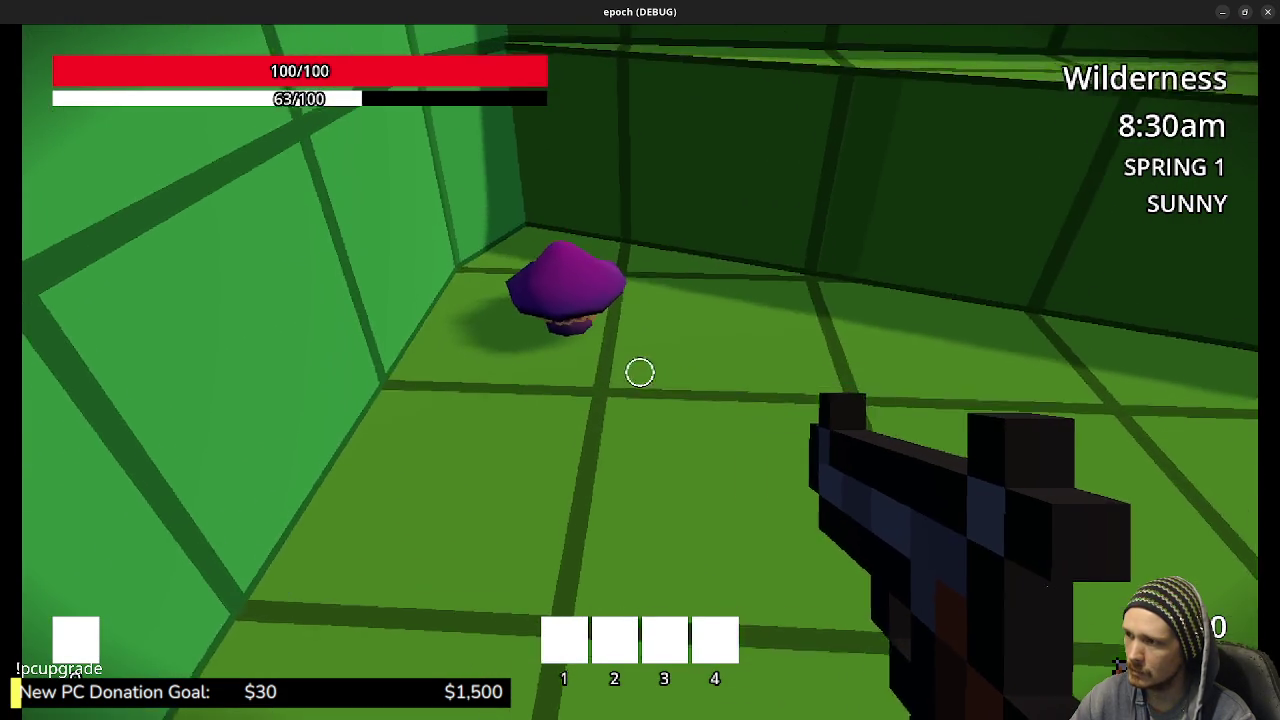
key("w")
key("s")
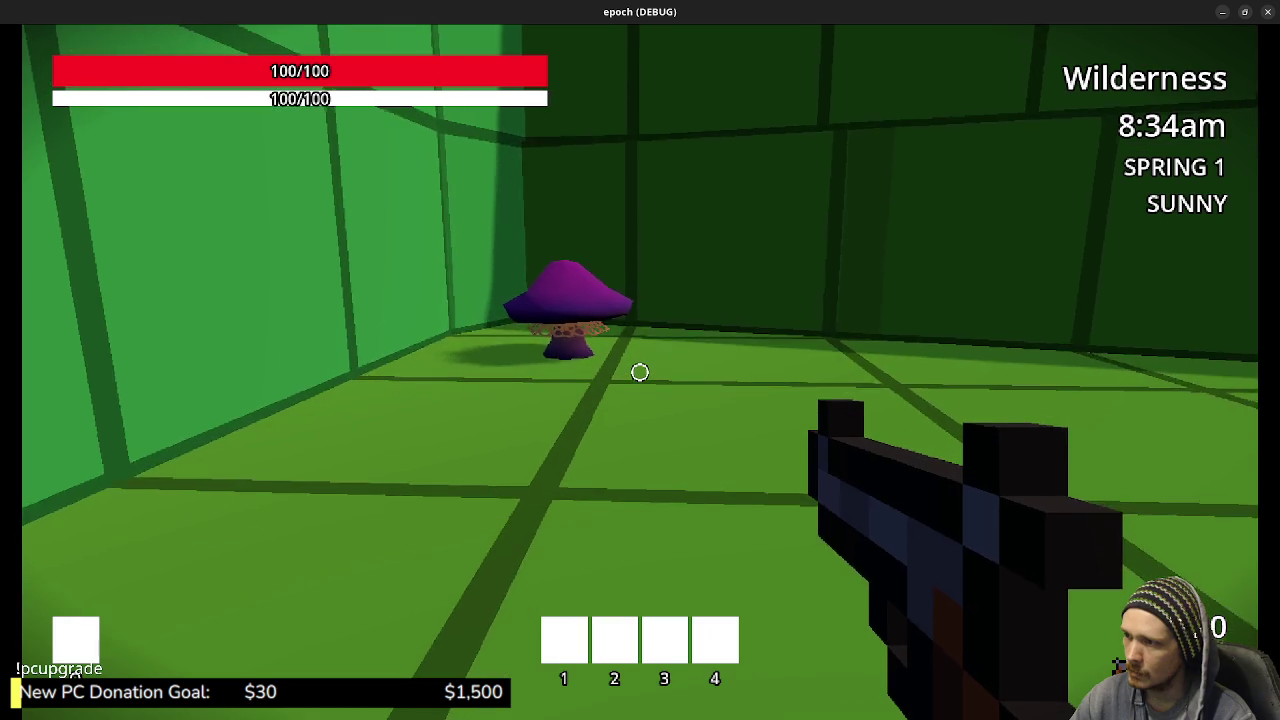
key("w")
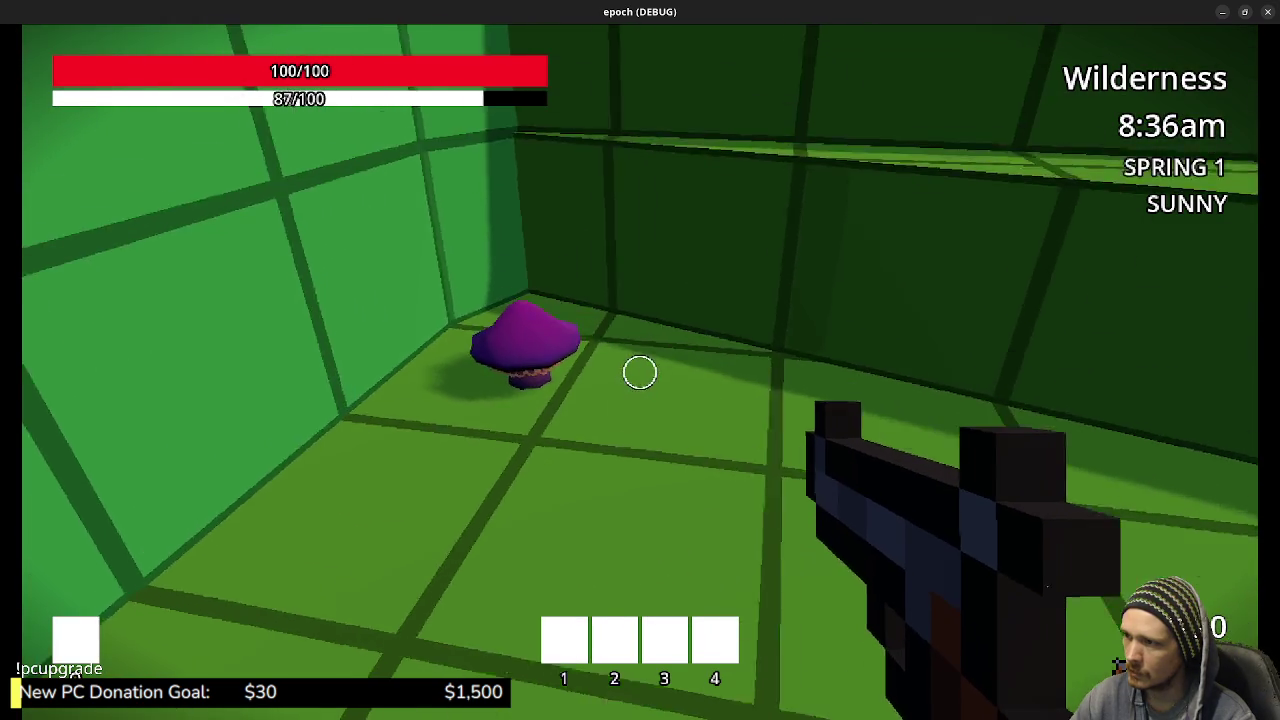
key("s")
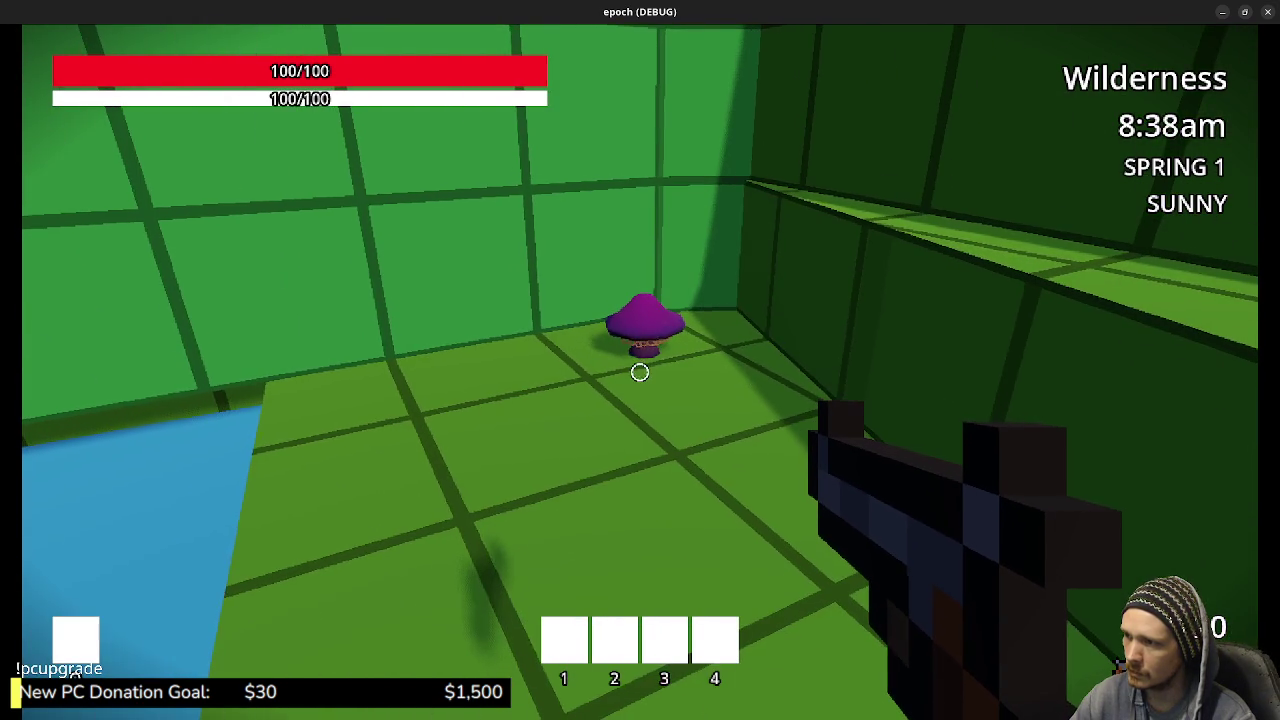
key("s")
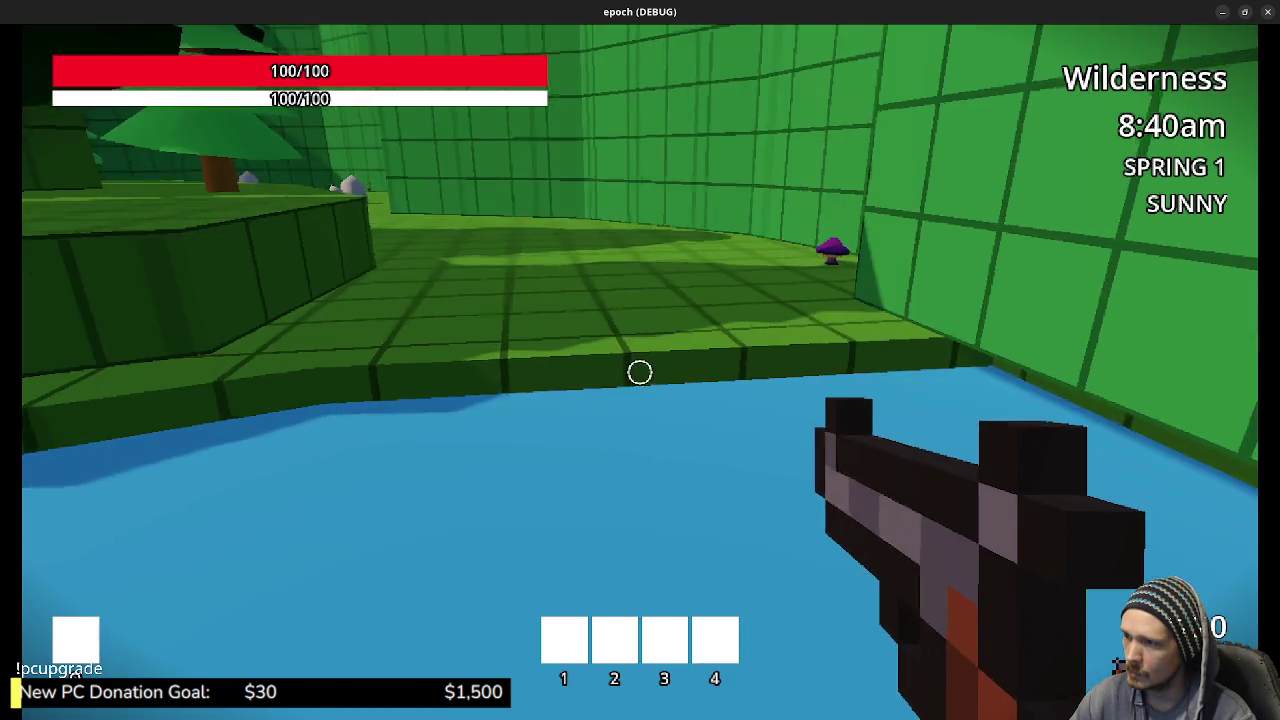
key("w")
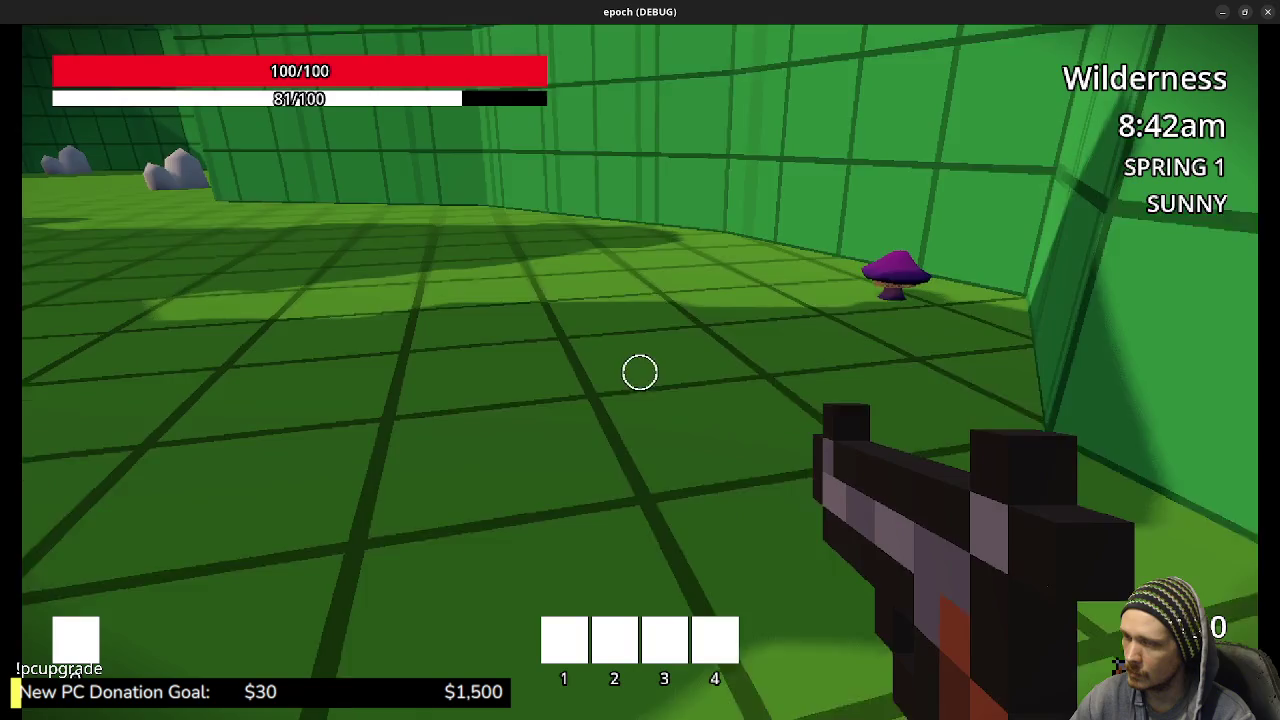
key("w")
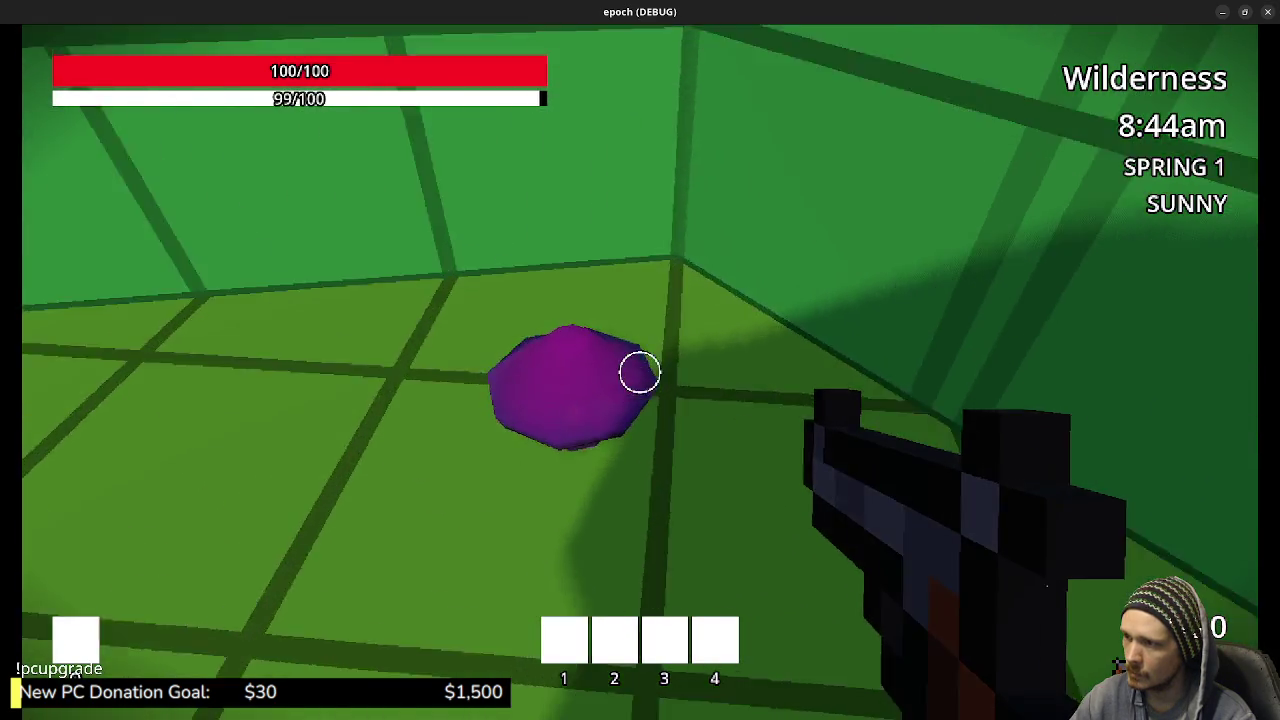
key("e")
Cross the platform and grass to the next purple mushroom and harvest it
key("w")
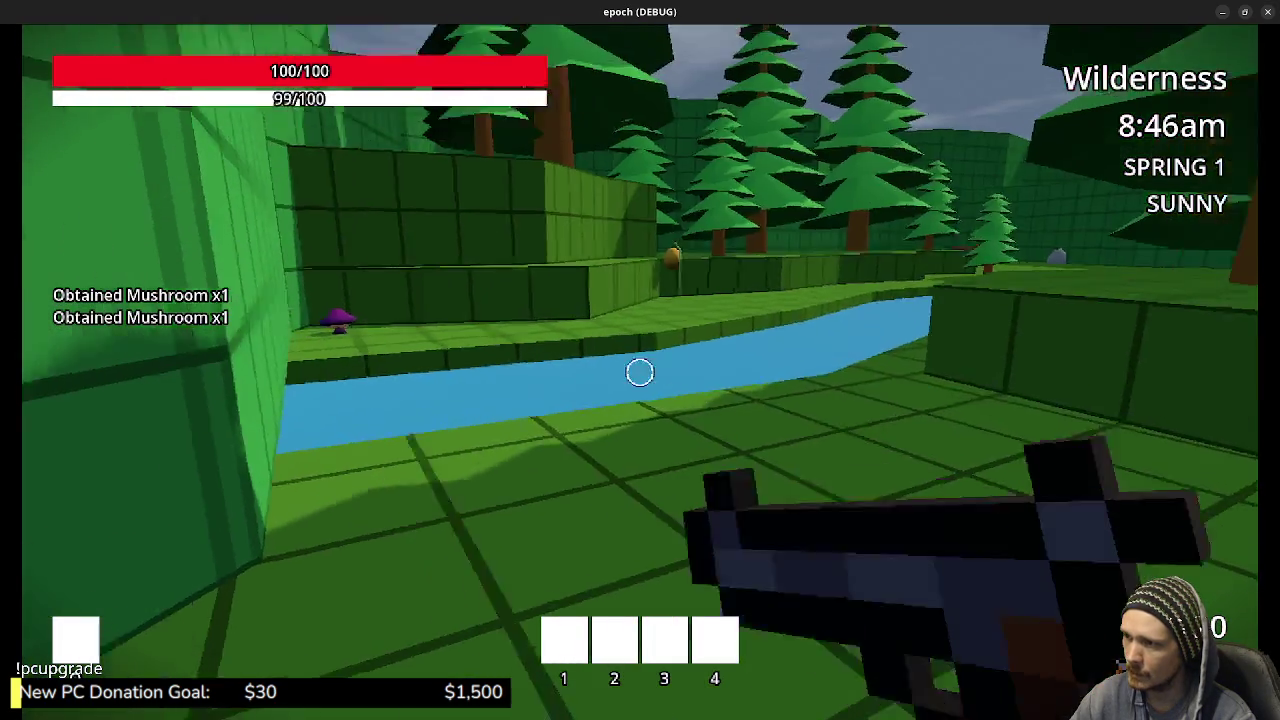
key("w")
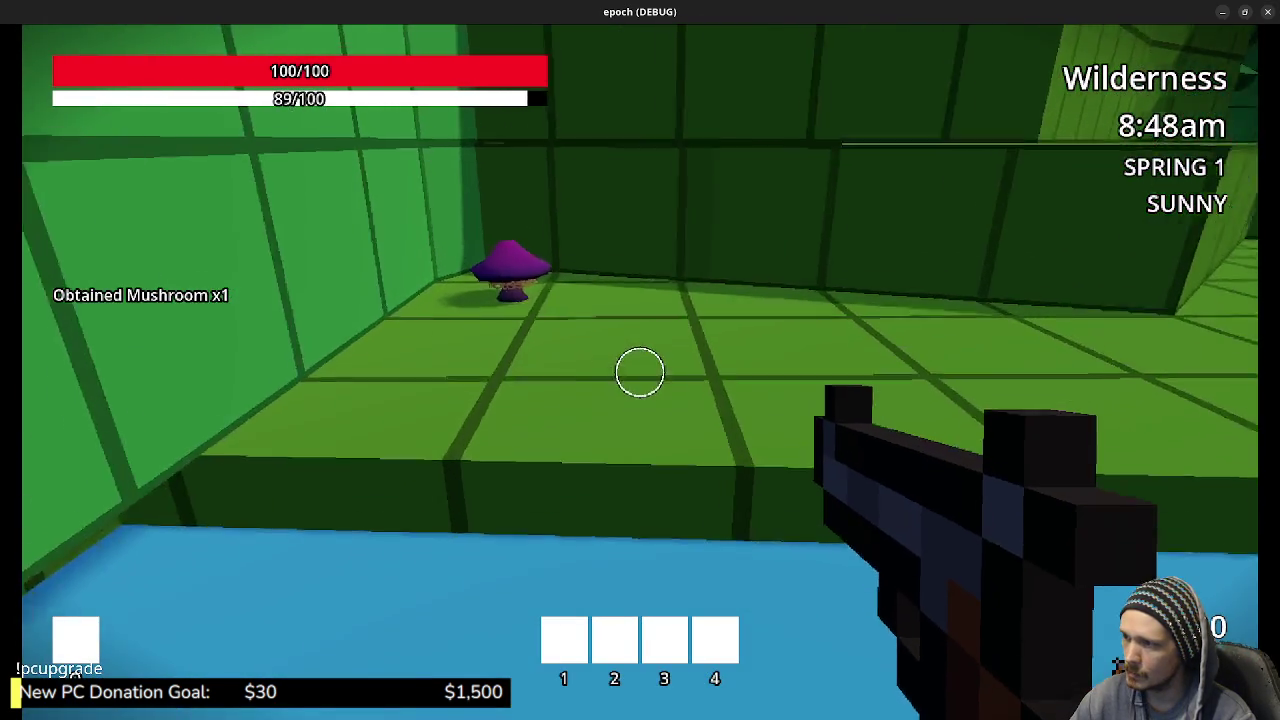
key("w")
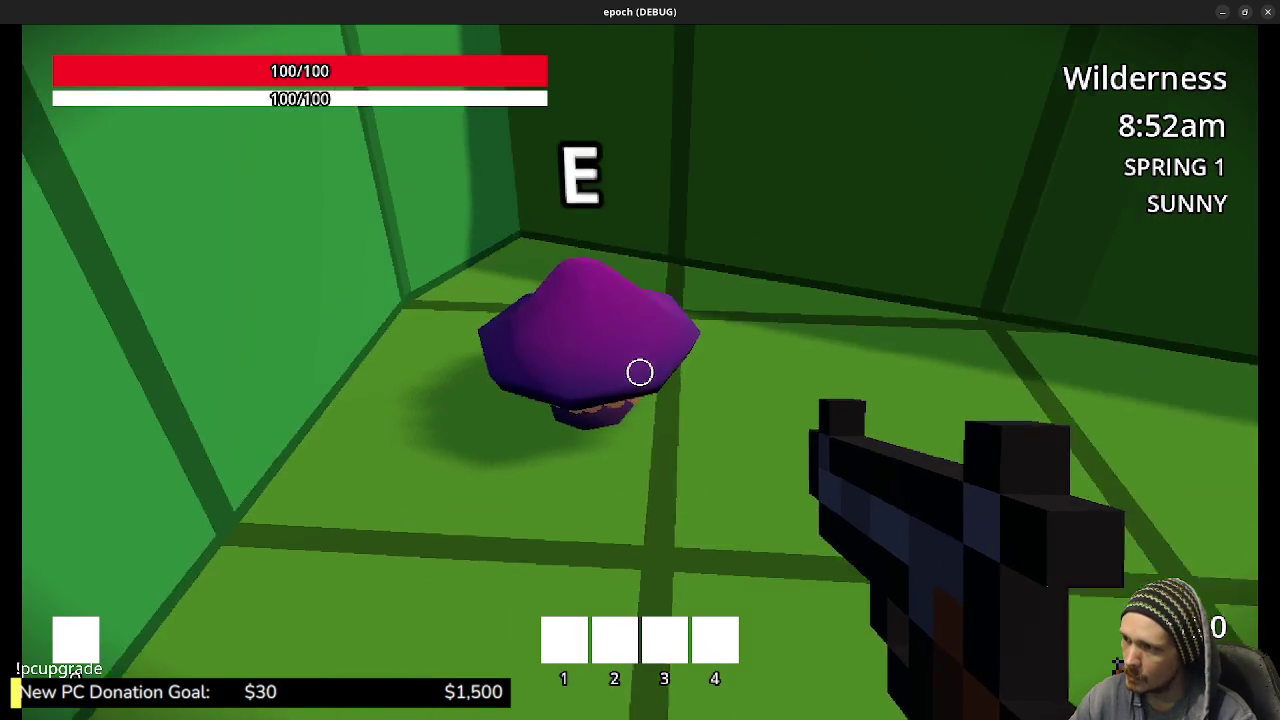
key("shift+w")
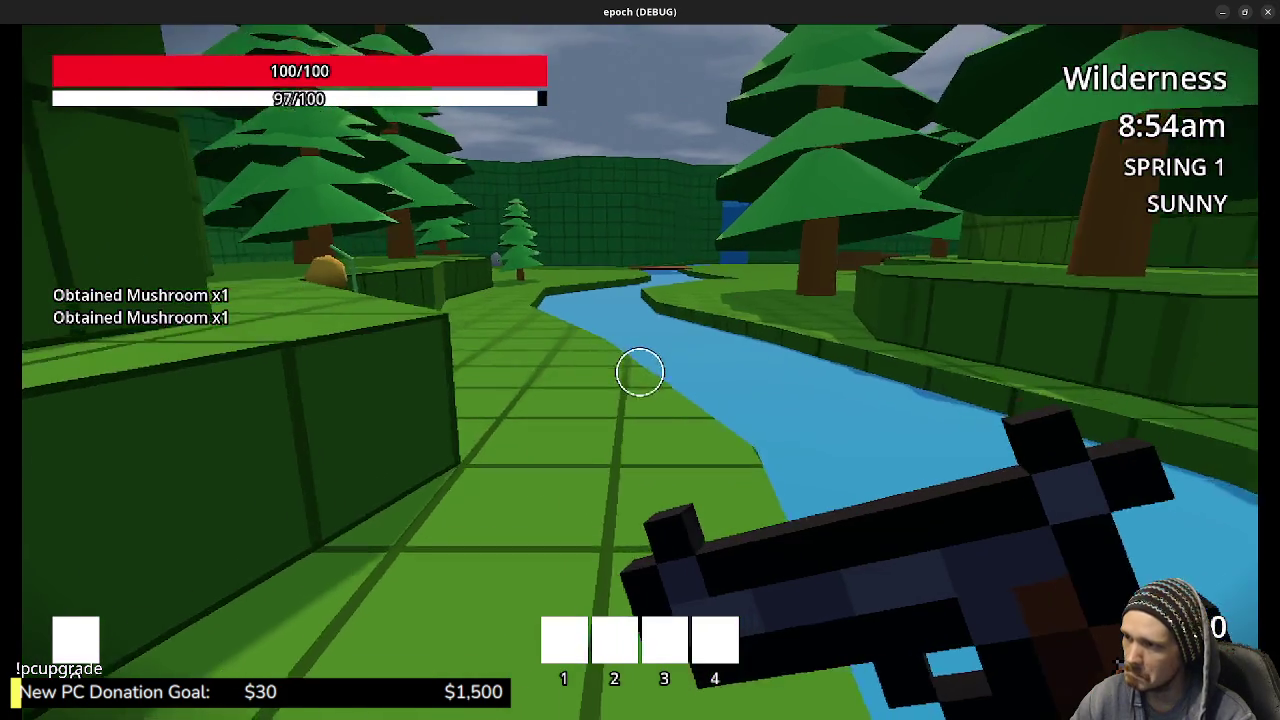
key("w")
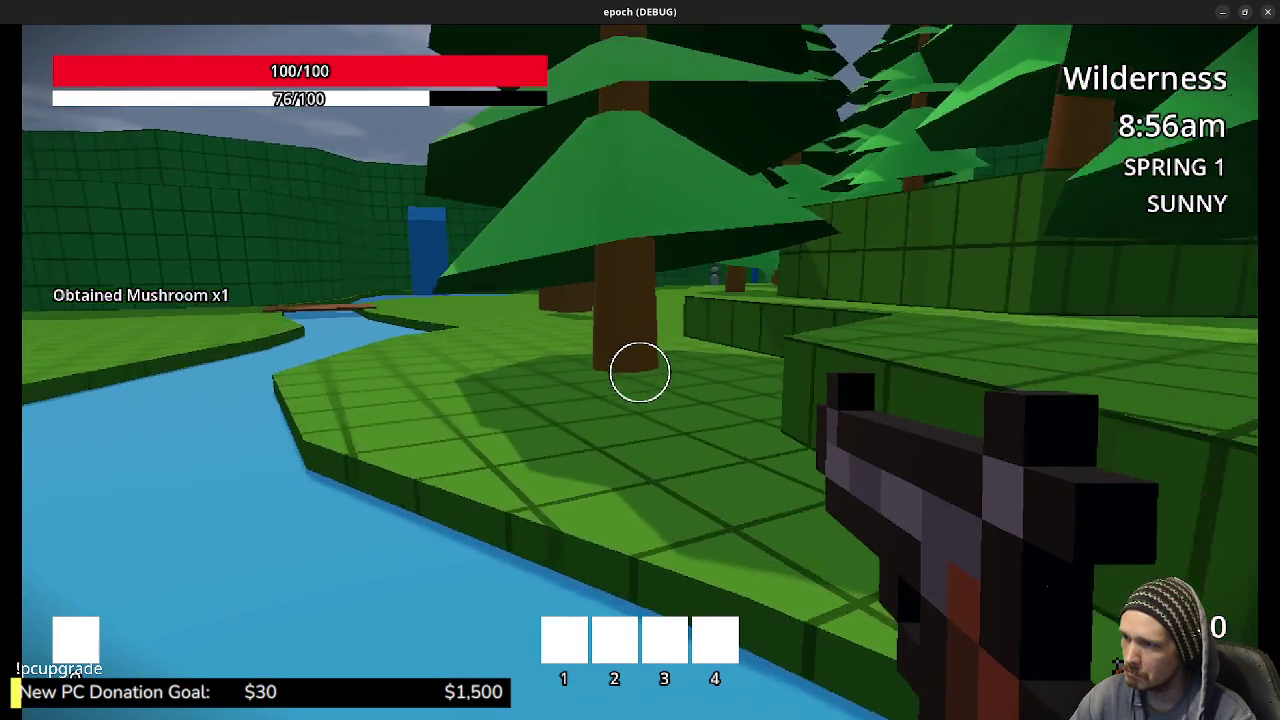
key("w")
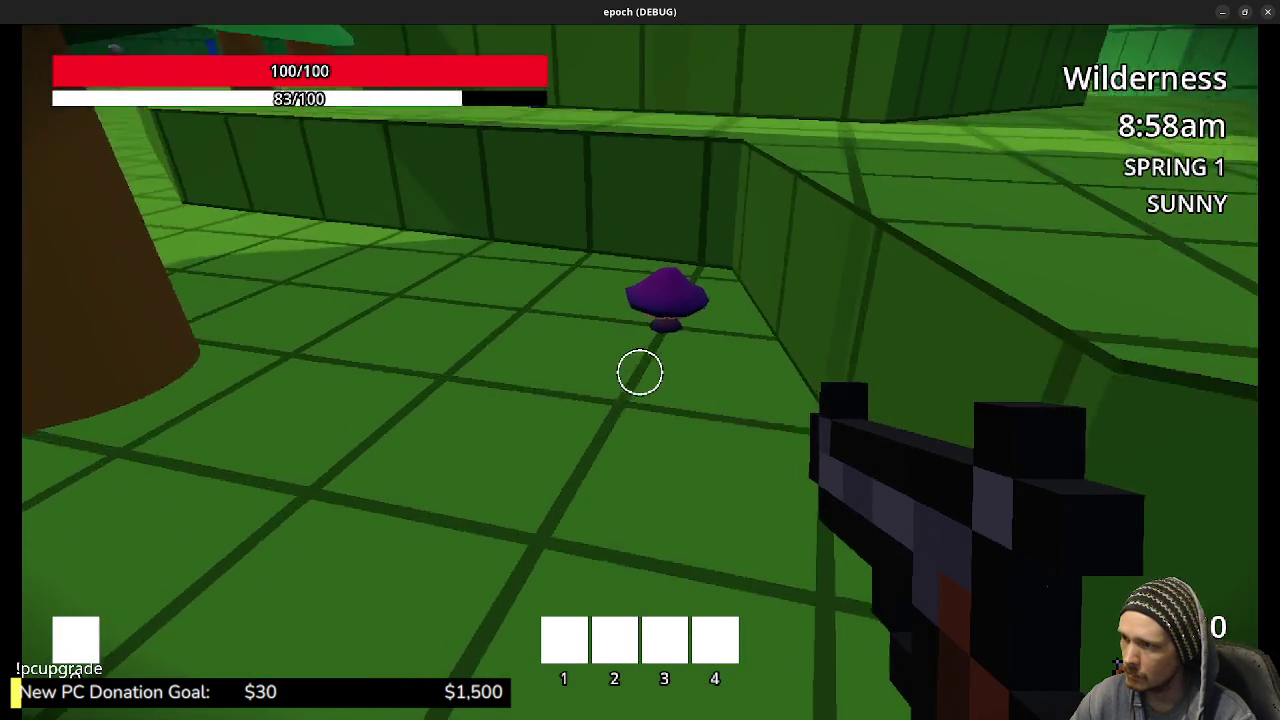
key("e")
Sprint across the river to the herb plant in the field, then head back toward the stream
key("shift+w")
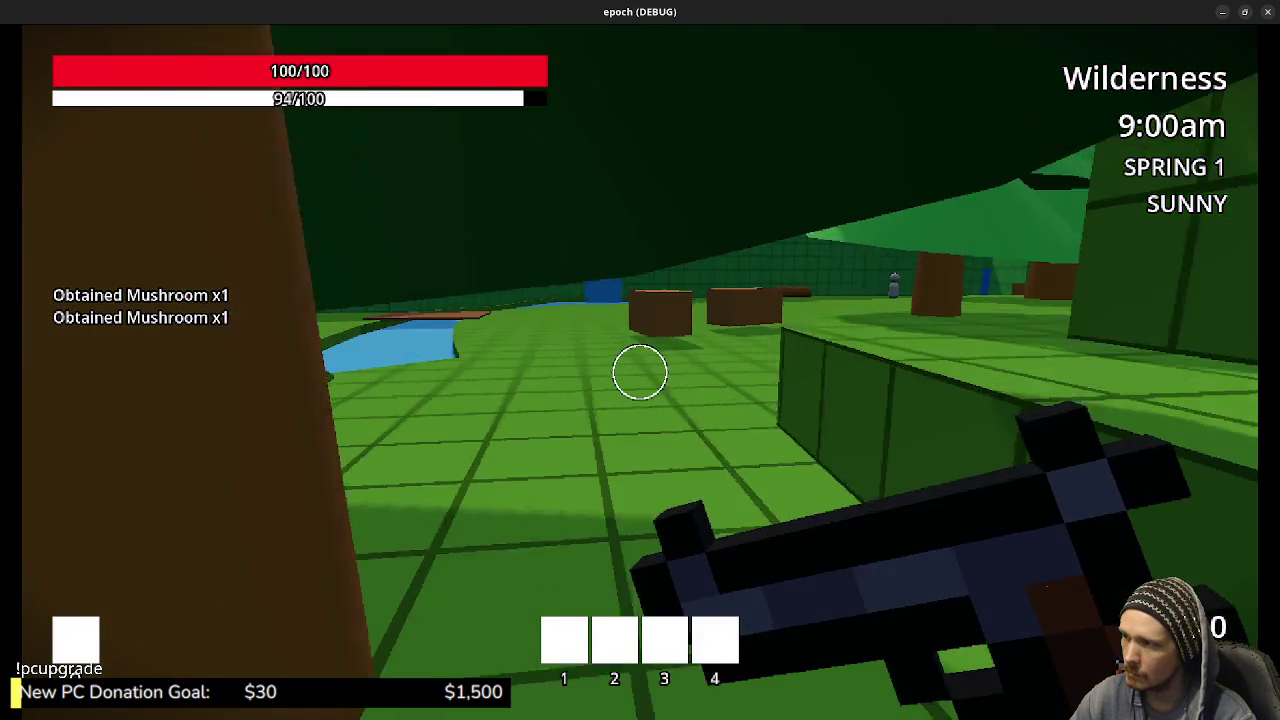
key("shift+w")
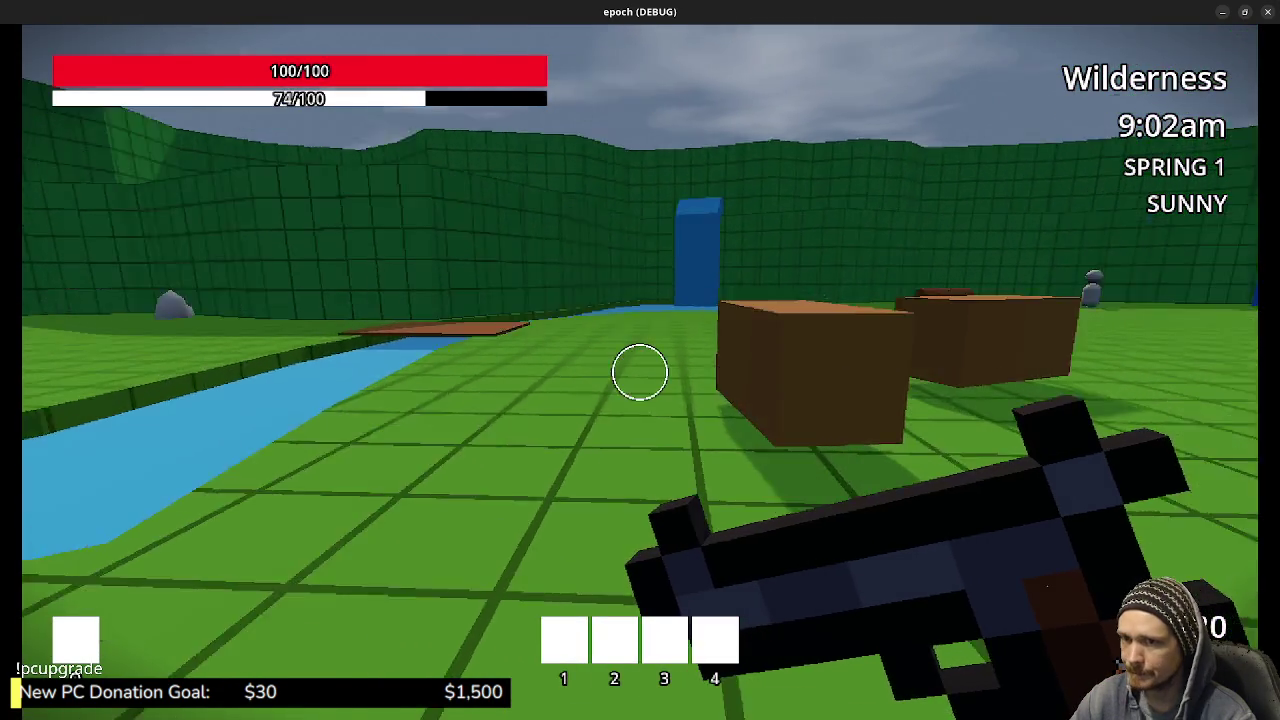
key("shift+w")
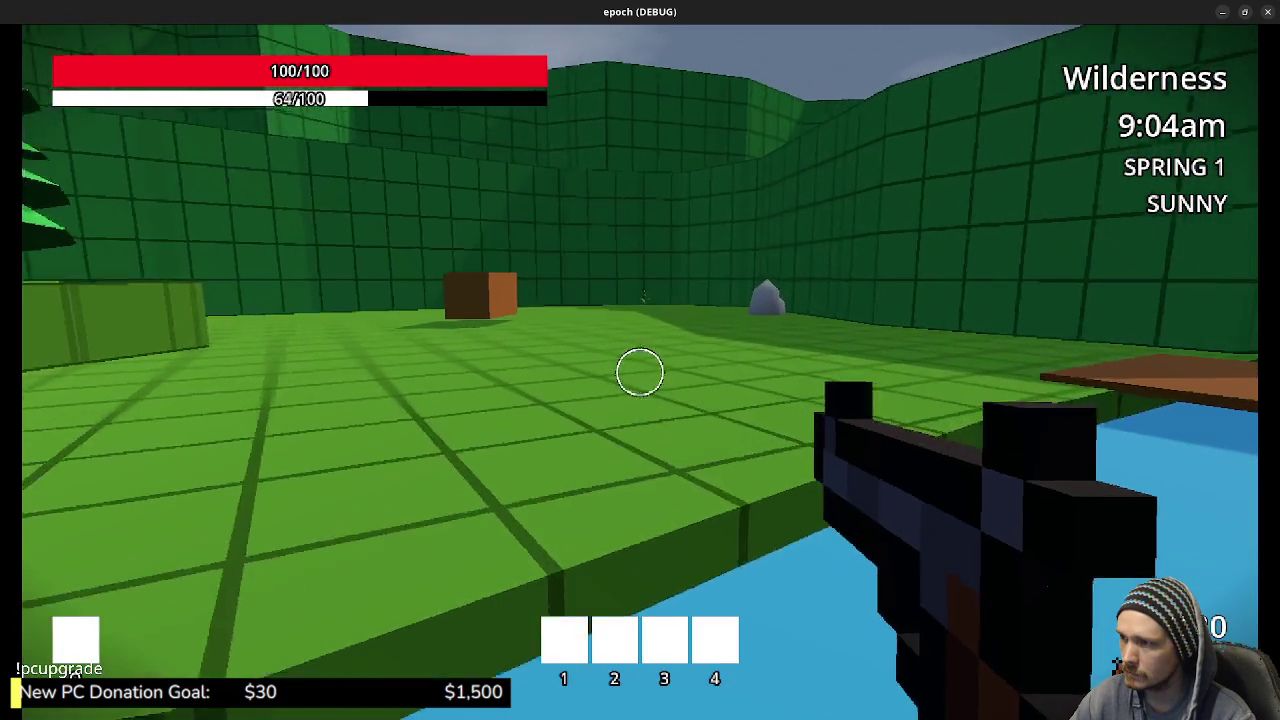
key("shift+w")
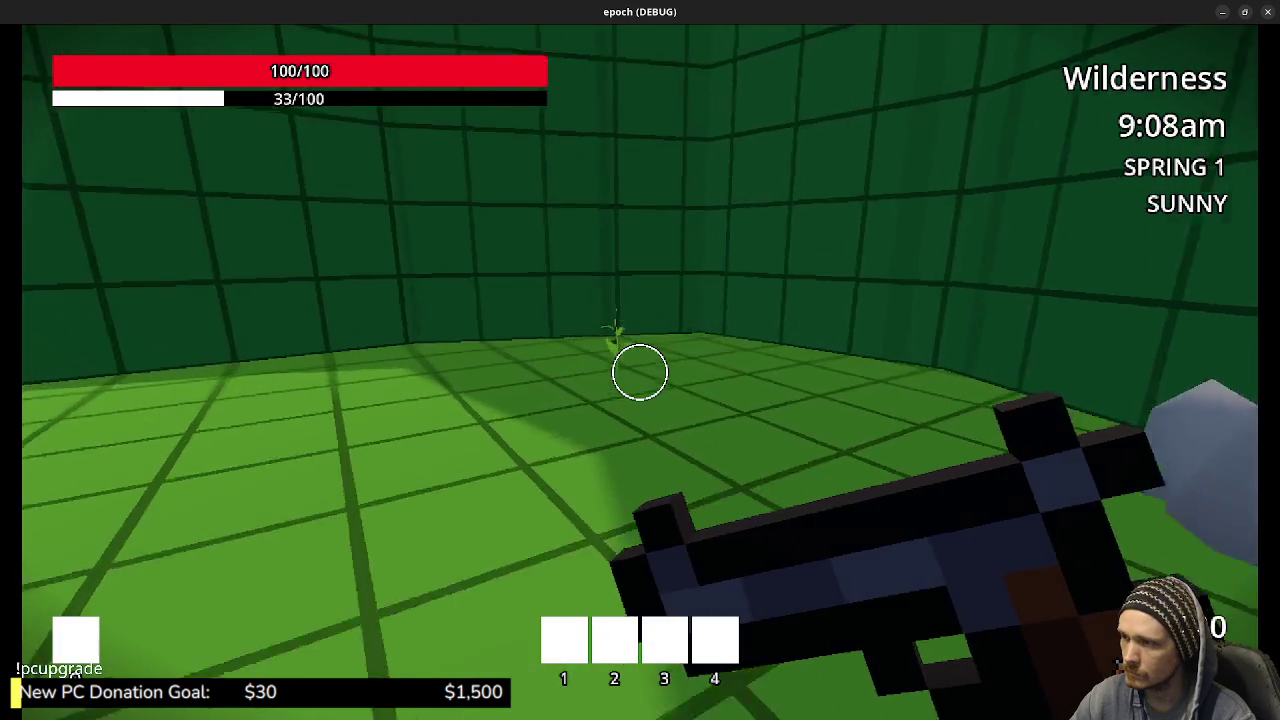
key("shift+w")
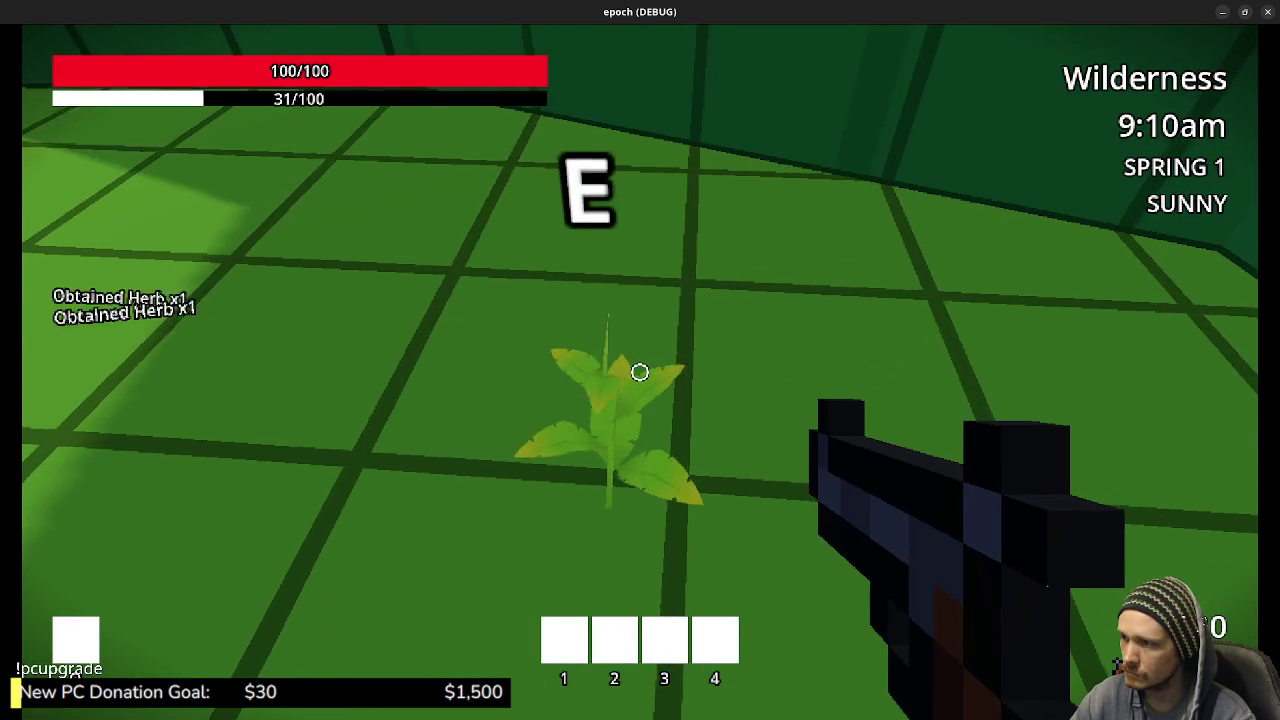
key("shift+w")
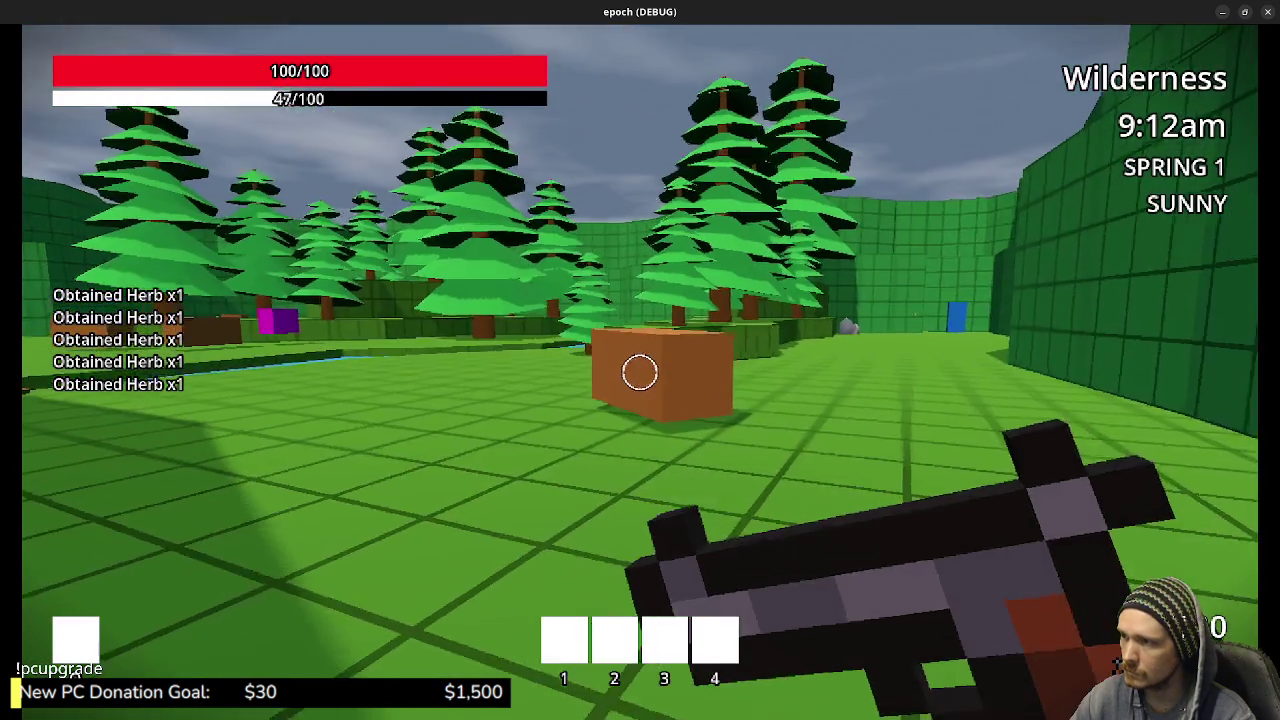
key("shift+w")
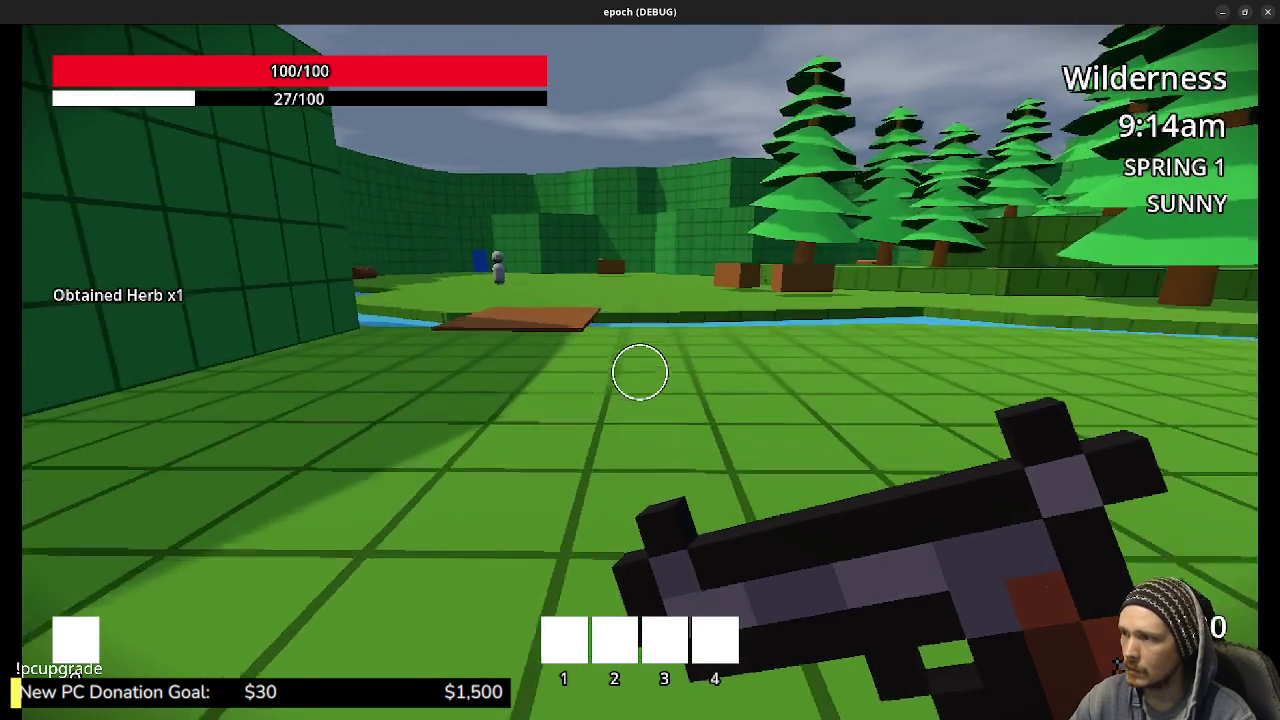
Cross the stream on the plank and walk across the field into the blue block to Town
key("w")
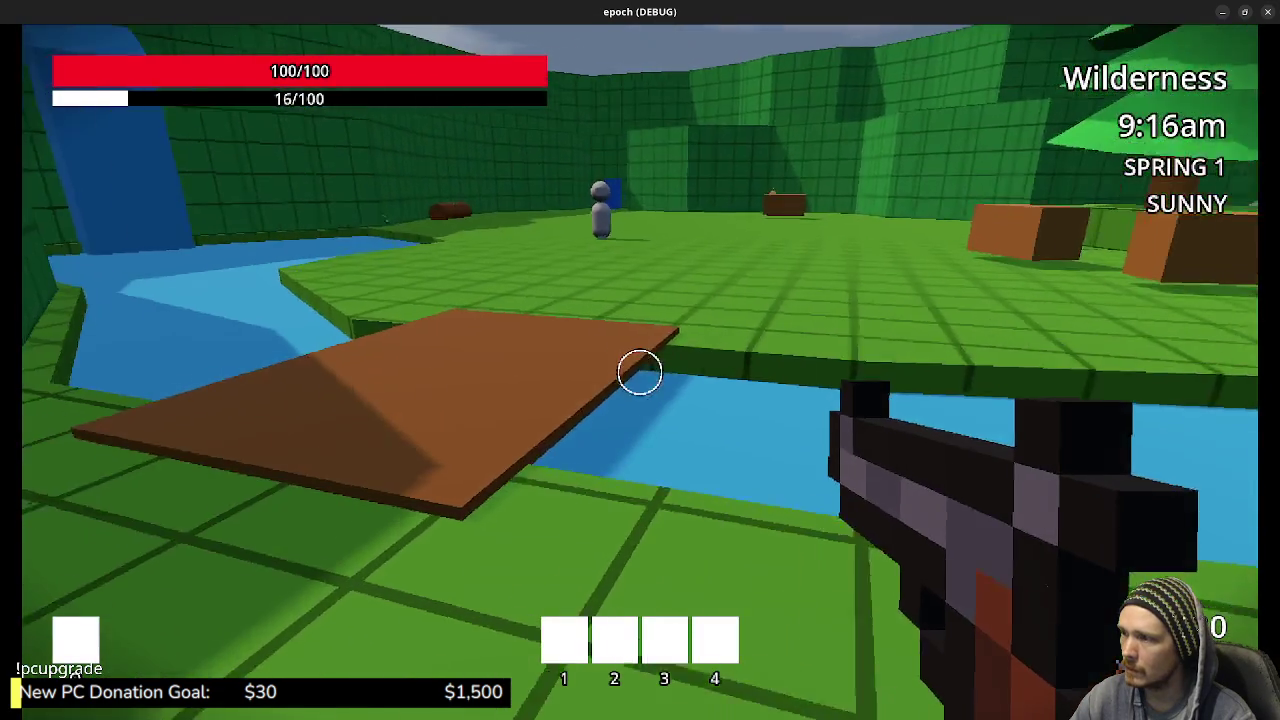
key("w")
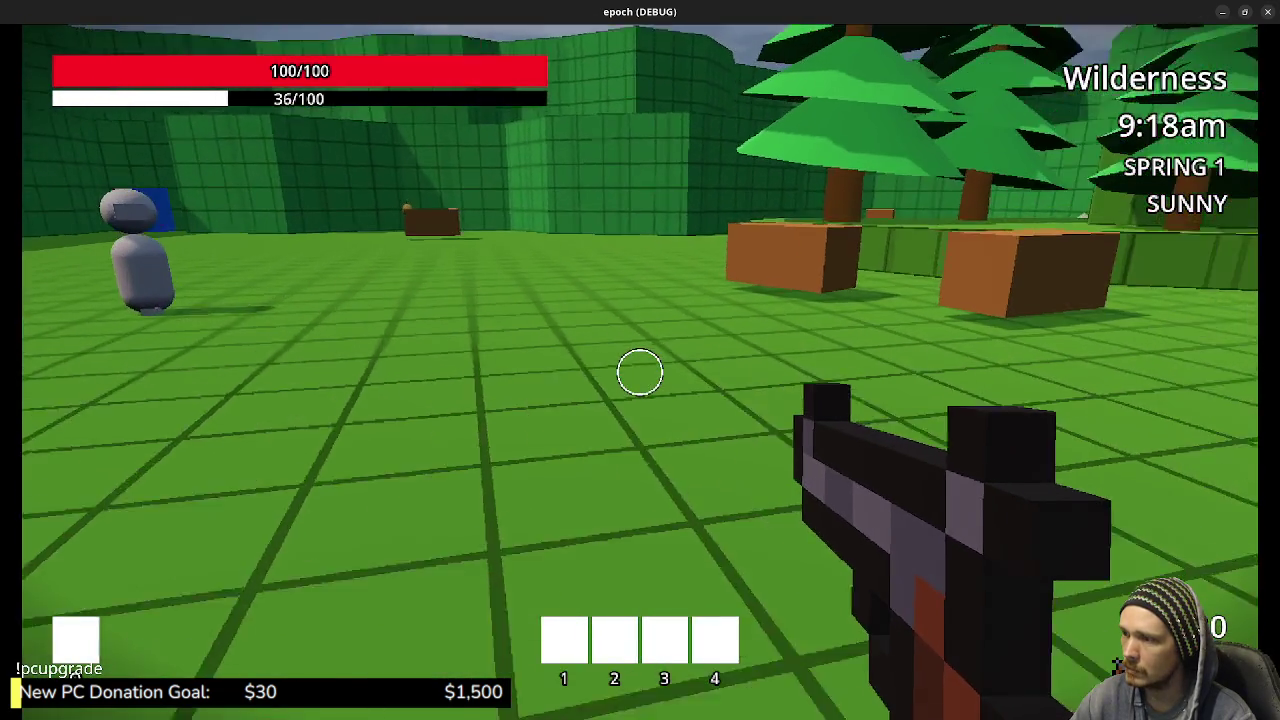
key("shift+w")
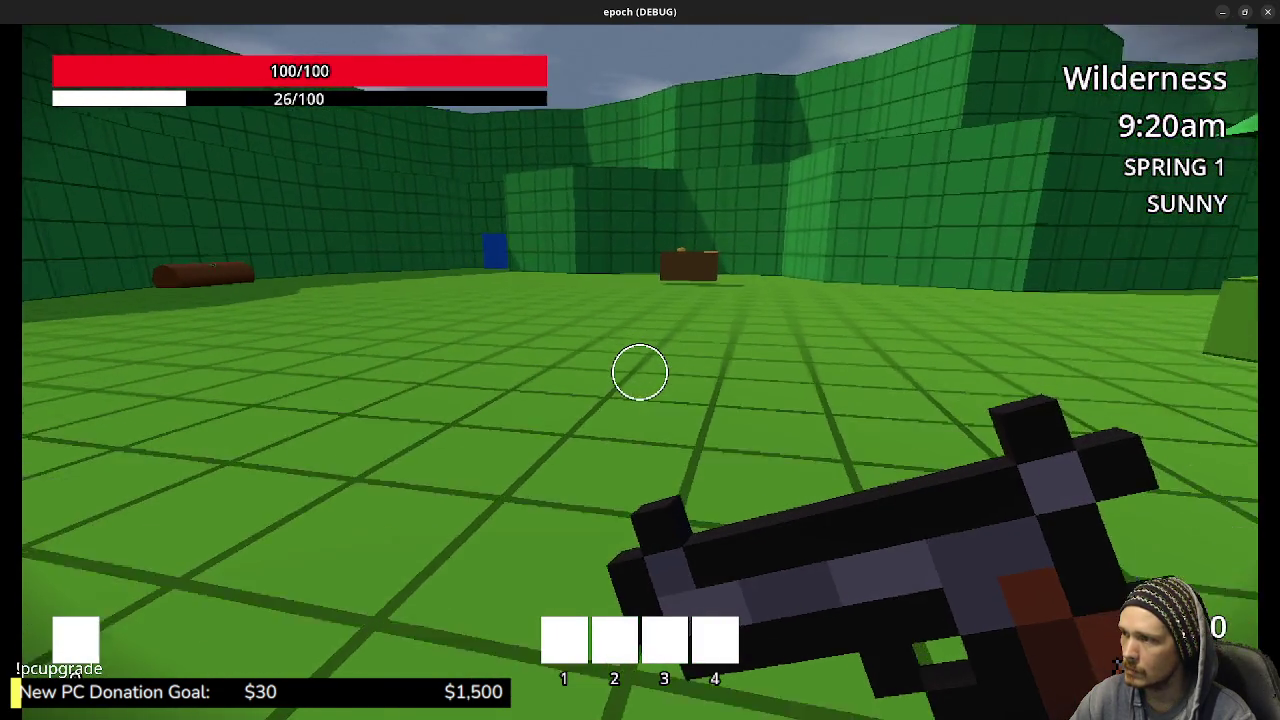
key("w")
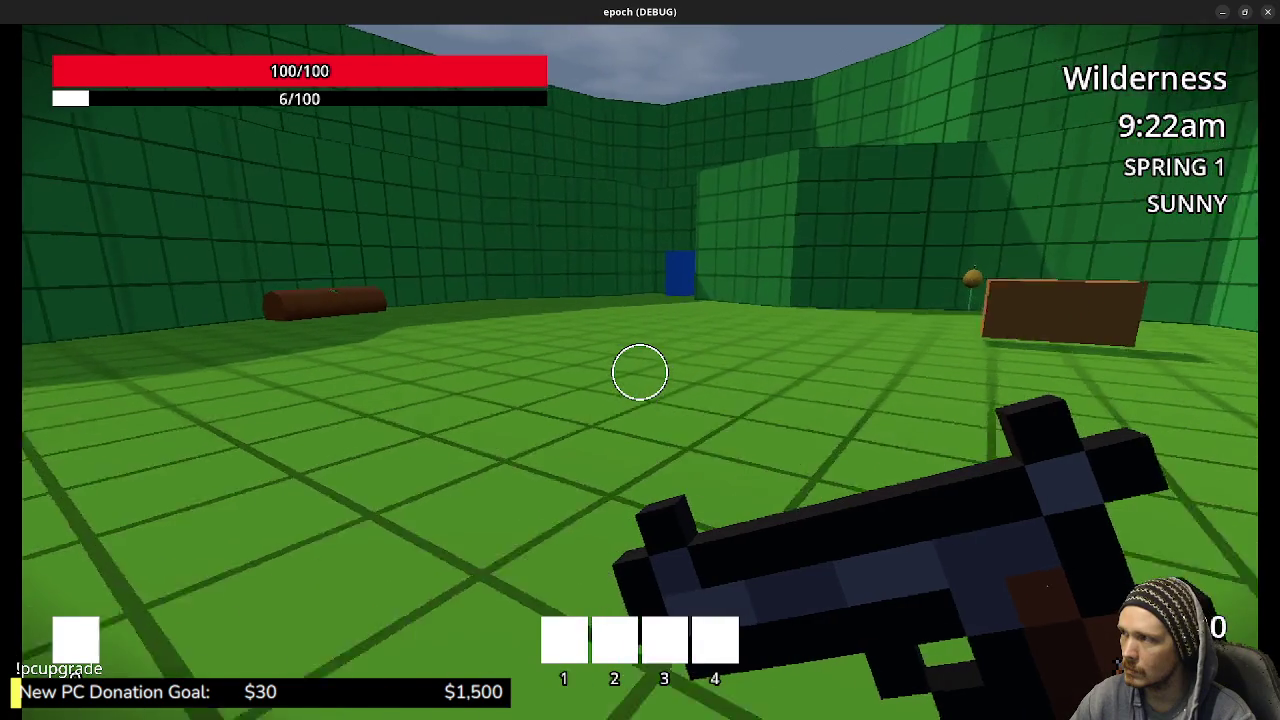
key("w")
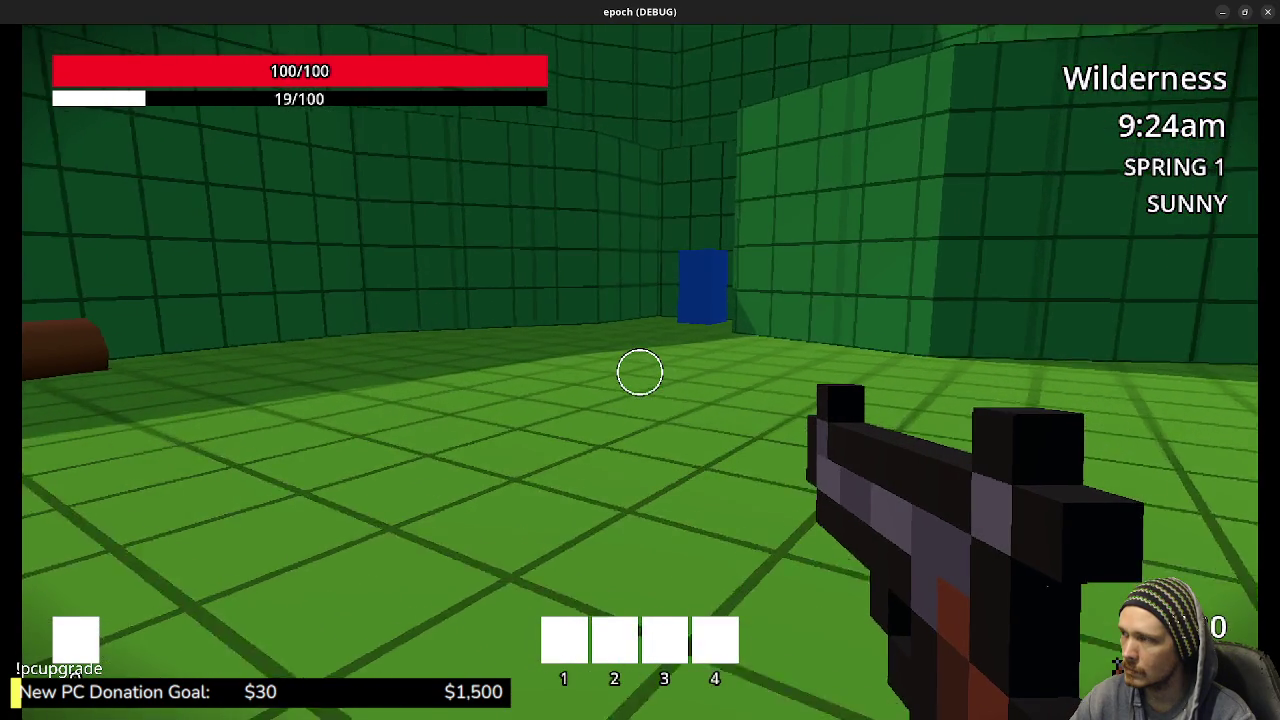
key("w")
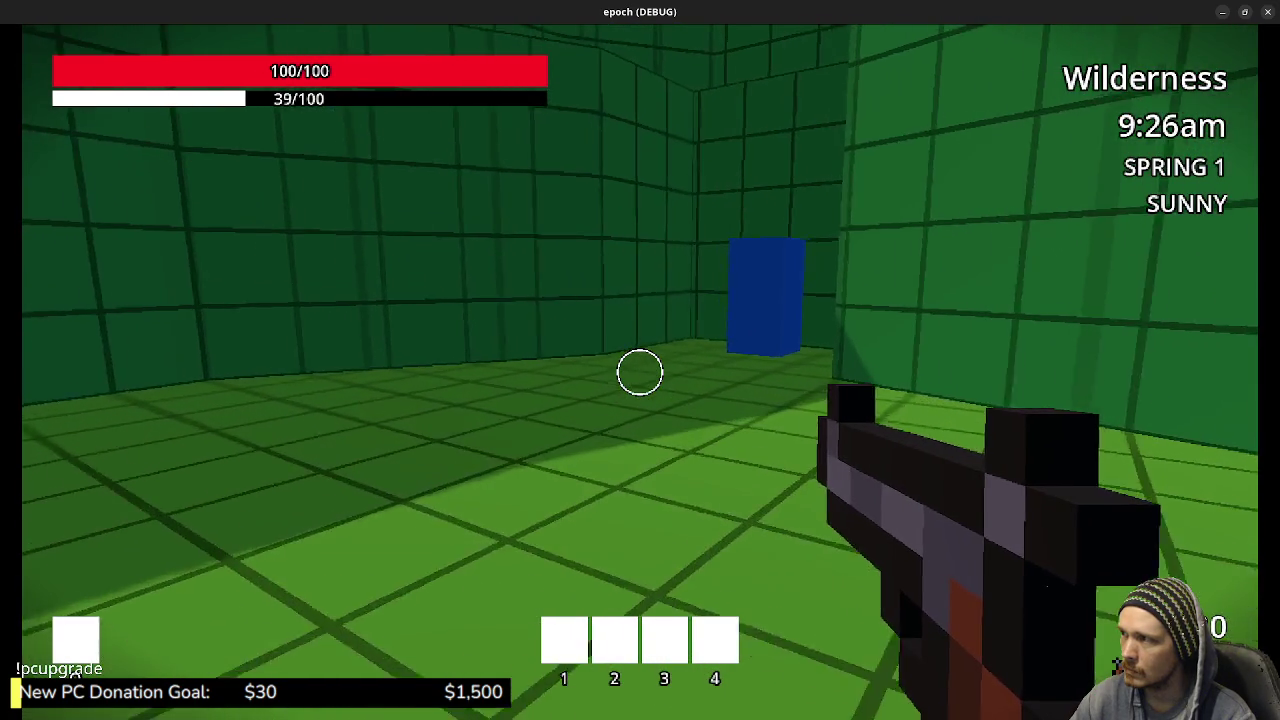
key("w")
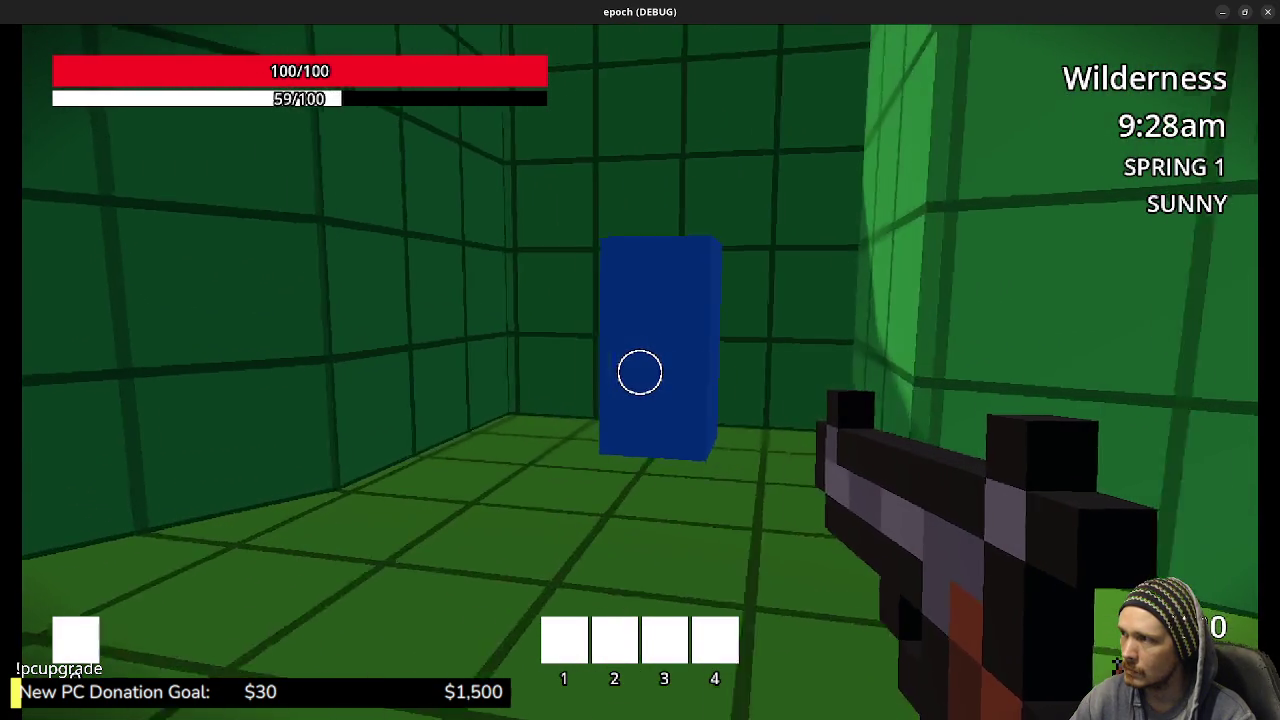
key("w")
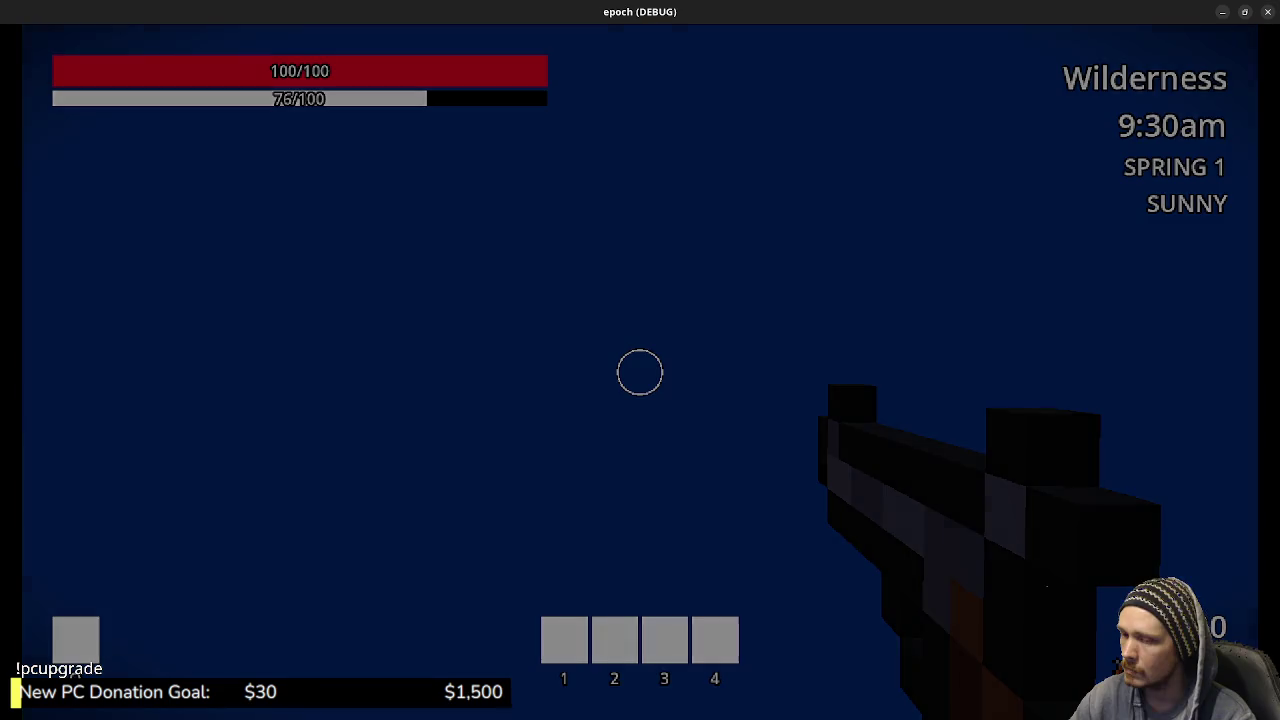
Sprint through Town into the storage room and walk into the blue wardrobe
key("shift+w")
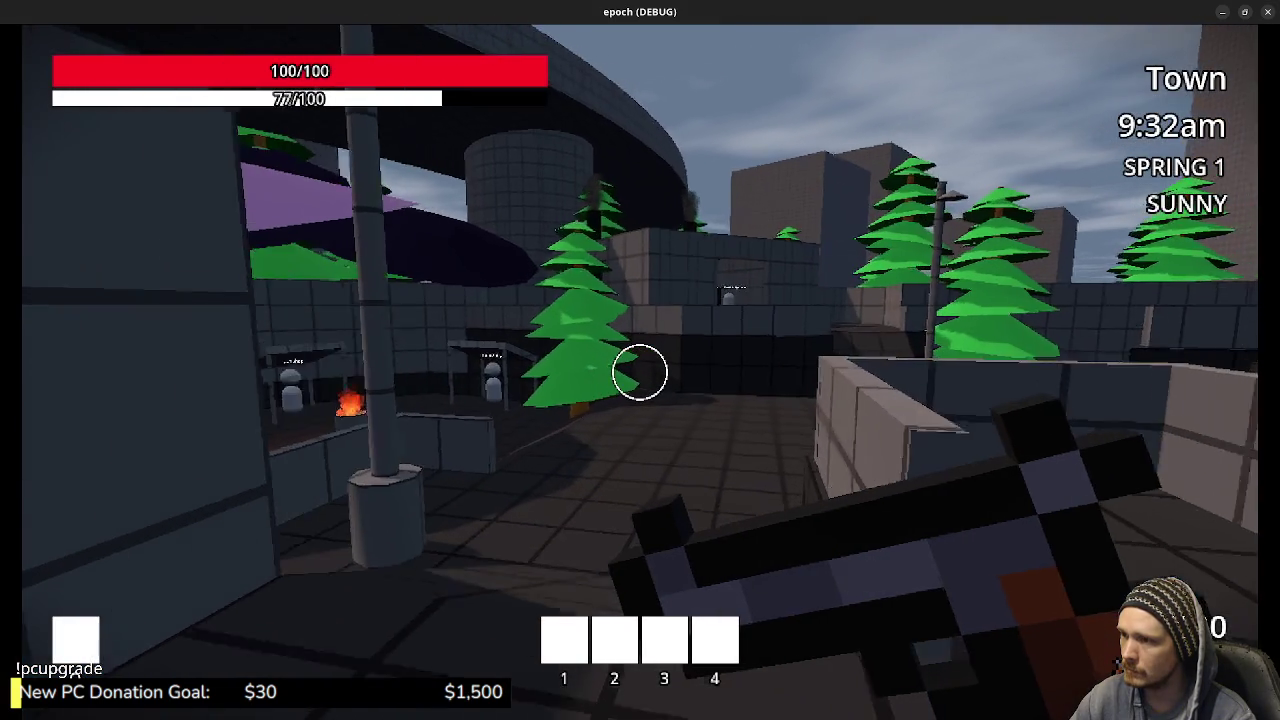
key("shift+w")
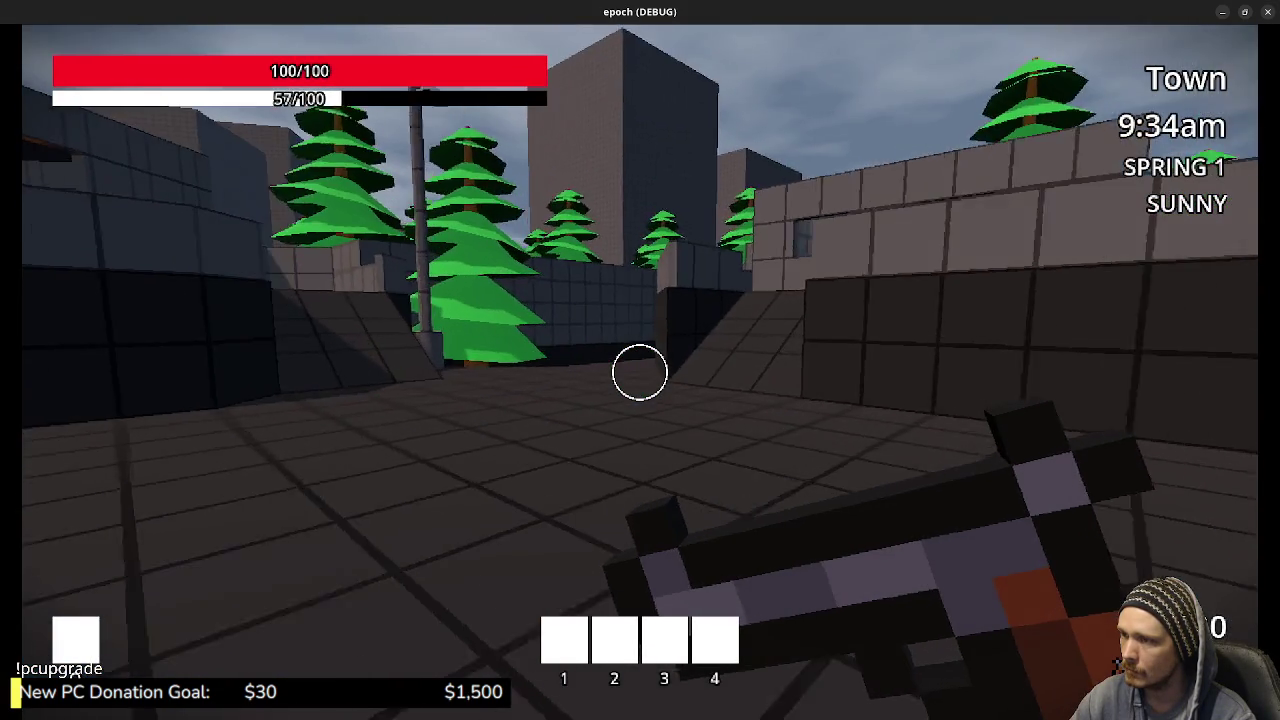
key("shift+w")
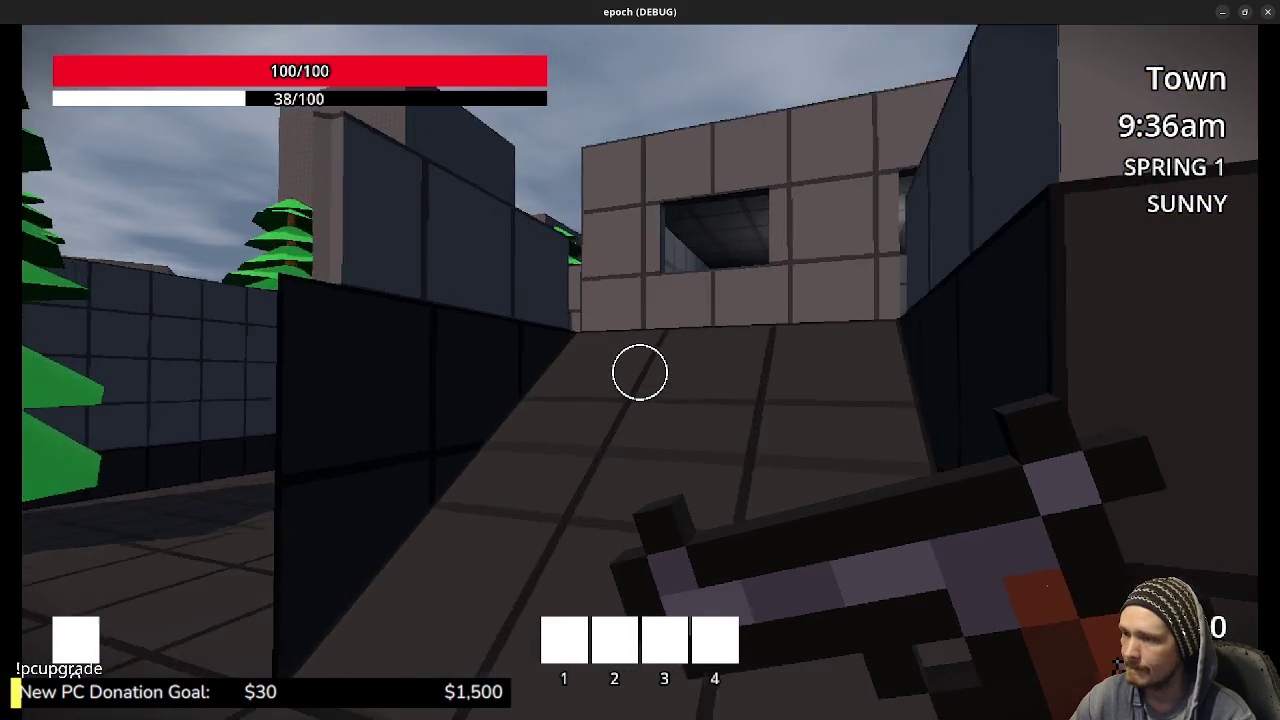
key("shift+w")
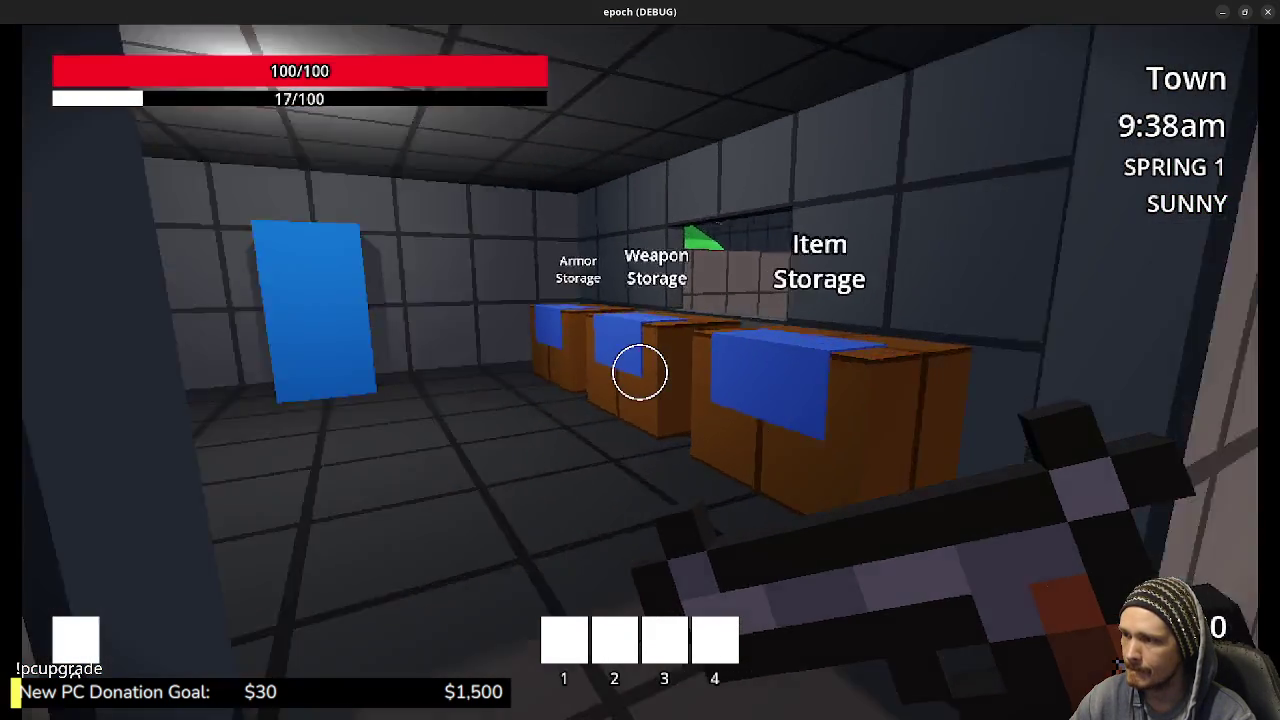
key("shift+w")
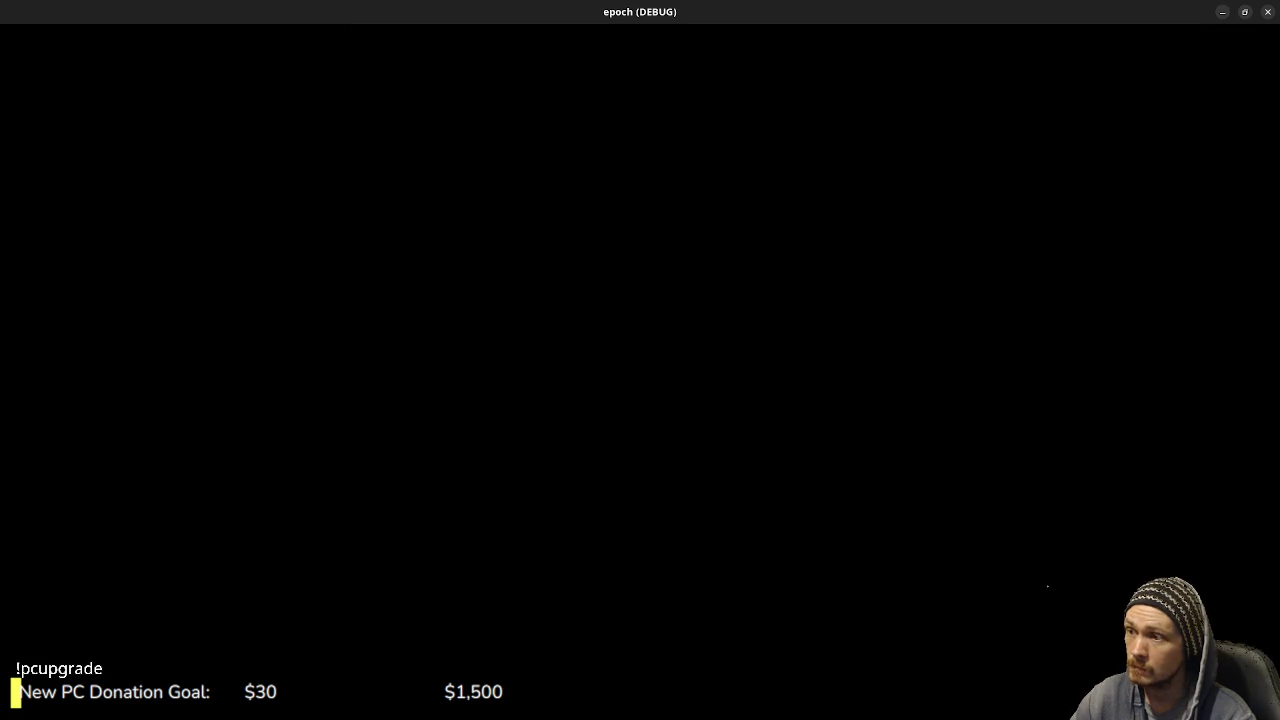
Drop to the lower floor of the Main Lot and approach the purple mushroom and herbs
key("w")
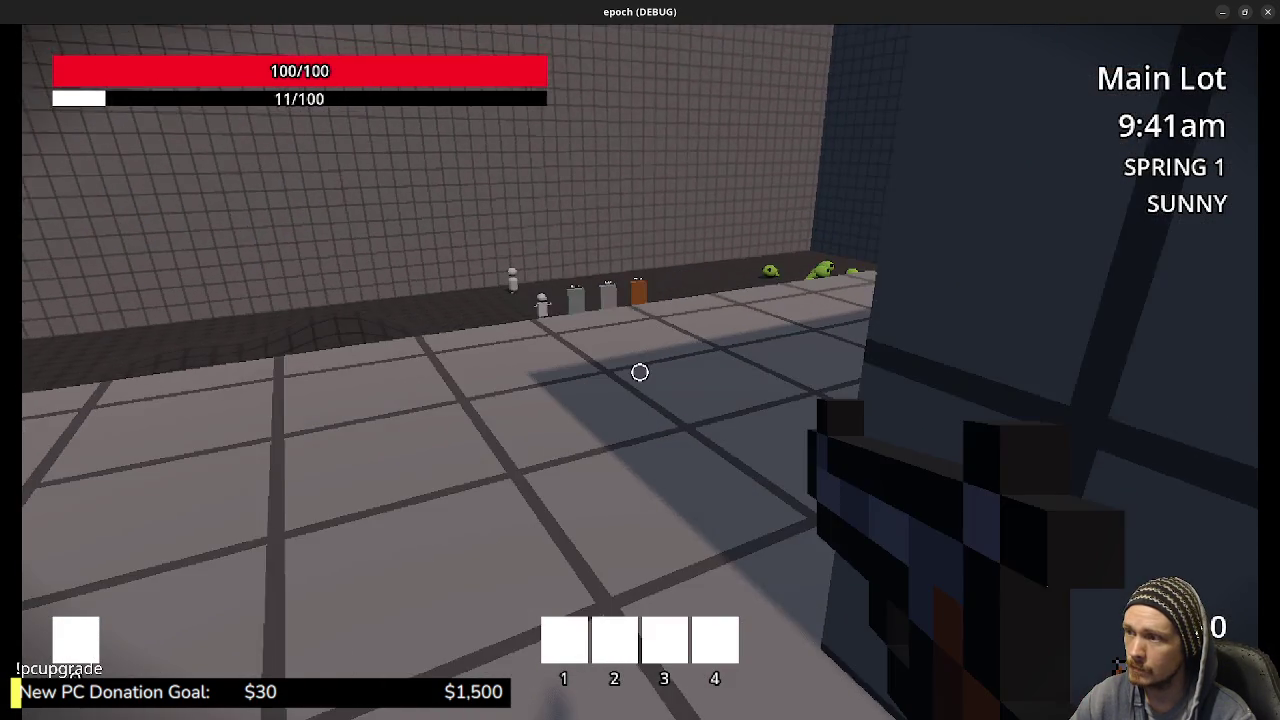
key("w")
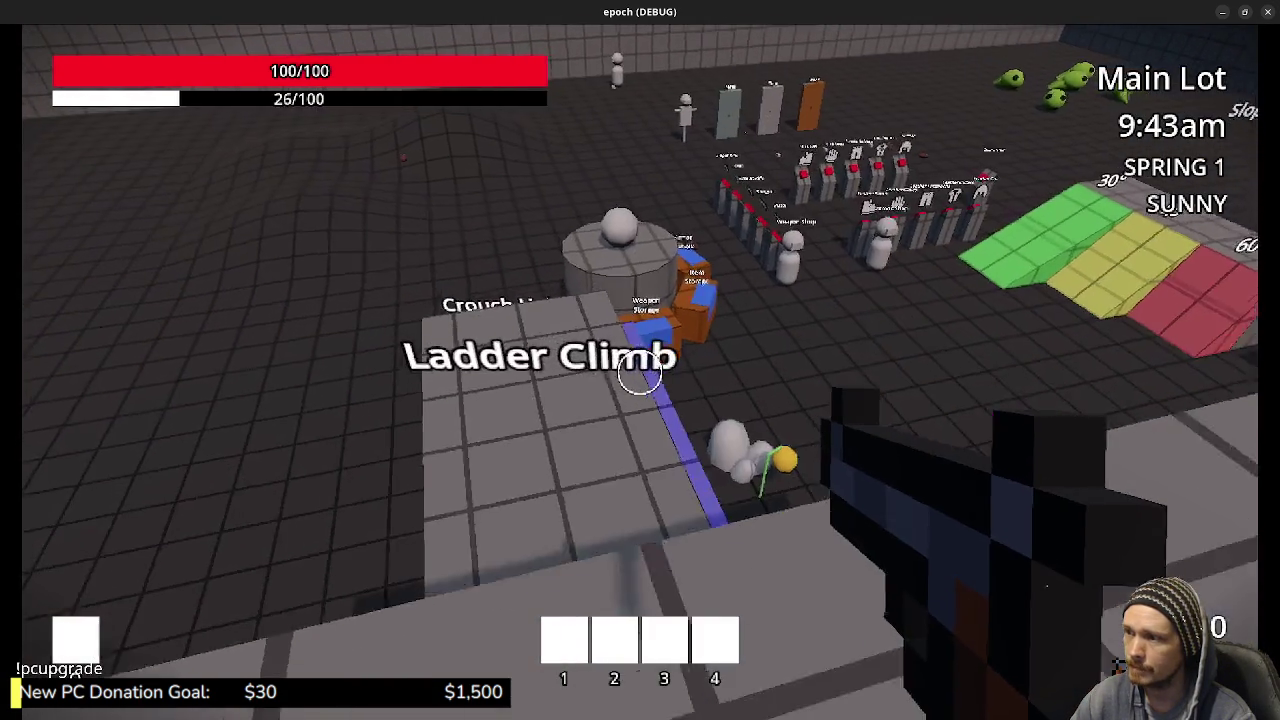
key("w")
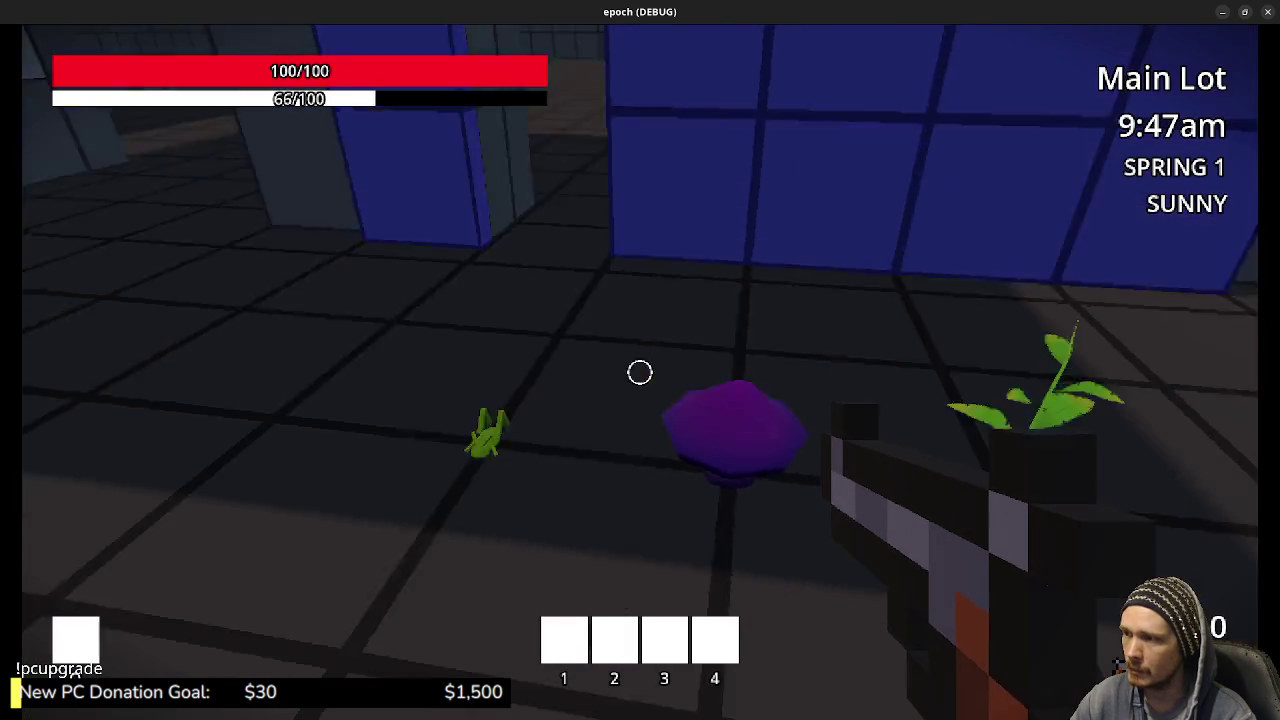
key("w")
key("w")
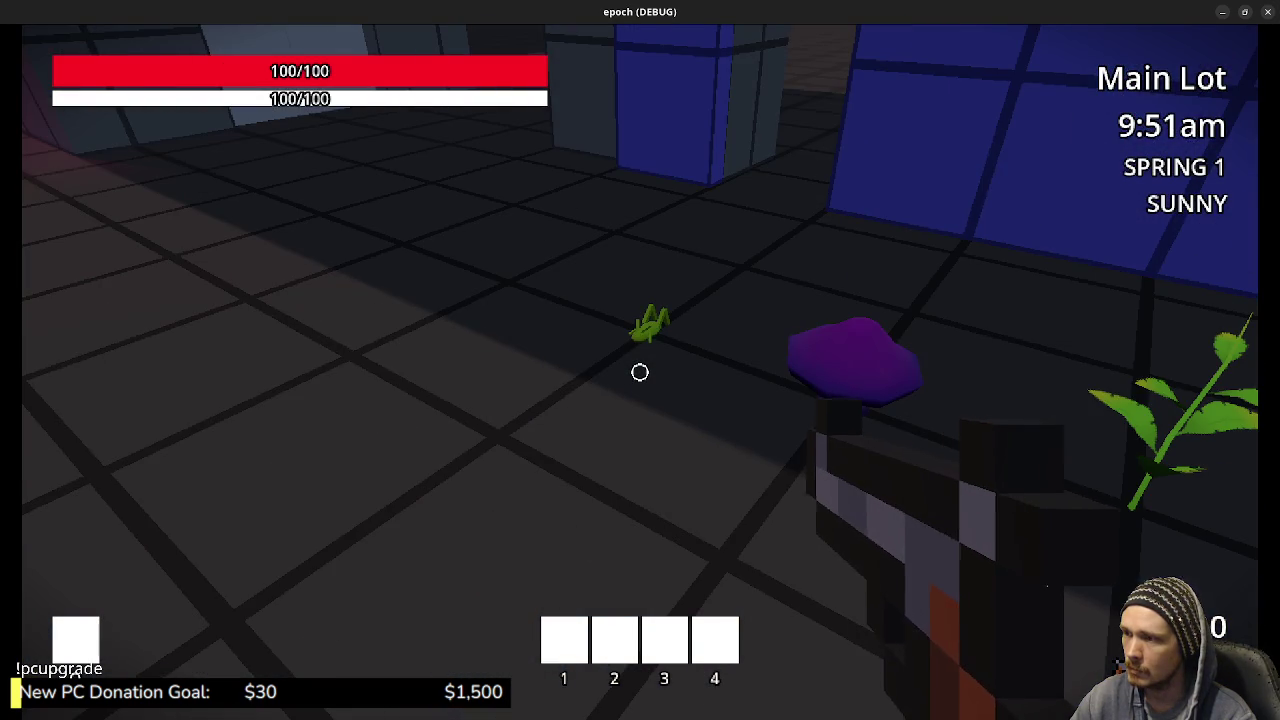
key("w")
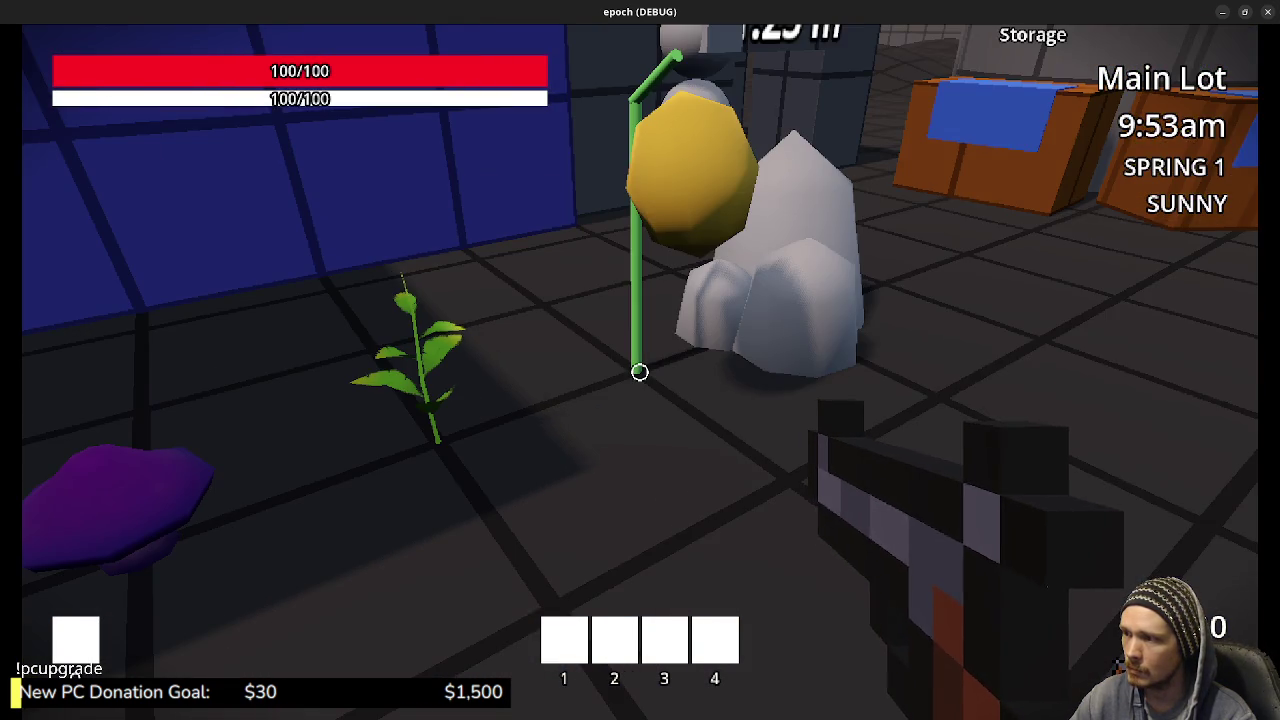
key("s")
key("s")
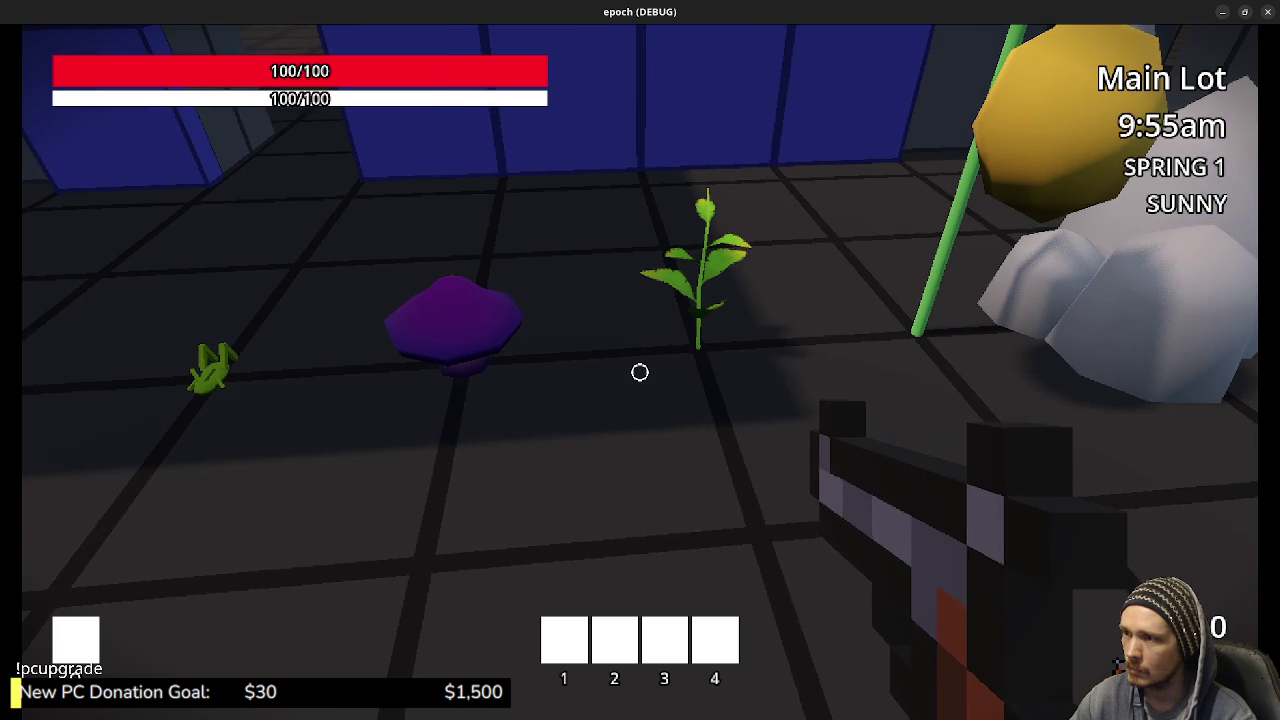
key("a")
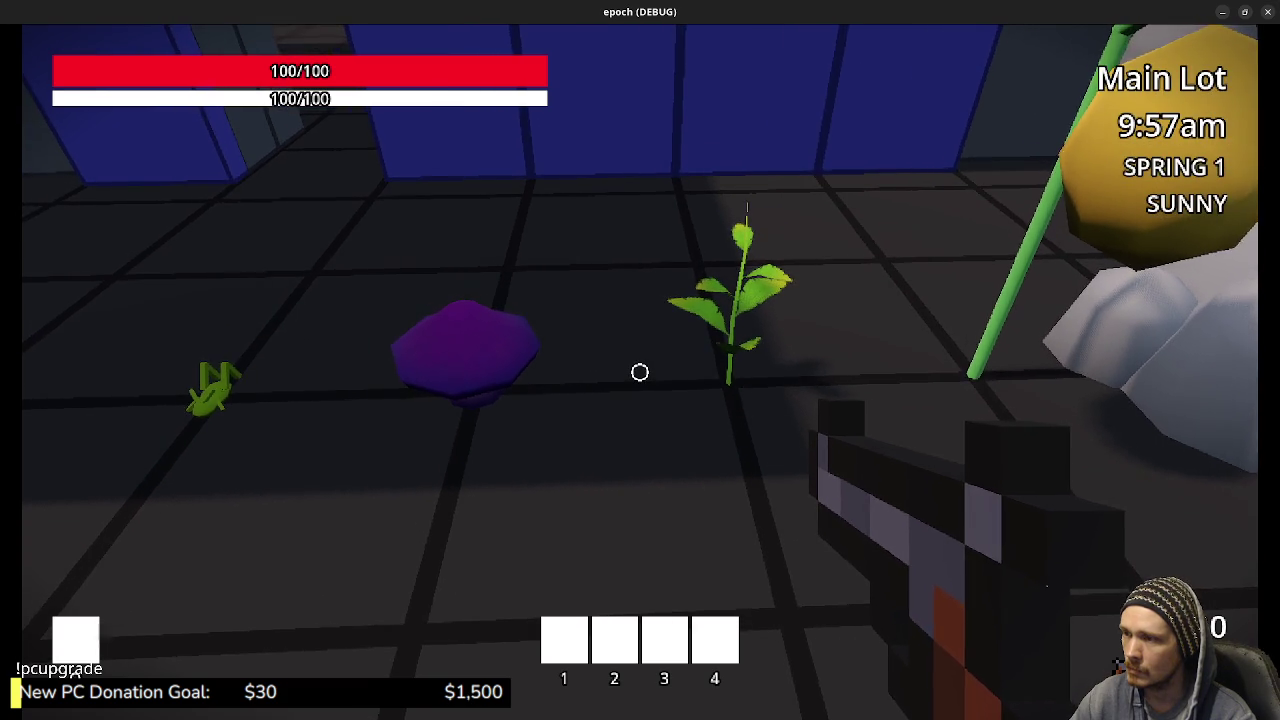
key("w")
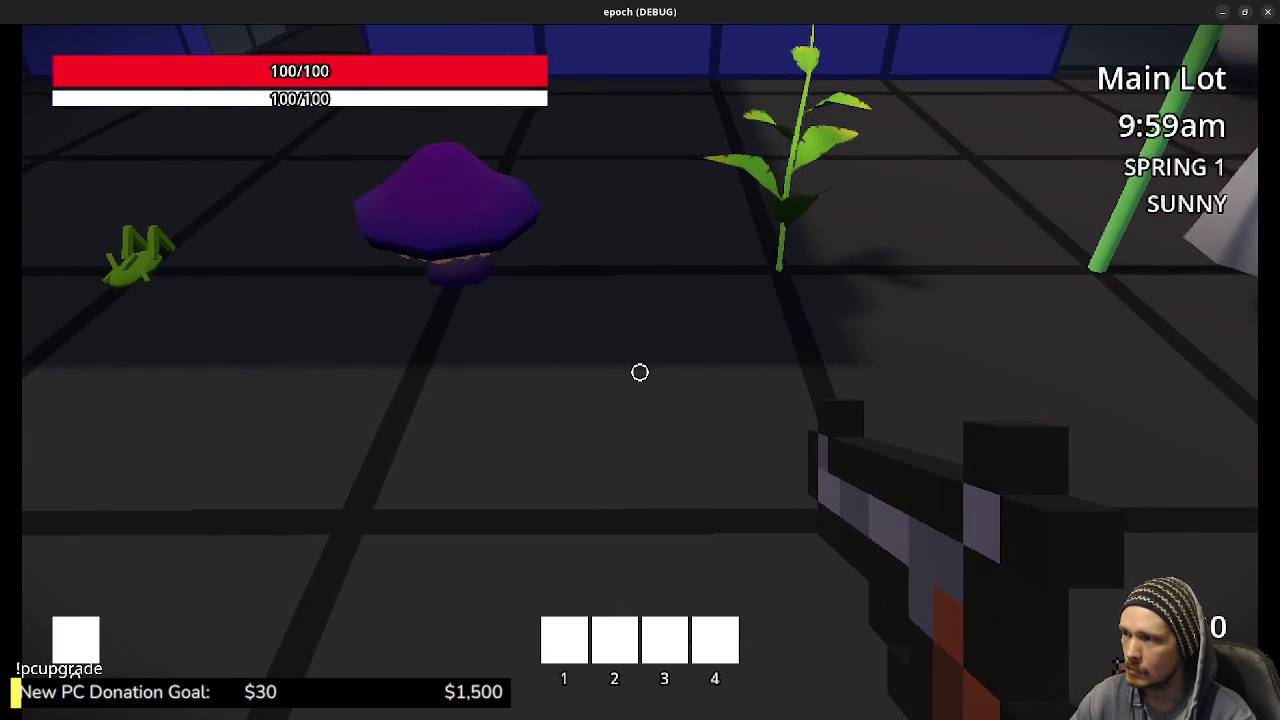
key("s")
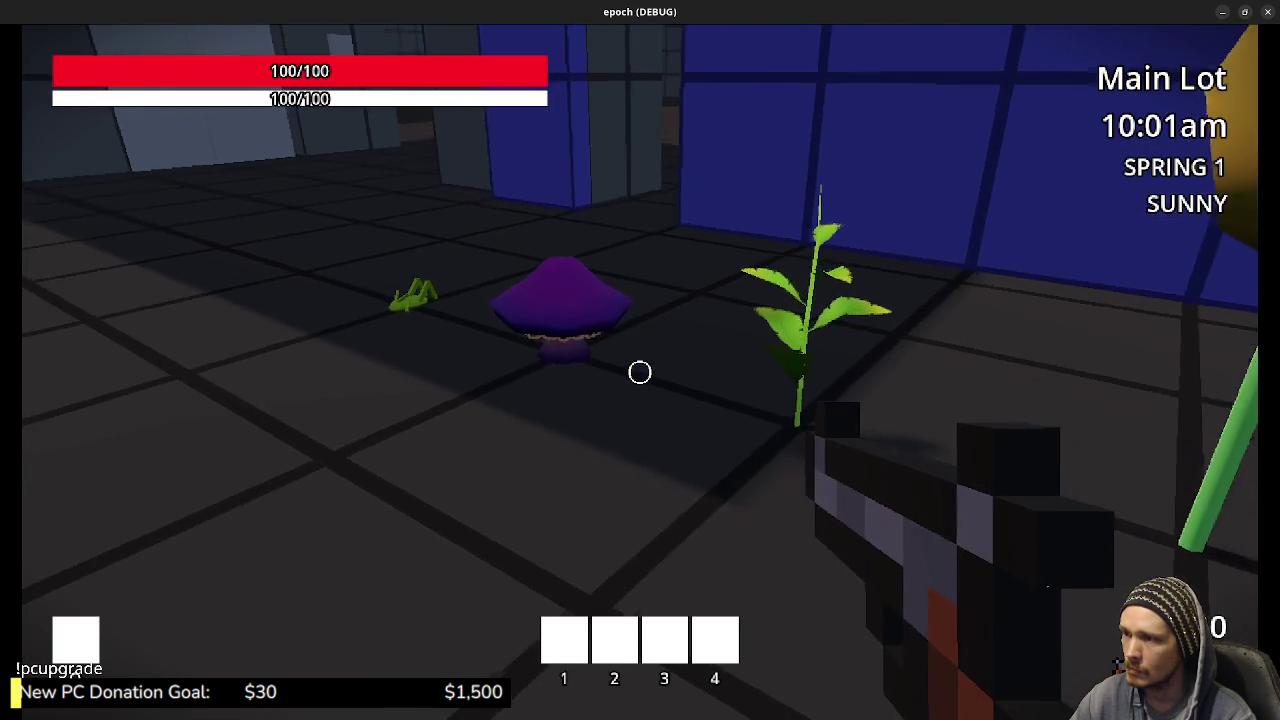
key("w")
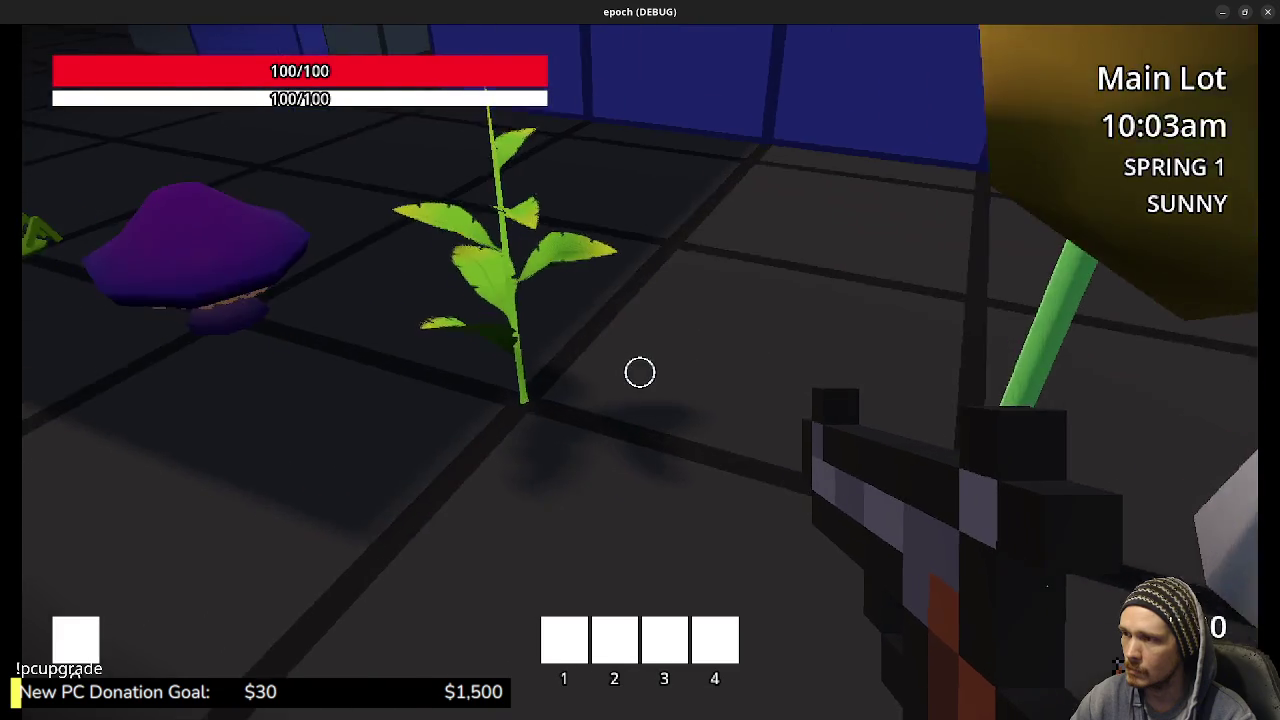
Line up with the herb plant and harvest the nearby herbs and mushroom
key("e")
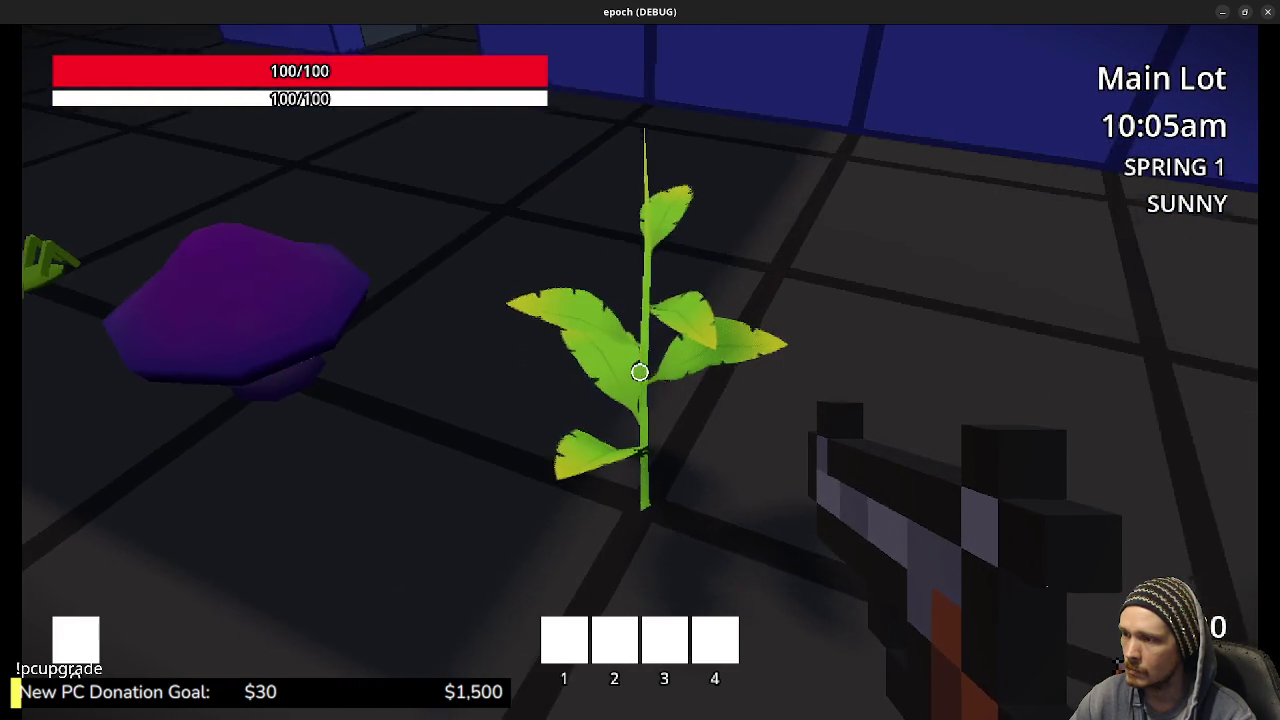
key("s")
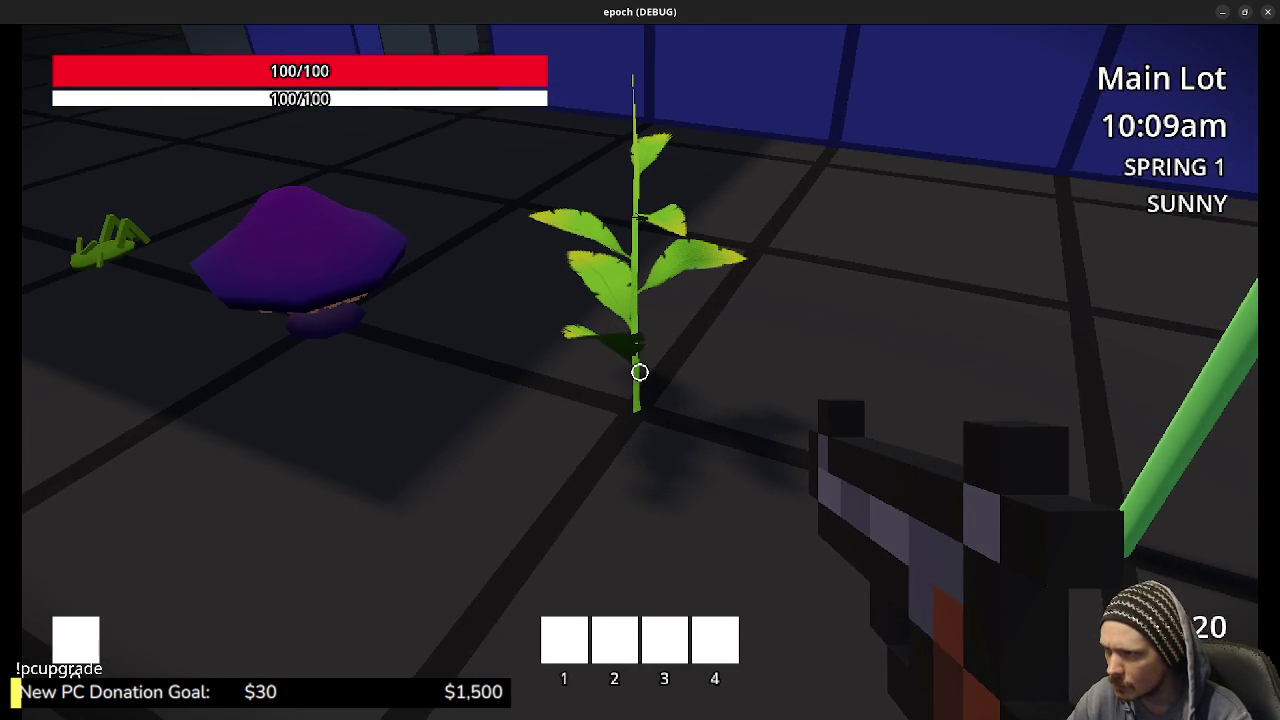
key("e")
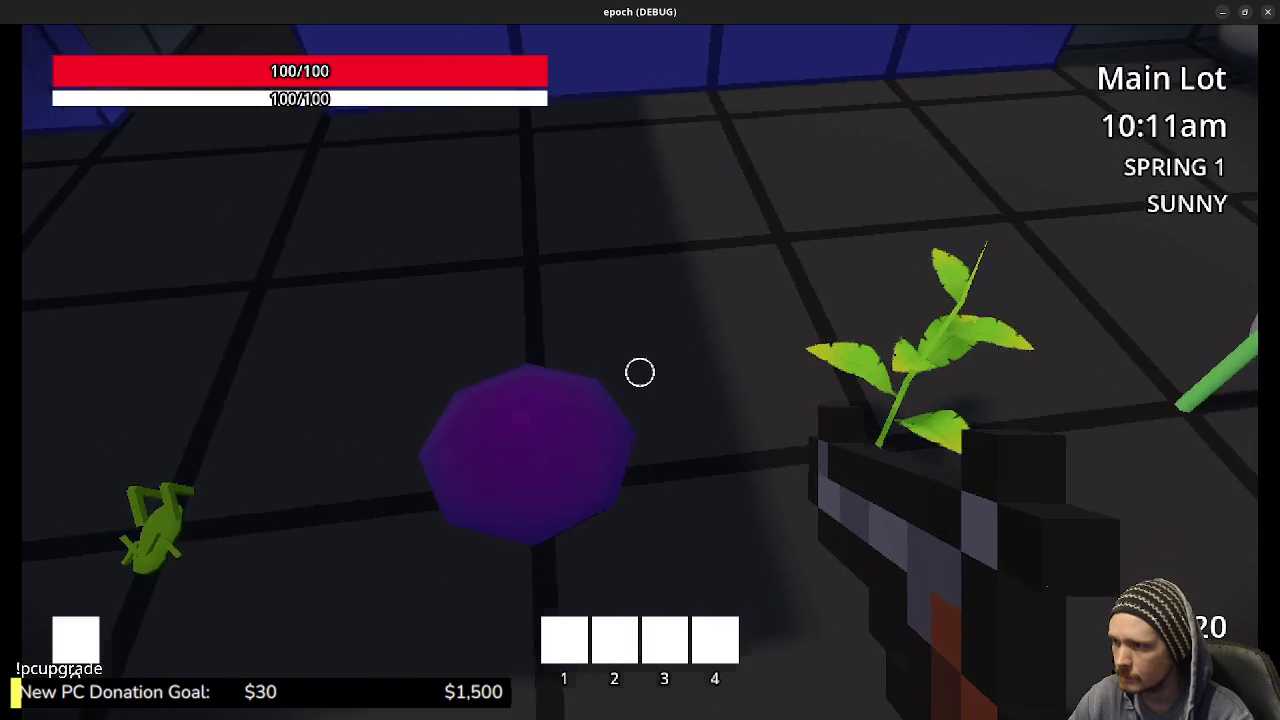
key("e")
key("e")
key("e")
key("e")
key("e")
key("e")
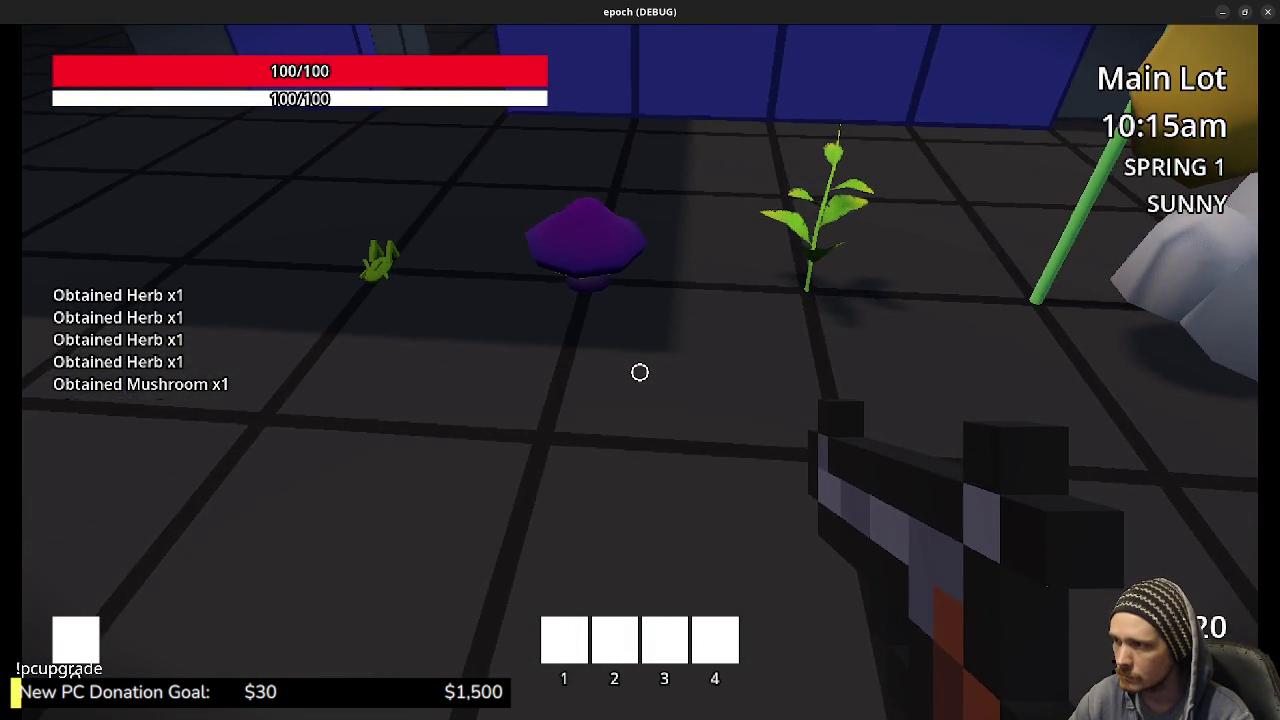
key("s")
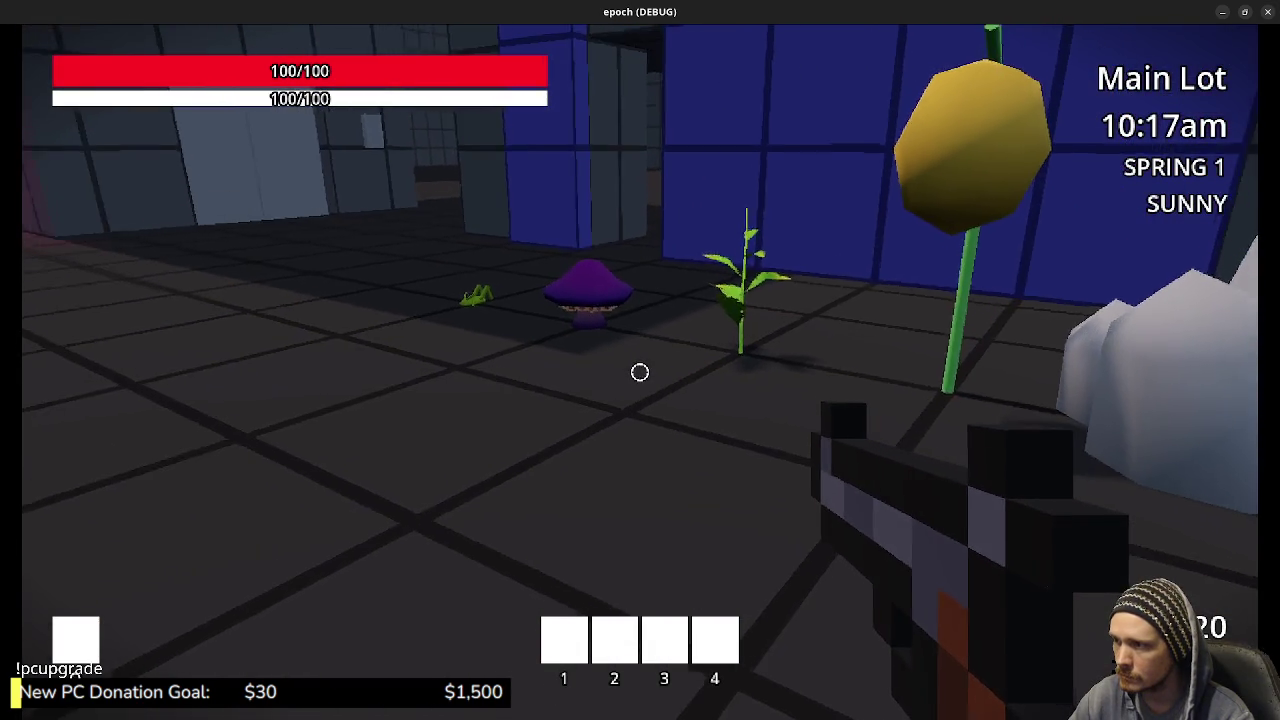
Walk back up to the purple mushroom and harvest it for a Mushroom item
key("w")
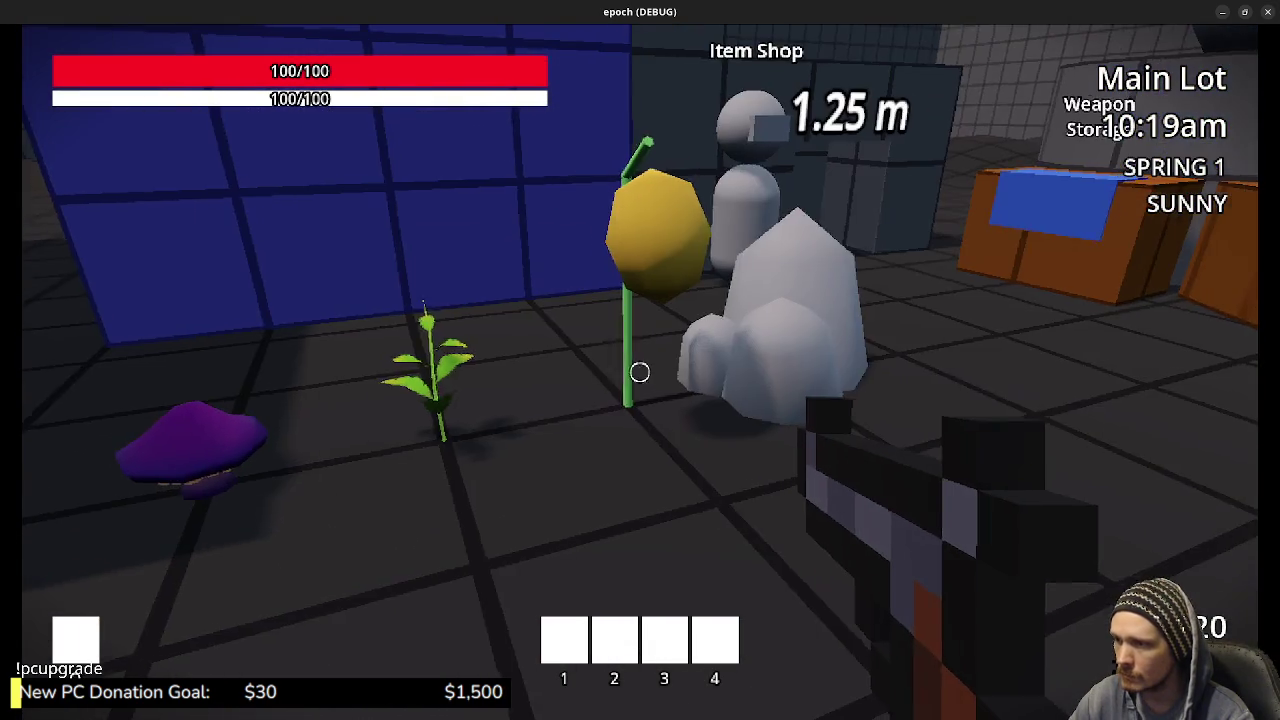
key("w")
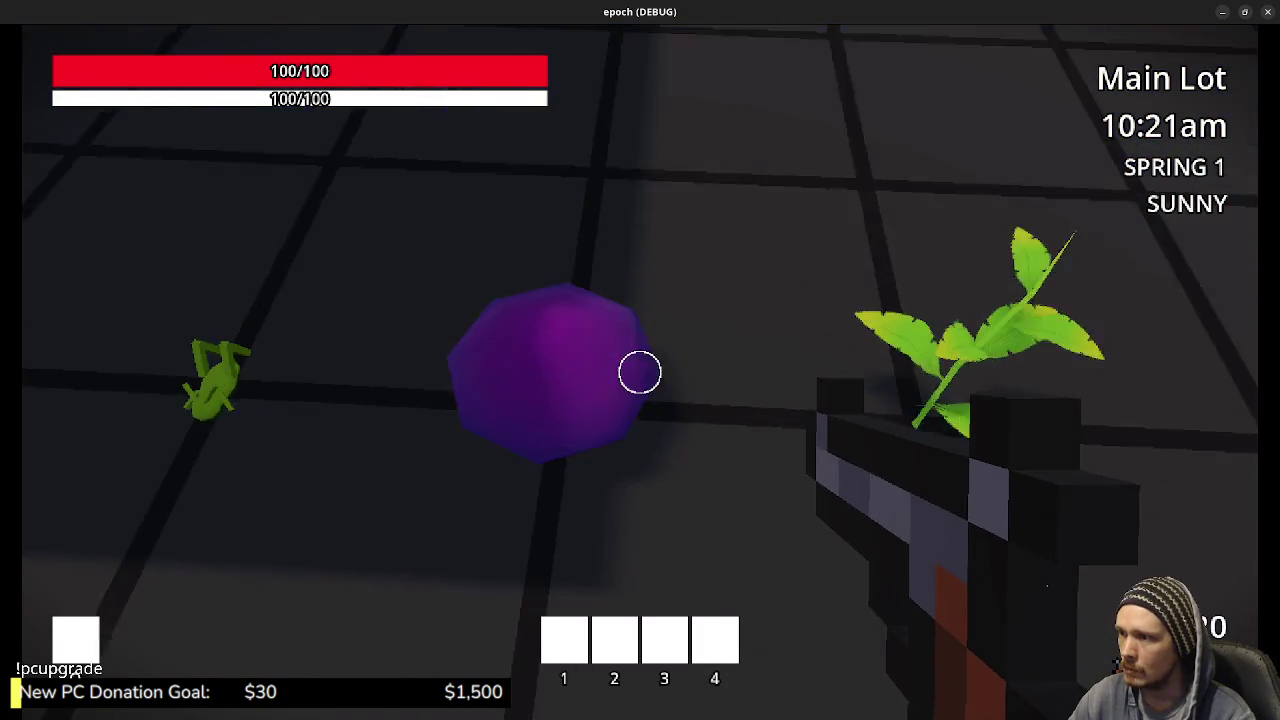
key("e")
key("e")
key("e")
key("e")
key("e")
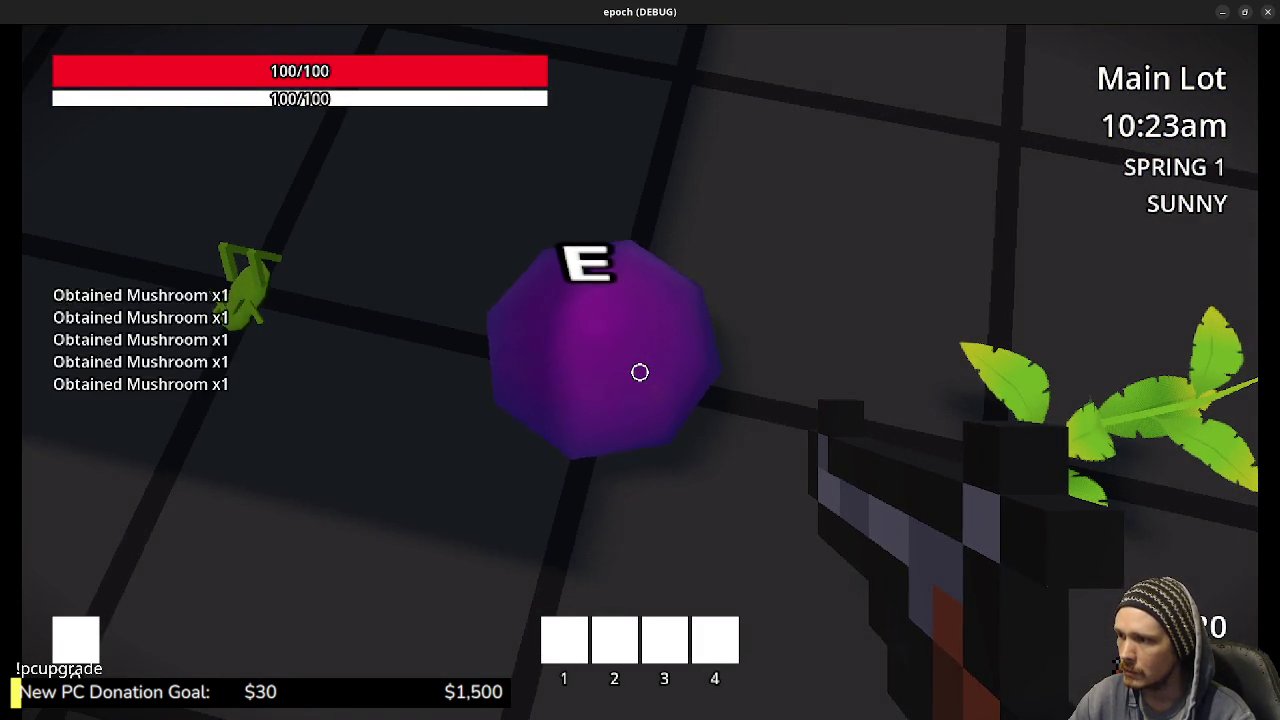
key("e")
key("e")
key("e")
key("e")
key("e")
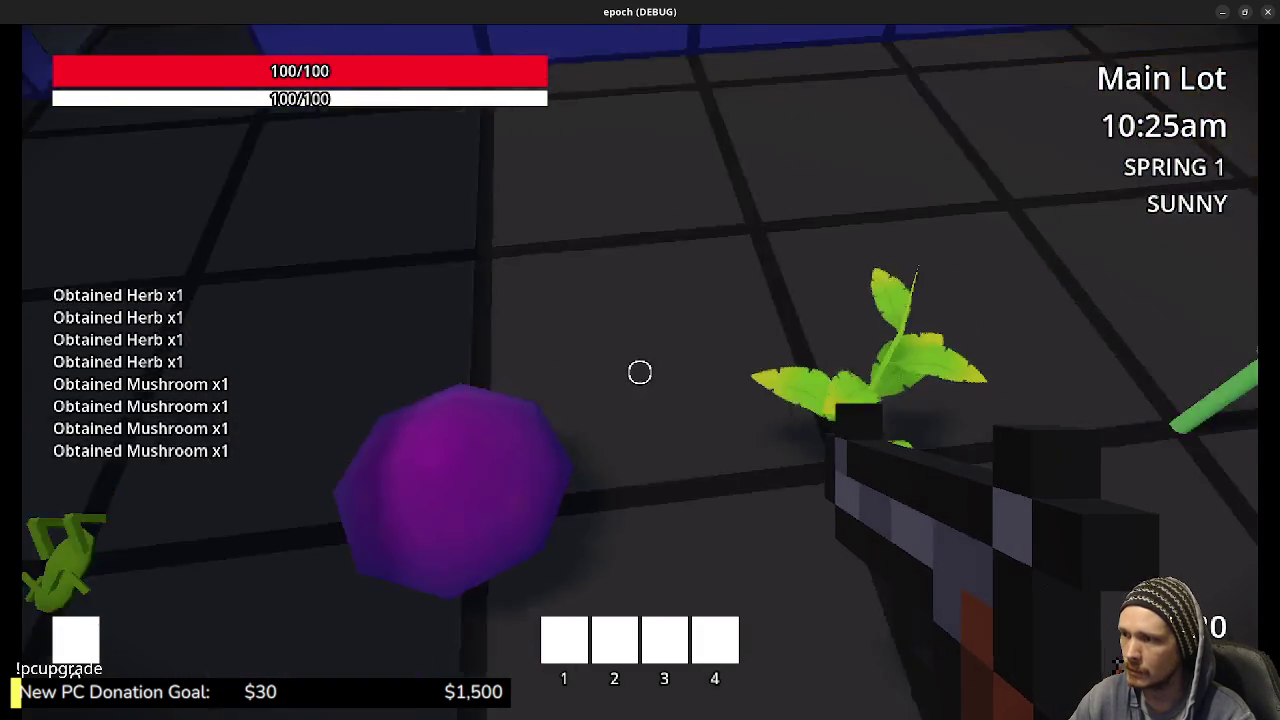
key("s")
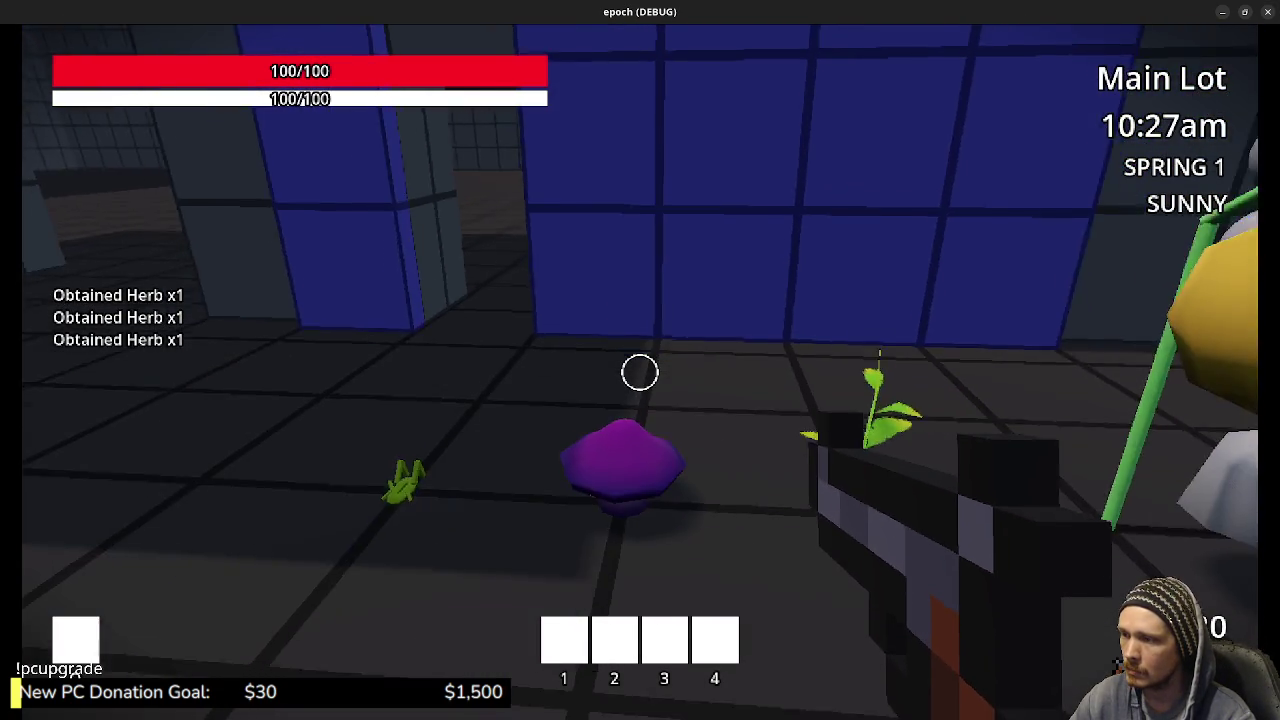
key("s")
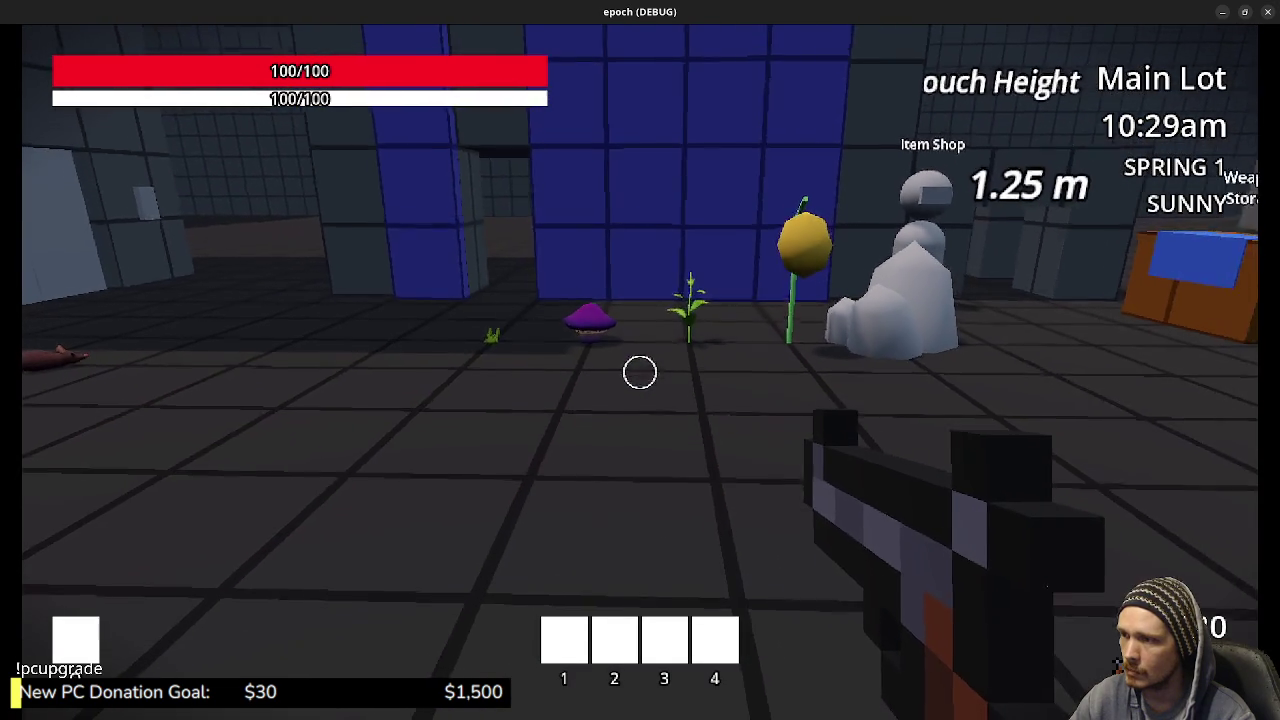
Return to the herb plant, harvest it for a Herb item, and step back to view the plants
key("w")
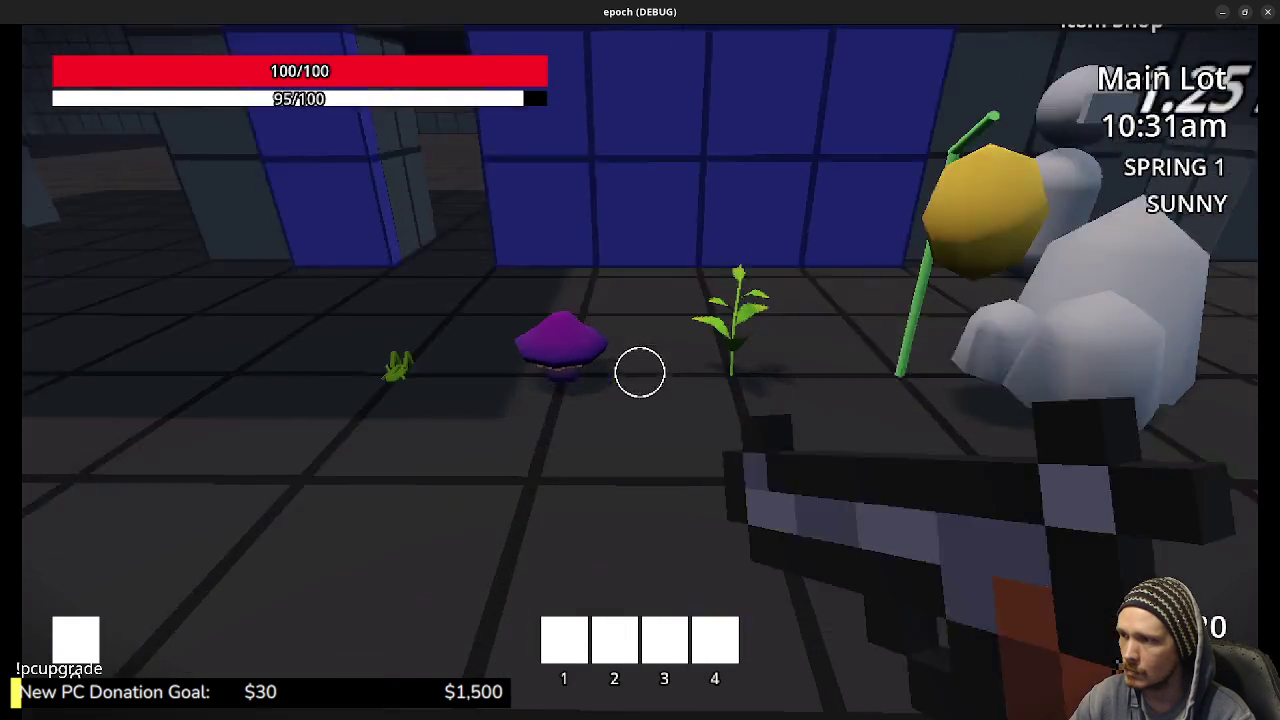
key("w")
key("e")
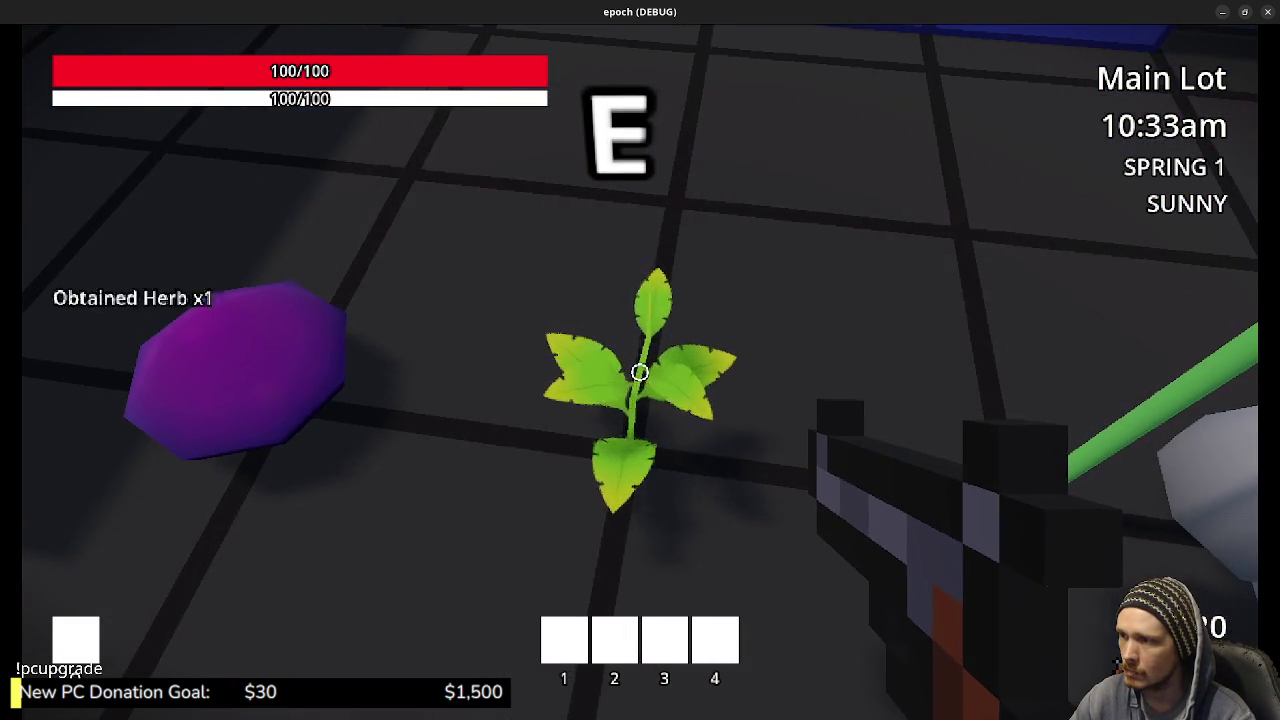
key("e")
key("e")
key("e")
key("e")
key("e")
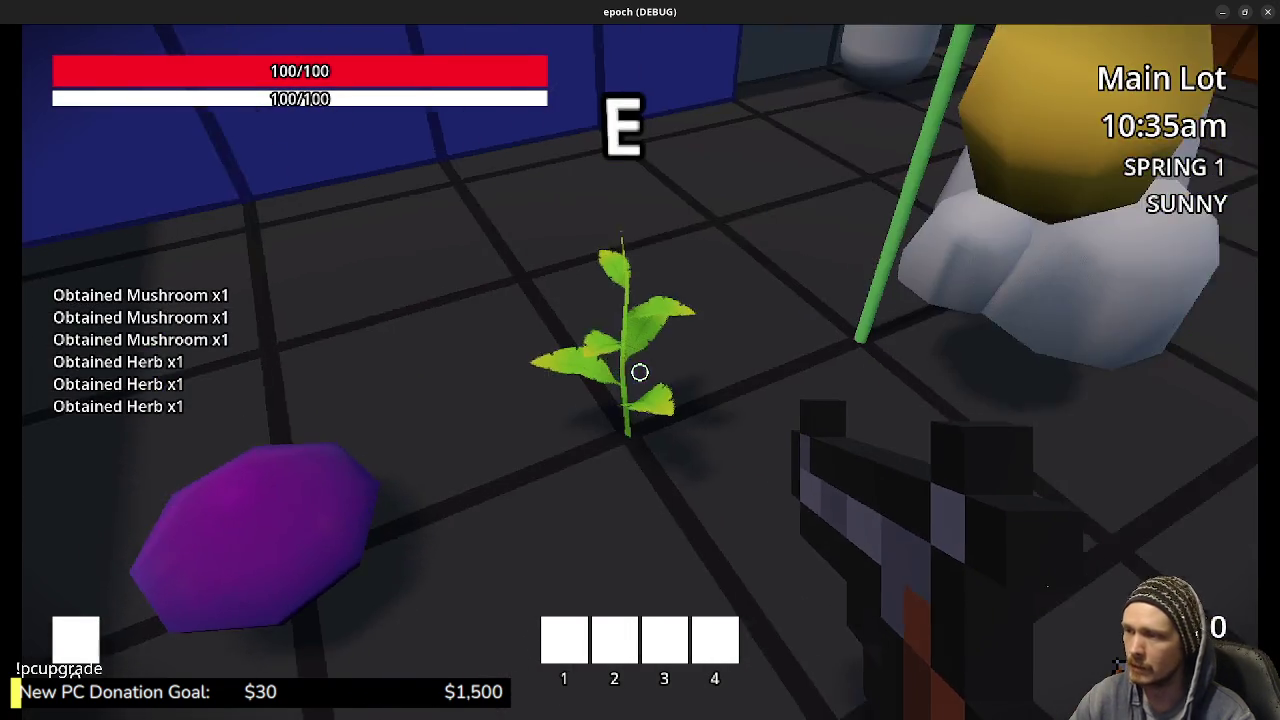
key("s")
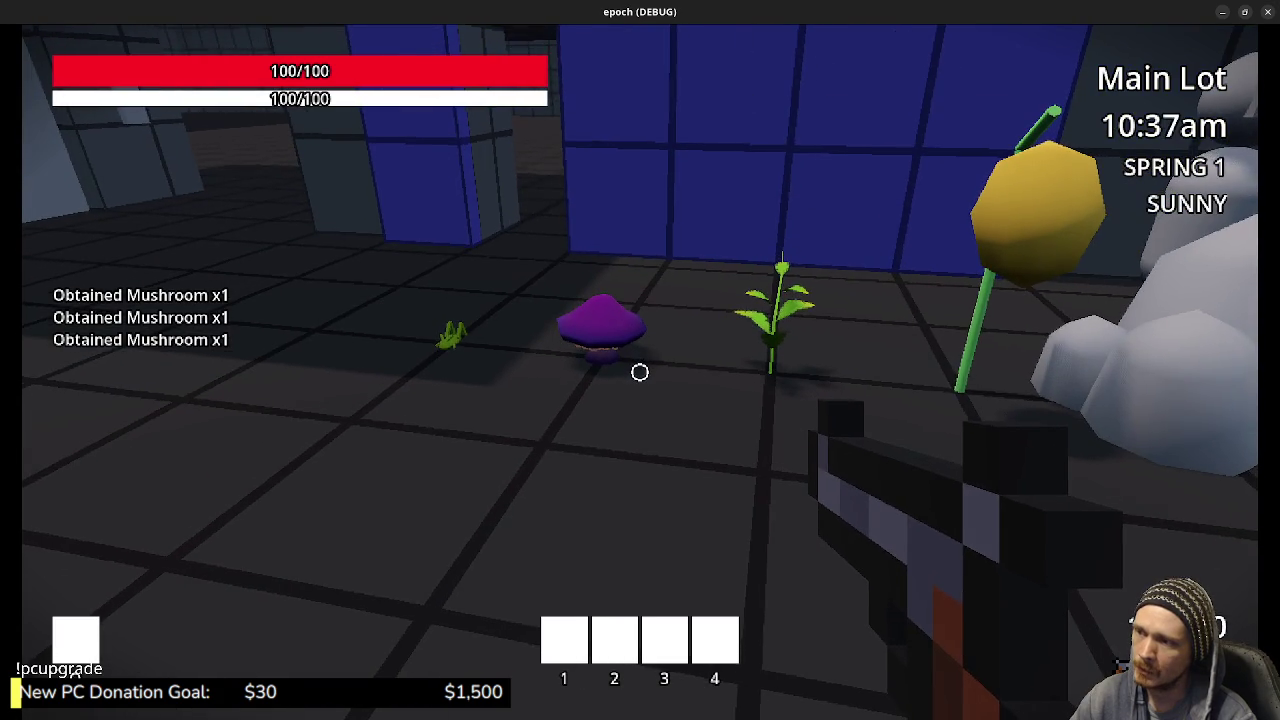
key("a")
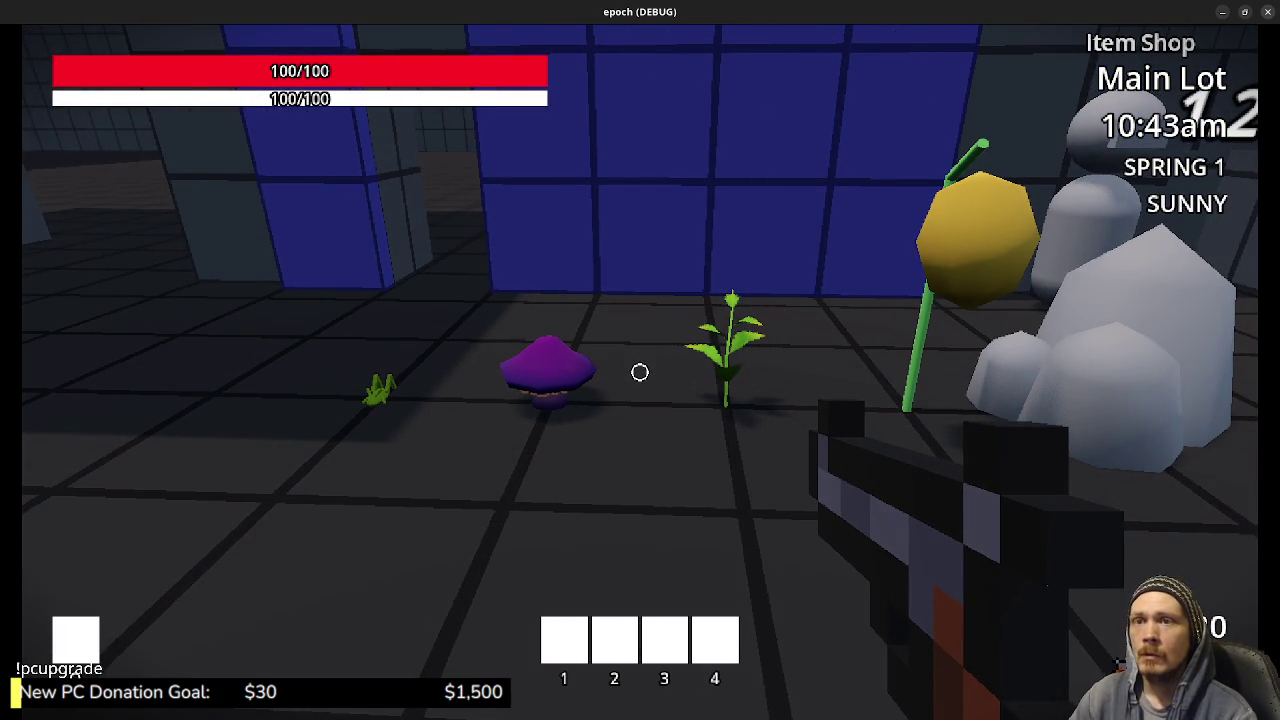
Stop the game with F8 and orbit the viewport to view the mushroom cap from below and above
key("F8")
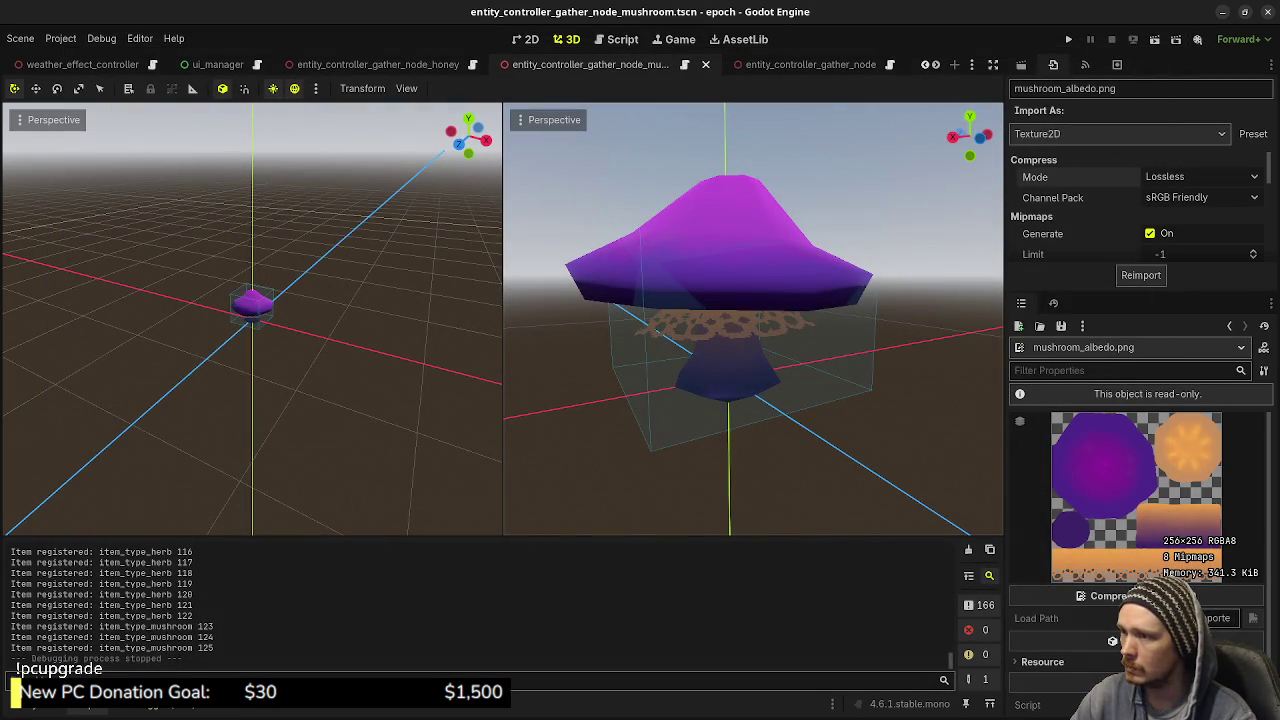
key("KP_2")
key("KP_2")
key("KP_2")
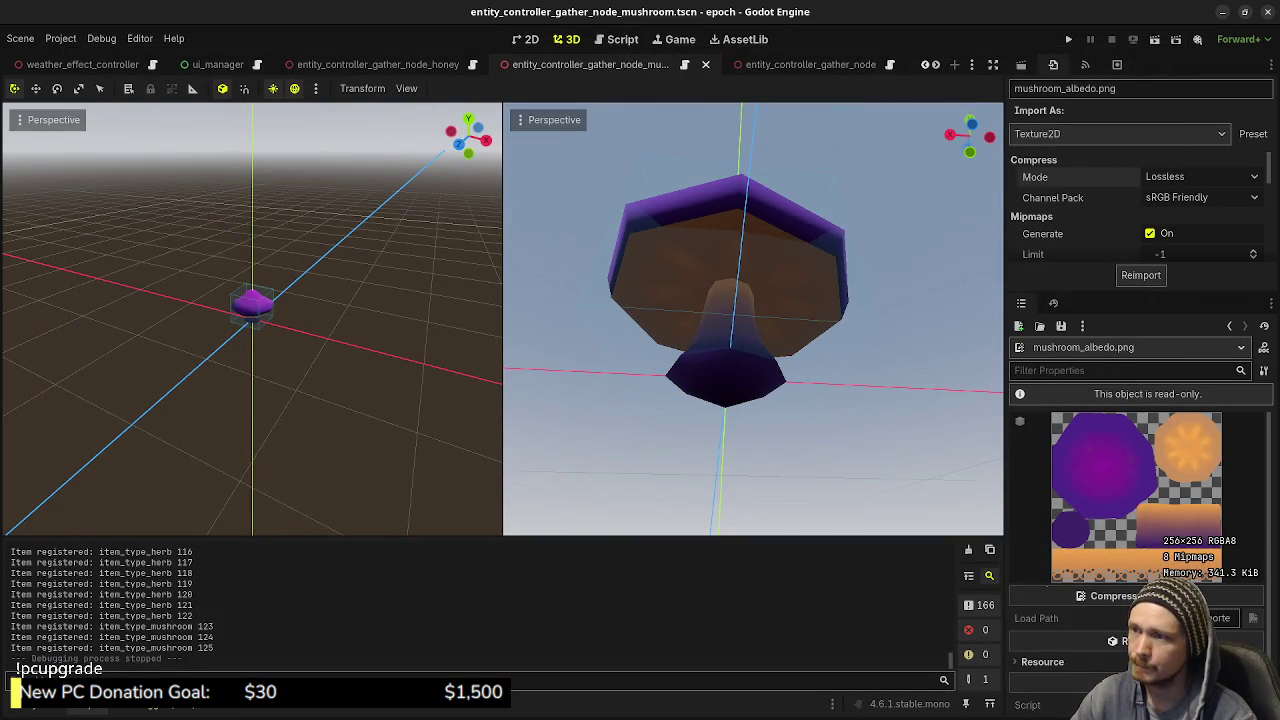
key("KP_2")
key("KP_8")
key("KP_8")
key("KP_8")
key("KP_8")
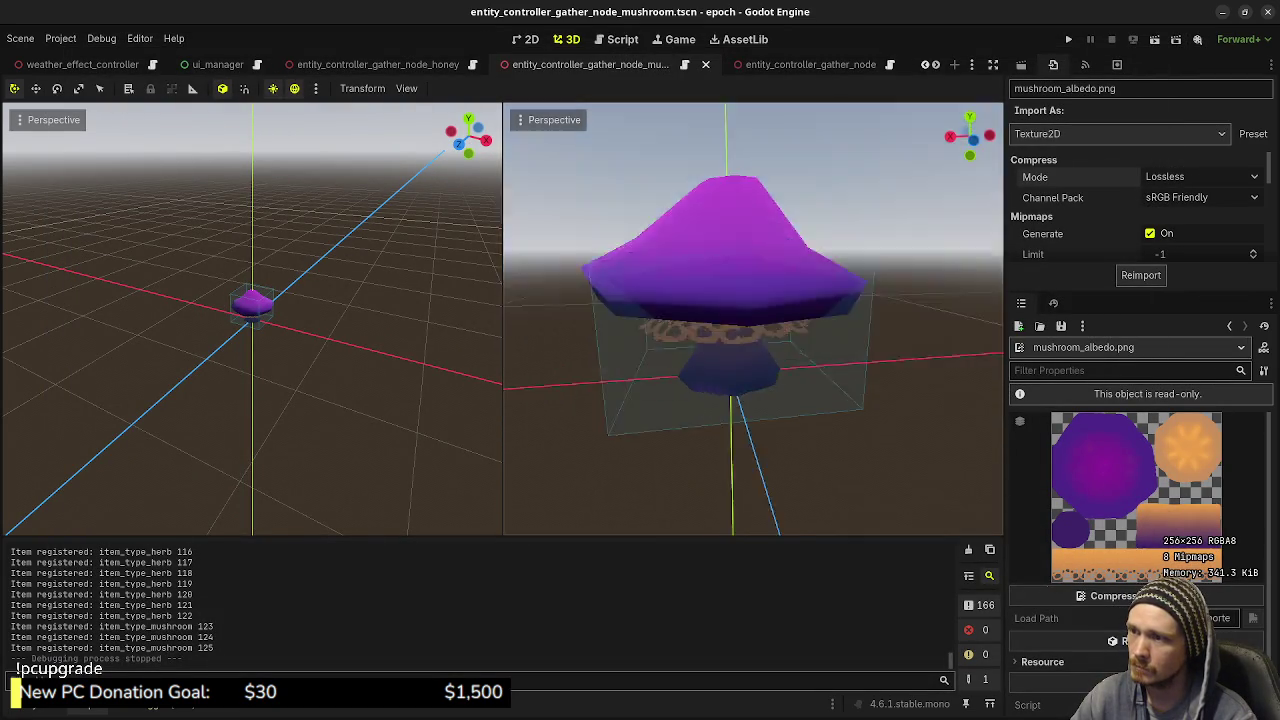
key("KP_8")
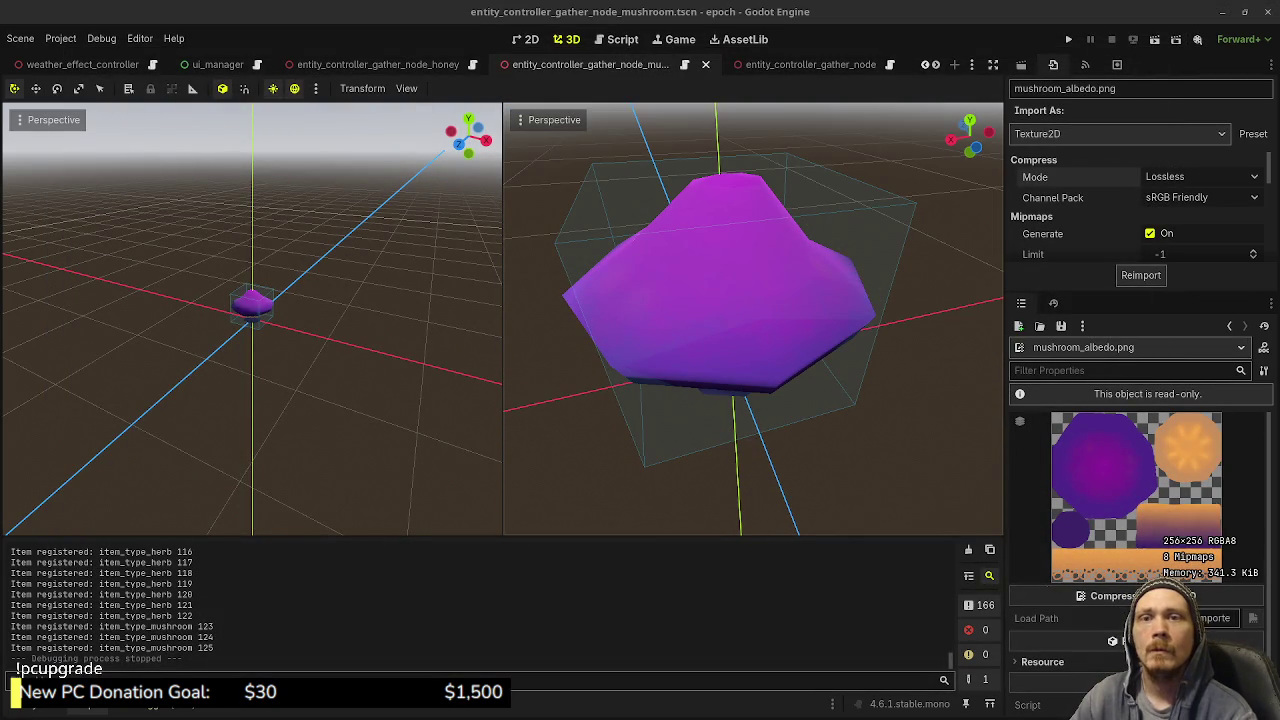